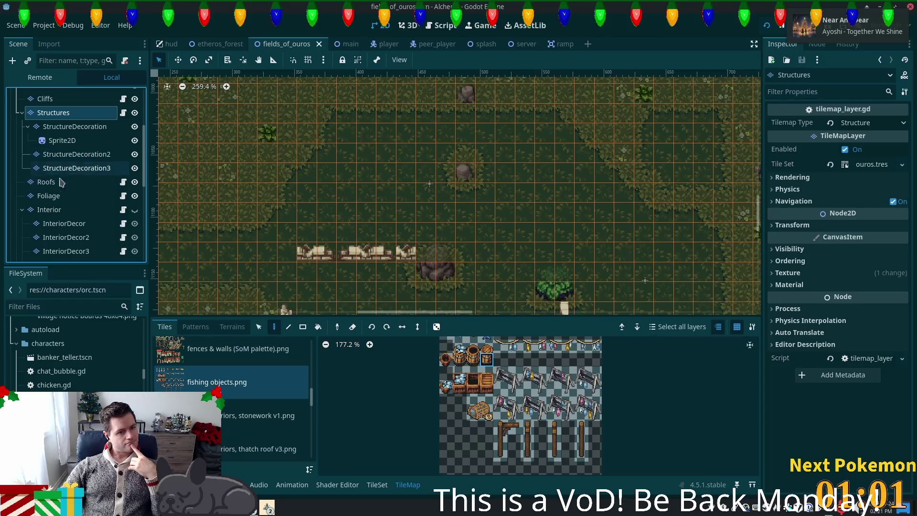
Inspect the Foliage, Interior, InteriorDecor 1–4 and InteriorLevel2 tilemap layers
scroll(451, 187, "down", 5)
scroll(450, 187, "left", 5)
scroll(272, 271, "down", 5)
scroll(272, 271, "left", 5)
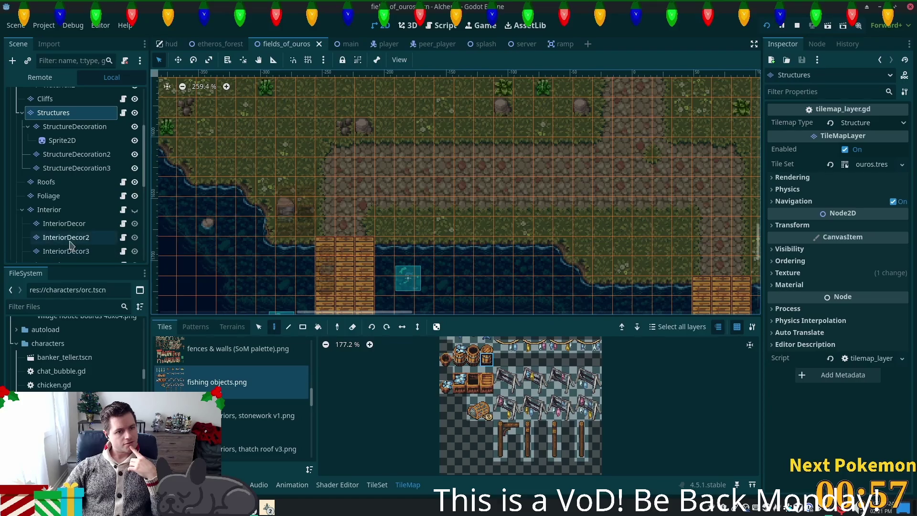
left_click(48, 196)
left_click(51, 211)
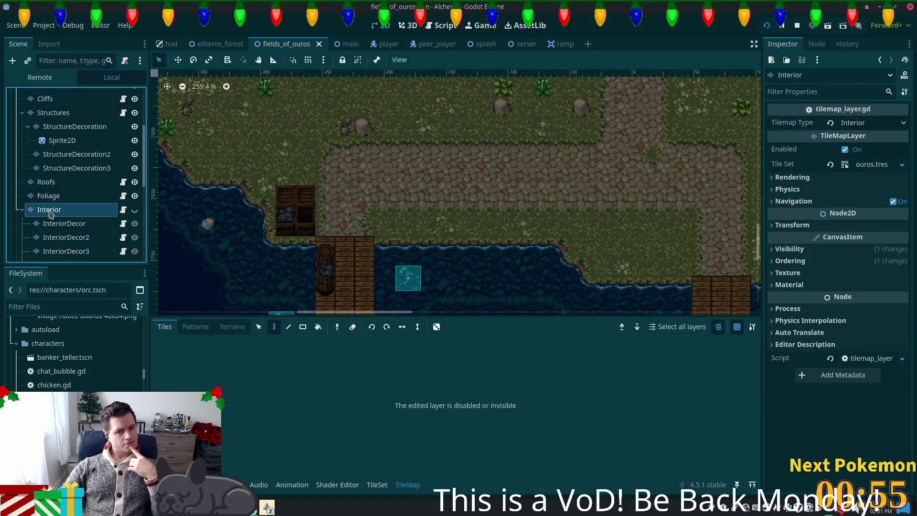
left_click(62, 223)
left_click(64, 237)
left_click(66, 250)
scroll(90, 203, "down", 3)
scroll(91, 203, "down", 2)
left_click(54, 185)
left_click(51, 173)
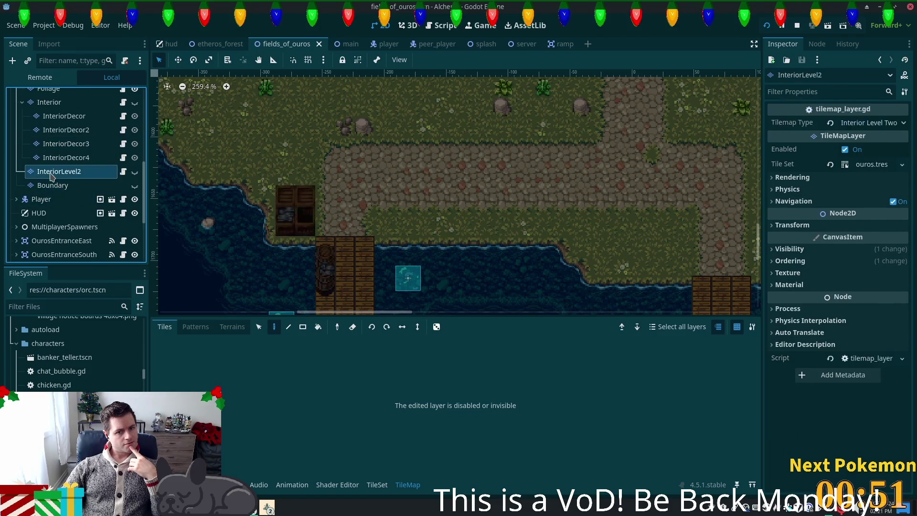
left_click(53, 157)
left_click(54, 172)
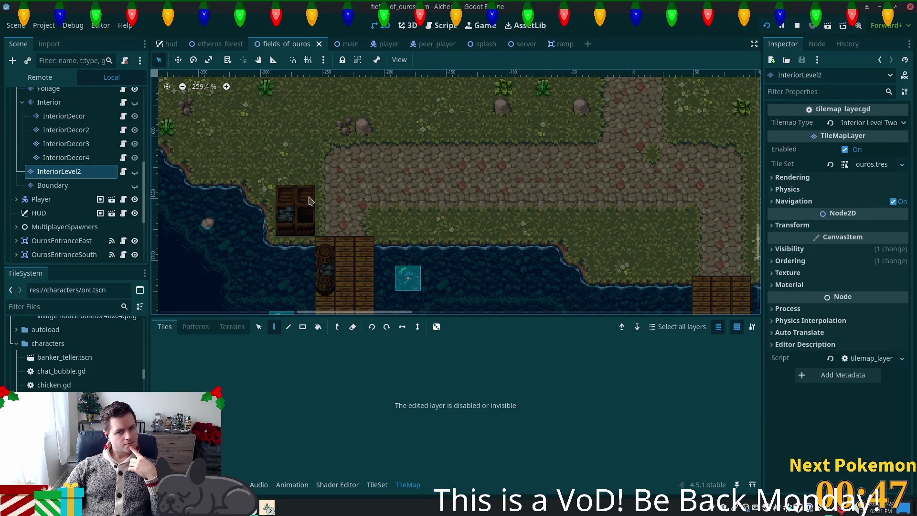
Check the StructureDecoration2 and StructureDecoration3 layers, then make StructureDecoration the active layer
scroll(54, 148, "up", 3)
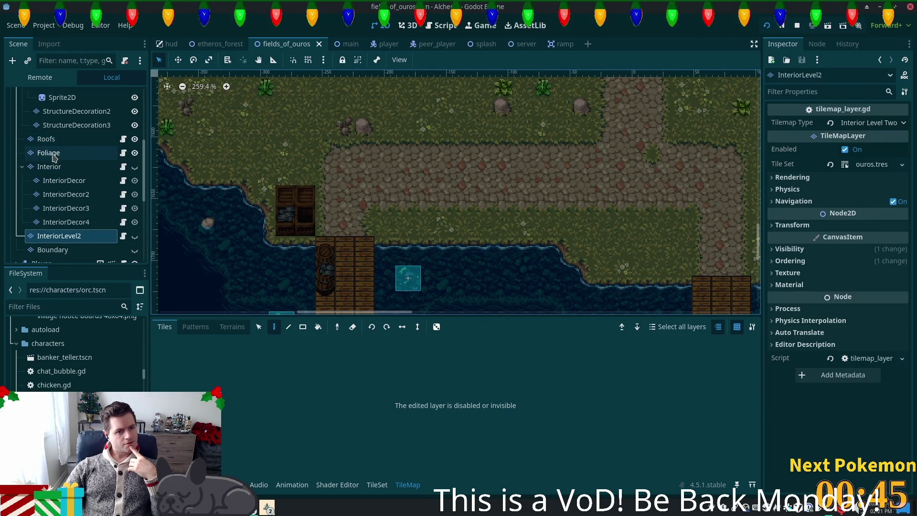
scroll(54, 156, "up", 4)
left_click(57, 196)
left_click(57, 211)
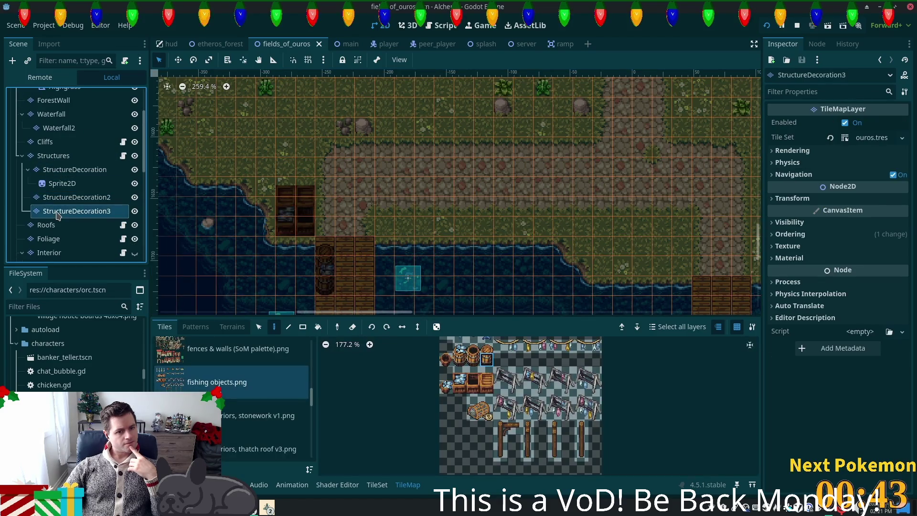
left_click(56, 196)
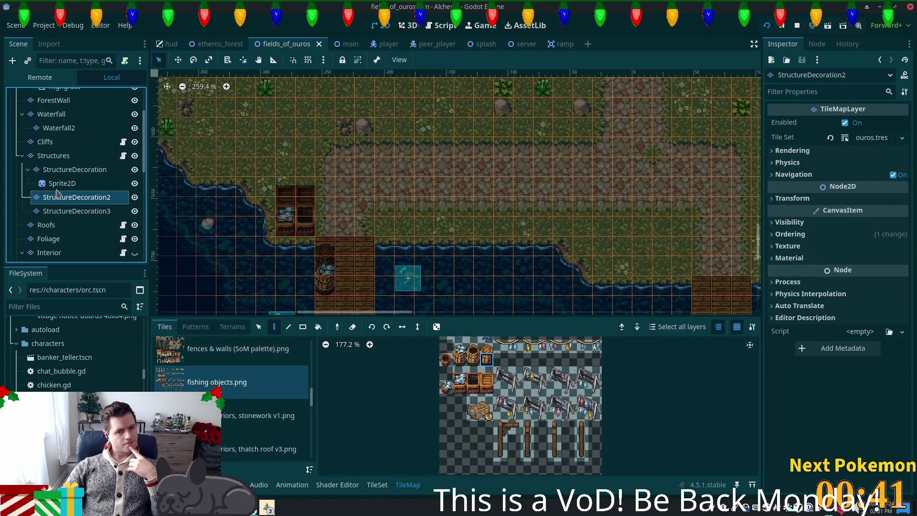
left_click(58, 184)
left_click(65, 172)
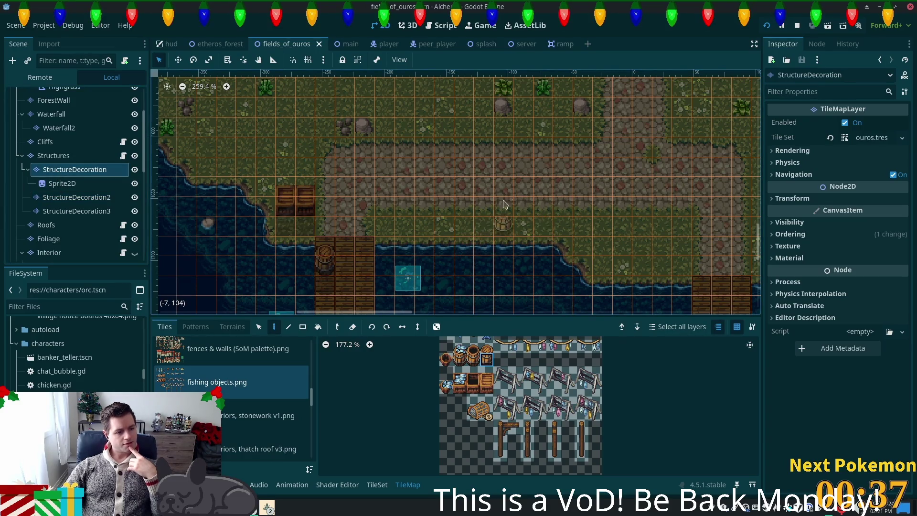
Pick the barrel tile from the fishing objects.png atlas
scroll(504, 205, "right", 10)
scroll(504, 205, "up", 5)
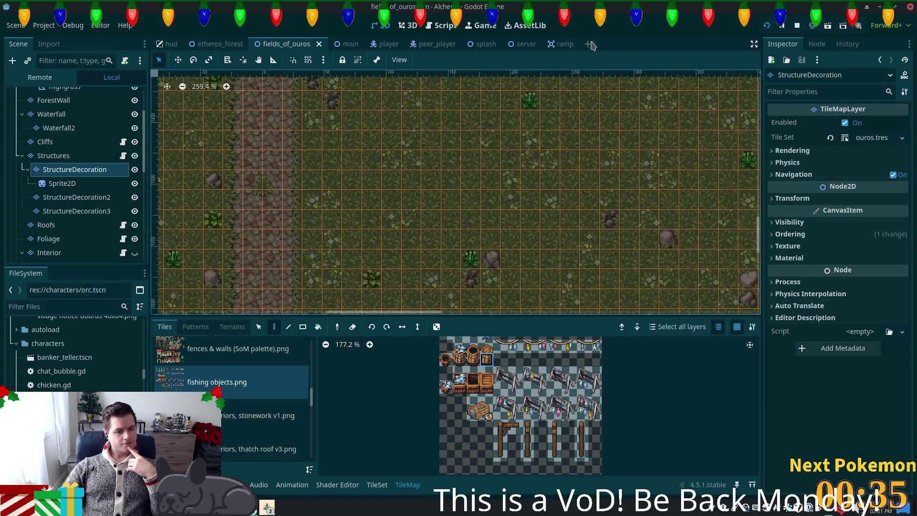
scroll(461, 180, "up", 8)
scroll(473, 176, "right", 5)
scroll(484, 174, "up", 4)
scroll(473, 191, "right", 4)
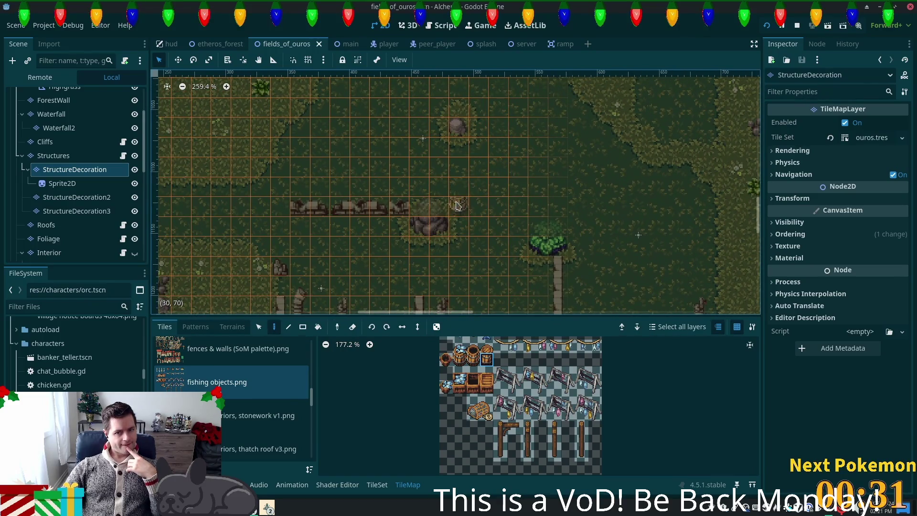
scroll(548, 201, "up", 4)
left_click(487, 354)
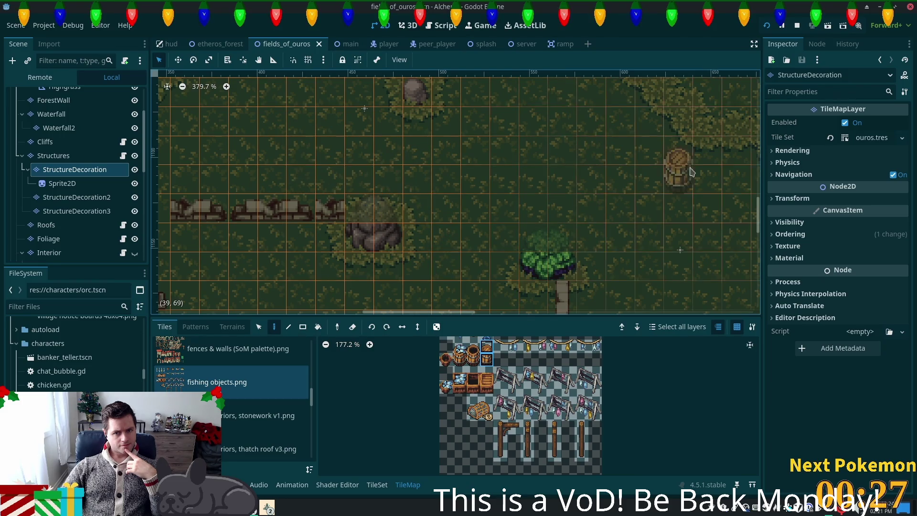
Paint the barrel on the grass beside the small tree
scroll(621, 158, "right", 6)
scroll(477, 143, "down", 1)
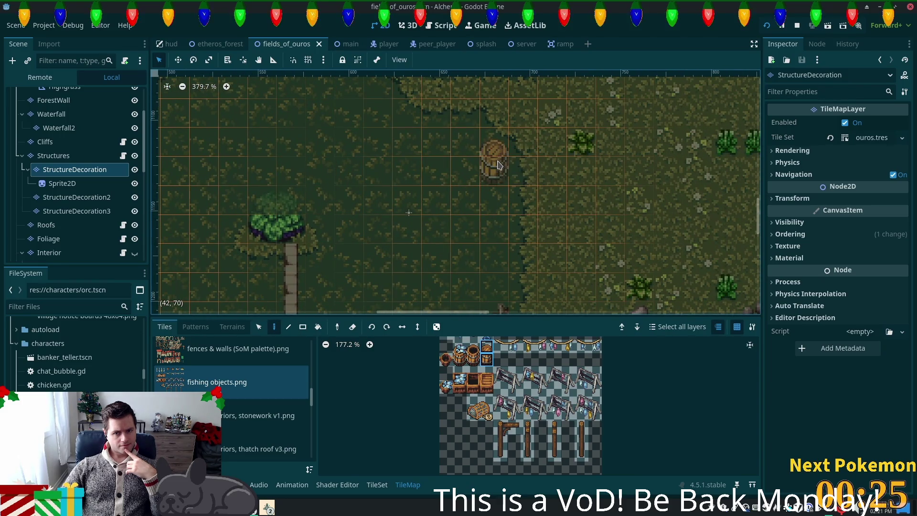
scroll(492, 136, "up", 3)
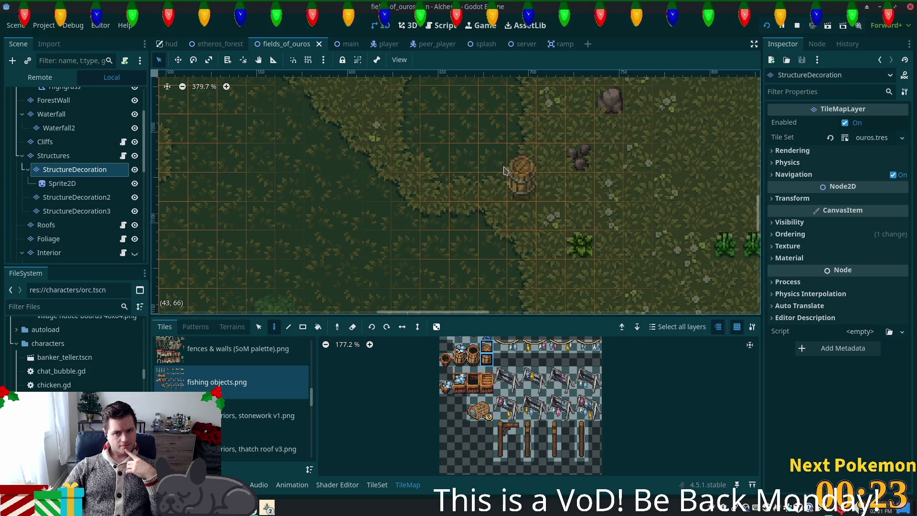
scroll(508, 166, "left", 3)
scroll(509, 166, "down", 4)
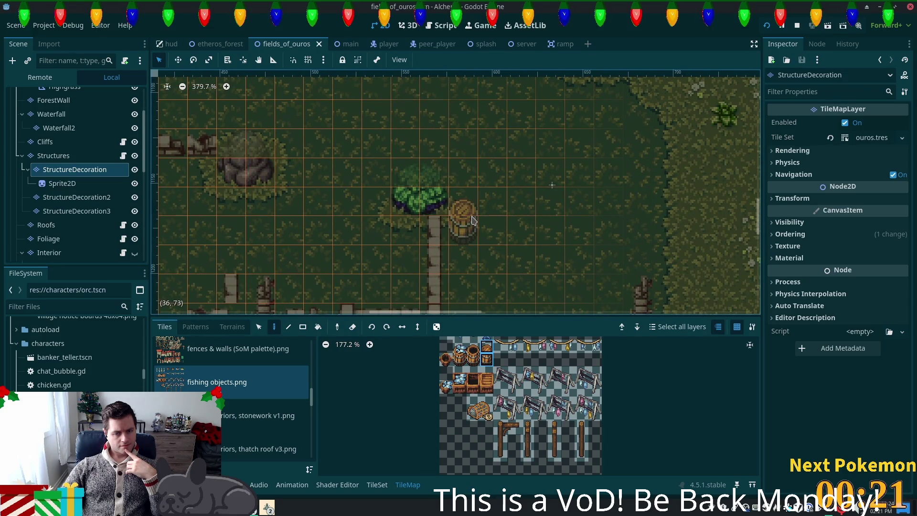
left_click(471, 220)
scroll(543, 432, "up", 2)
scroll(543, 430, "up", 2)
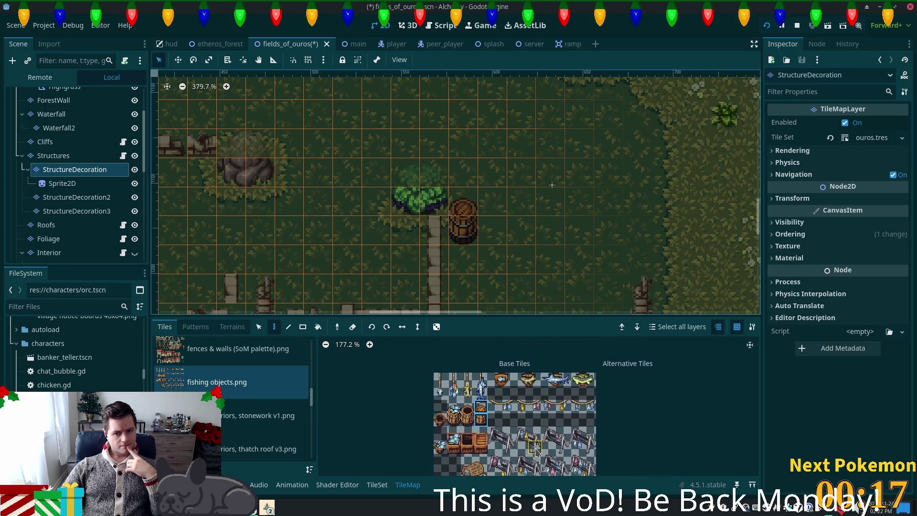
scroll(495, 406, "down", 4)
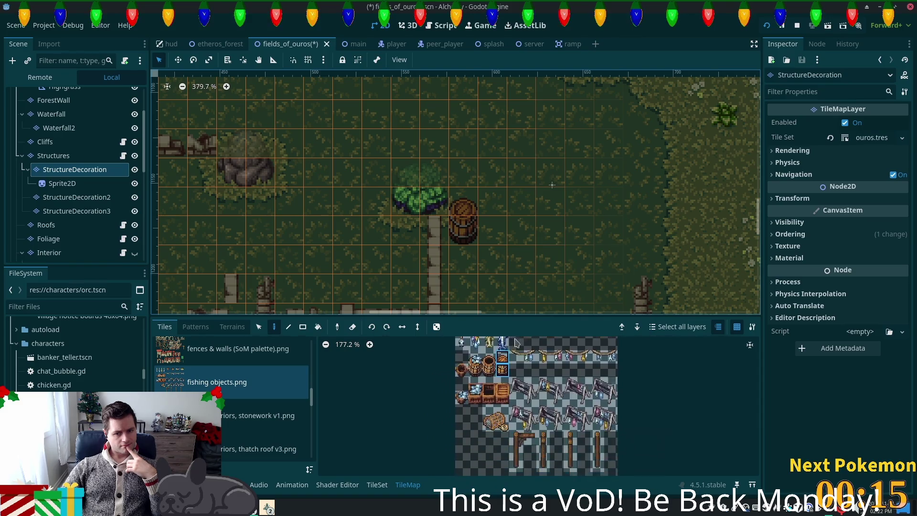
Browse the stonework exterior and thatch roof furniture tiles, picking the drawer tile
left_click(235, 405)
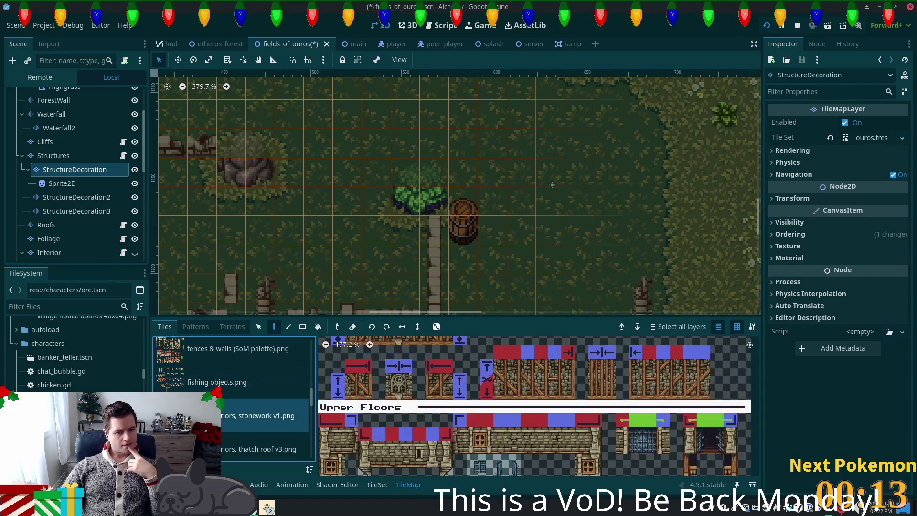
scroll(233, 405, "down", 2)
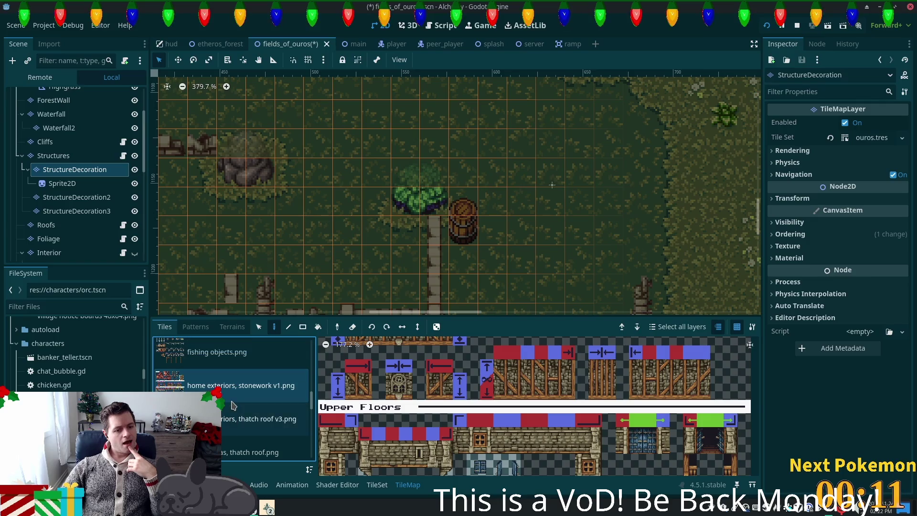
left_click(239, 452)
scroll(573, 423, "up", 3)
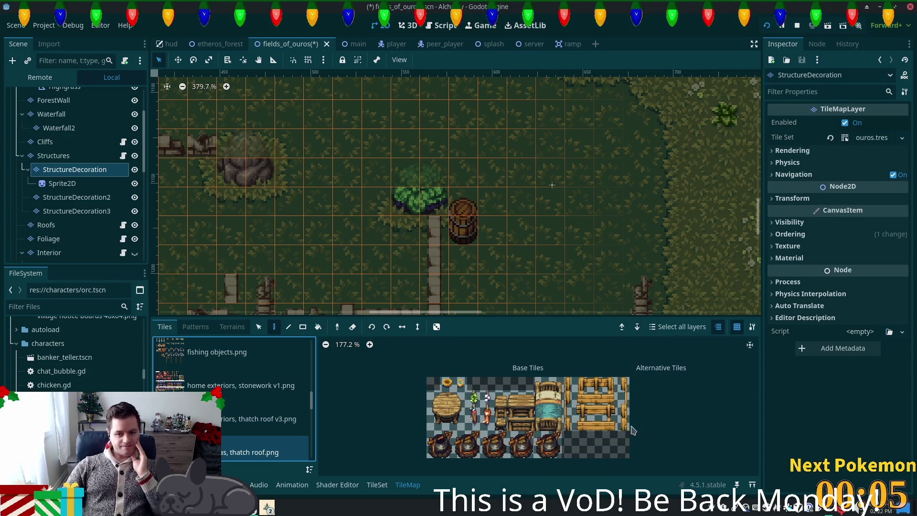
left_click(528, 412)
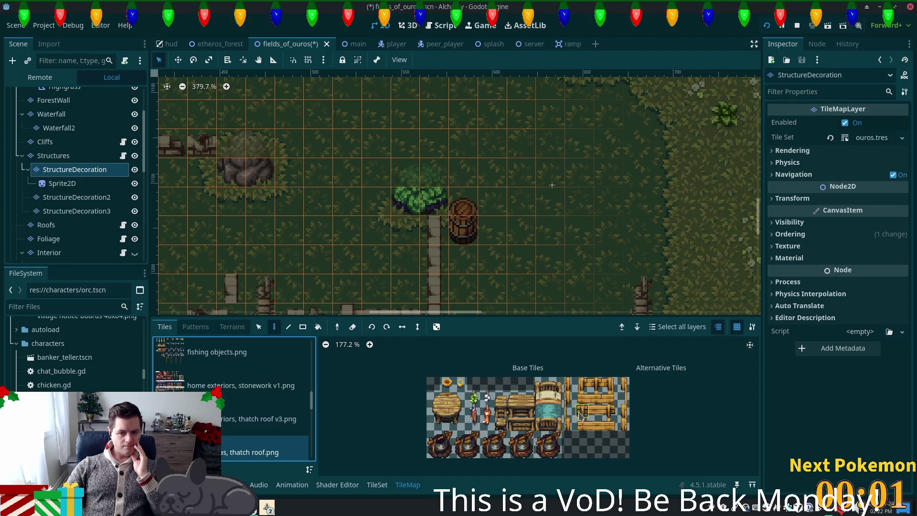
scroll(617, 425, "up", 2)
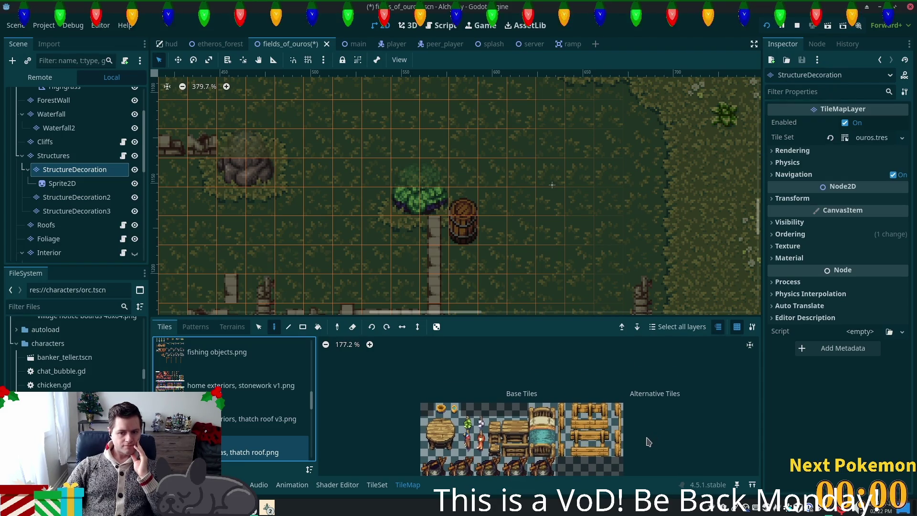
scroll(573, 438, "up", 5)
scroll(668, 427, "up", 2)
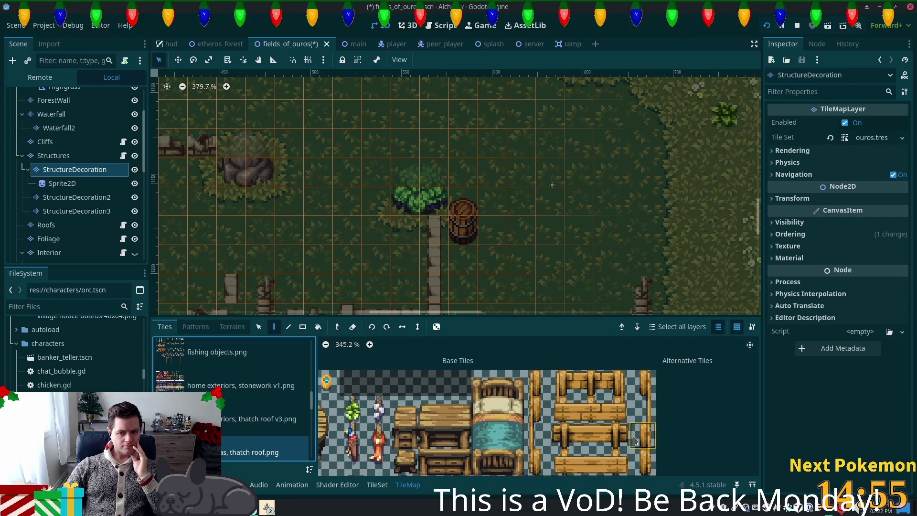
scroll(630, 442, "down", 4)
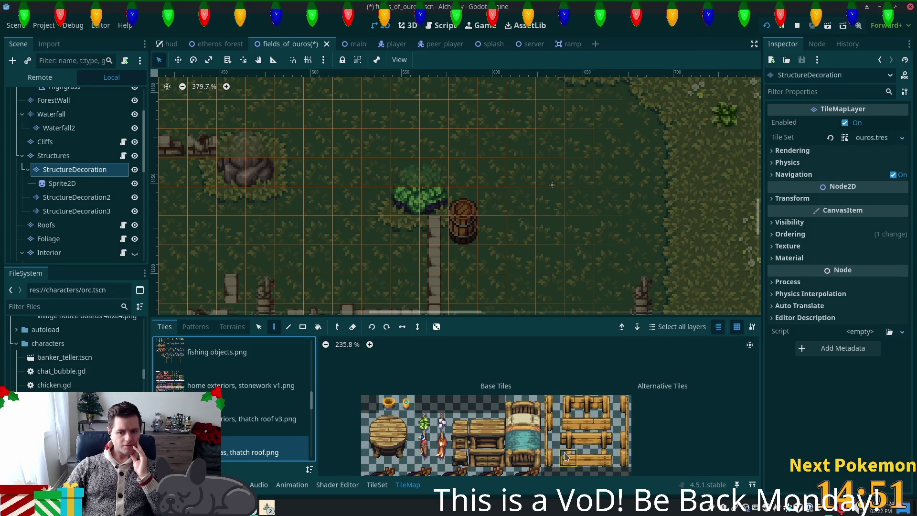
scroll(555, 388, "left", 5)
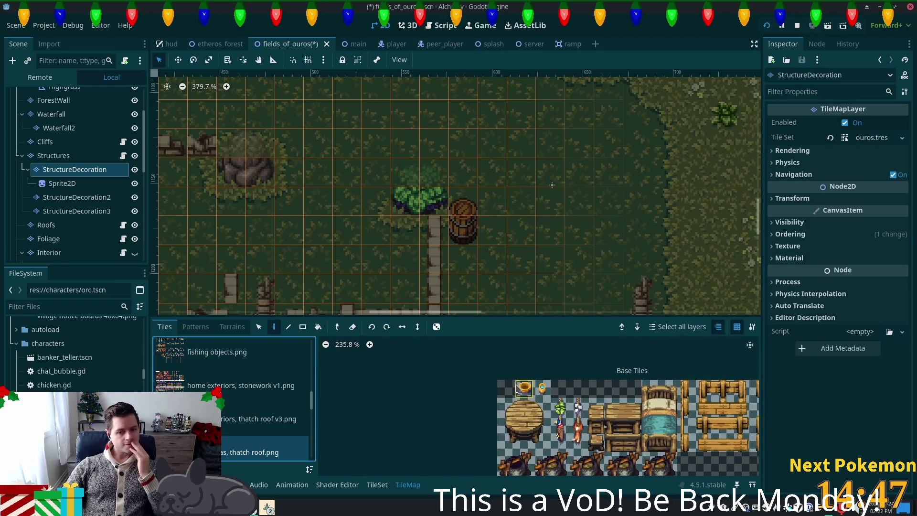
scroll(459, 418, "down", 3)
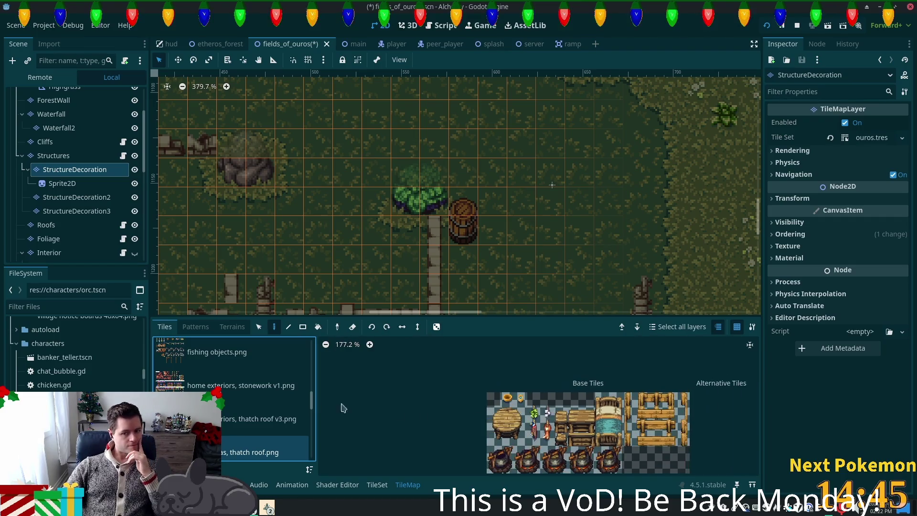
scroll(248, 403, "down", 5)
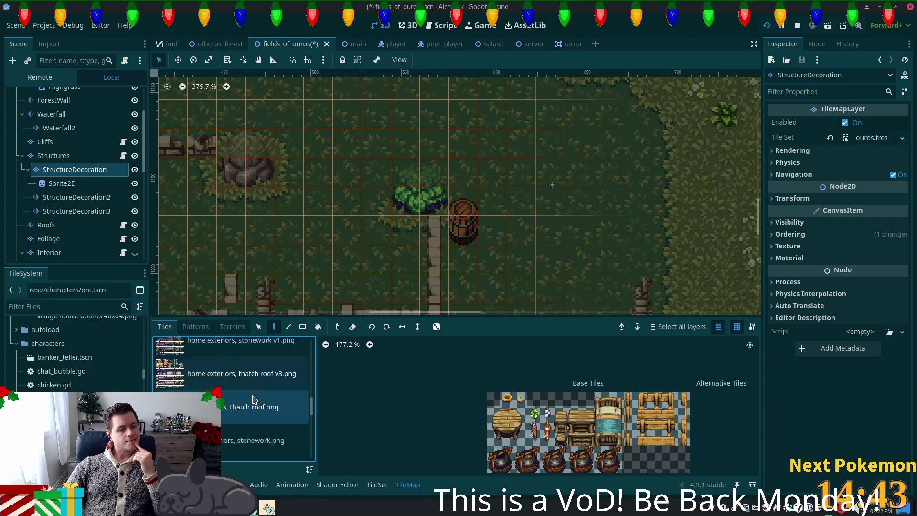
scroll(258, 399, "down", 2)
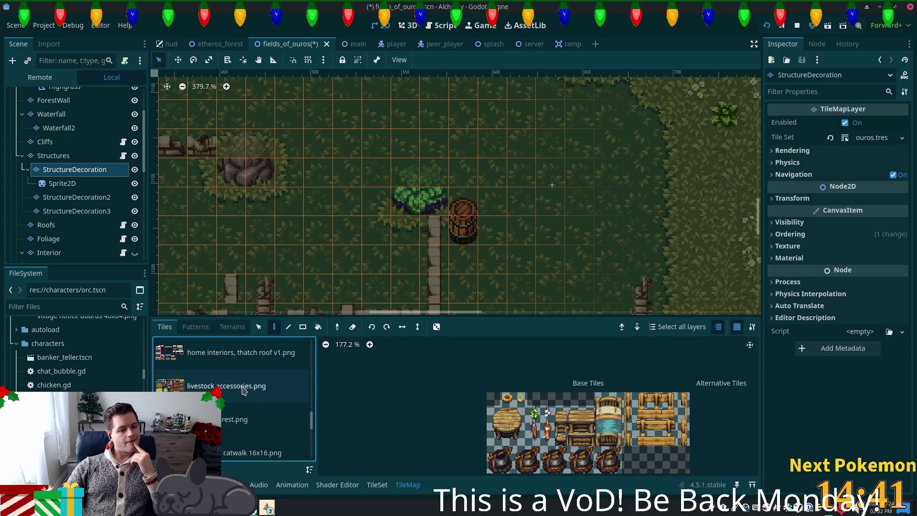
Look through the livestock, timber fort, 16x16 and 16x32 sets, then pick the village accessories 32x32 stump tile
left_click(243, 389)
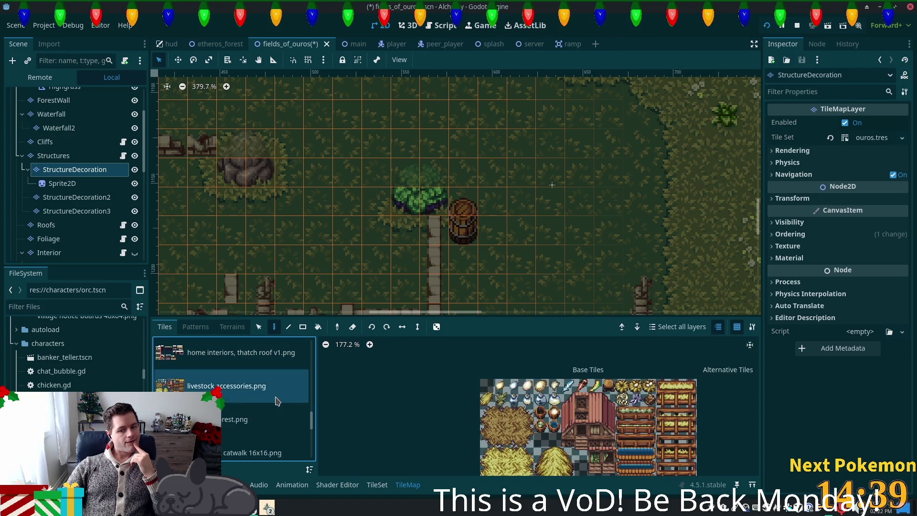
scroll(274, 403, "down", 1)
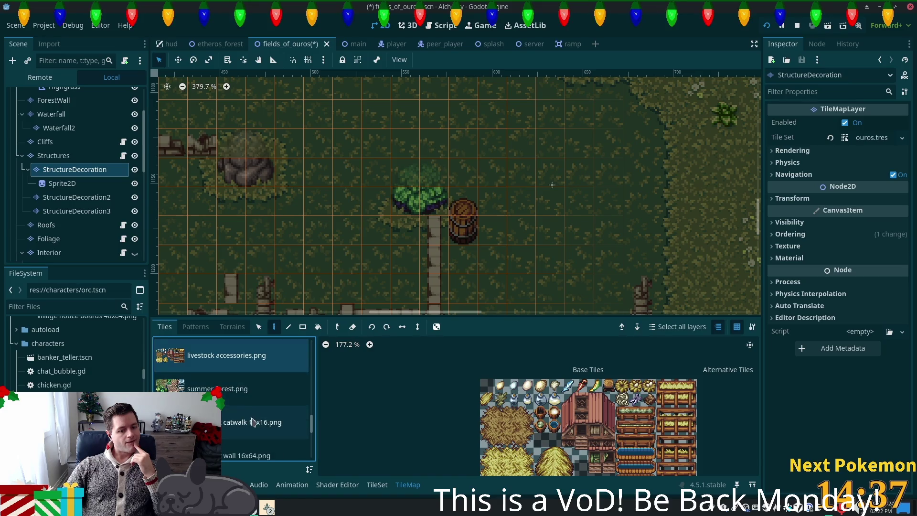
scroll(252, 422, "down", 1)
scroll(277, 414, "down", 1)
left_click(239, 367)
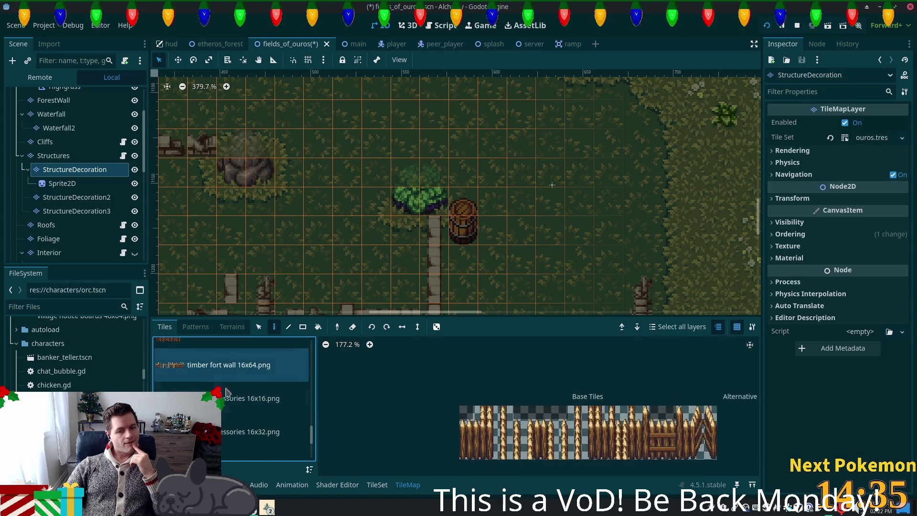
left_click(244, 398)
left_click(233, 429)
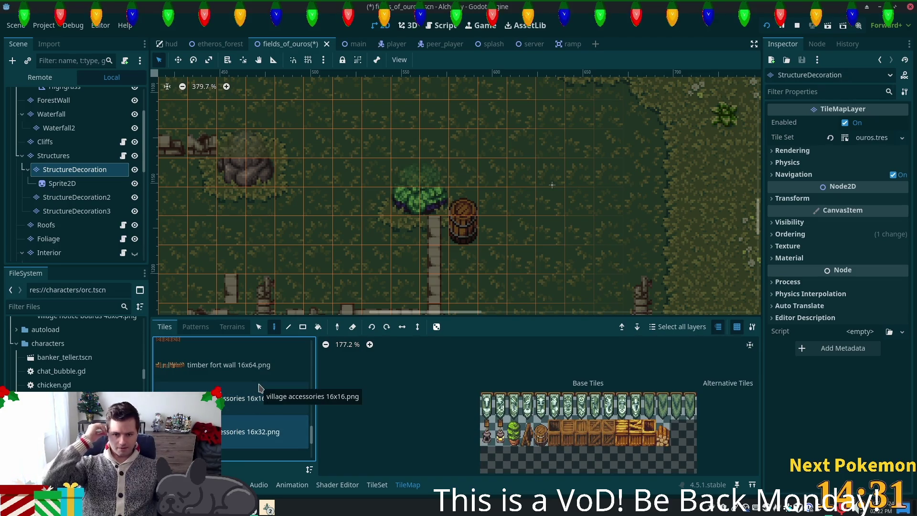
scroll(277, 414, "down", 1)
left_click(260, 410)
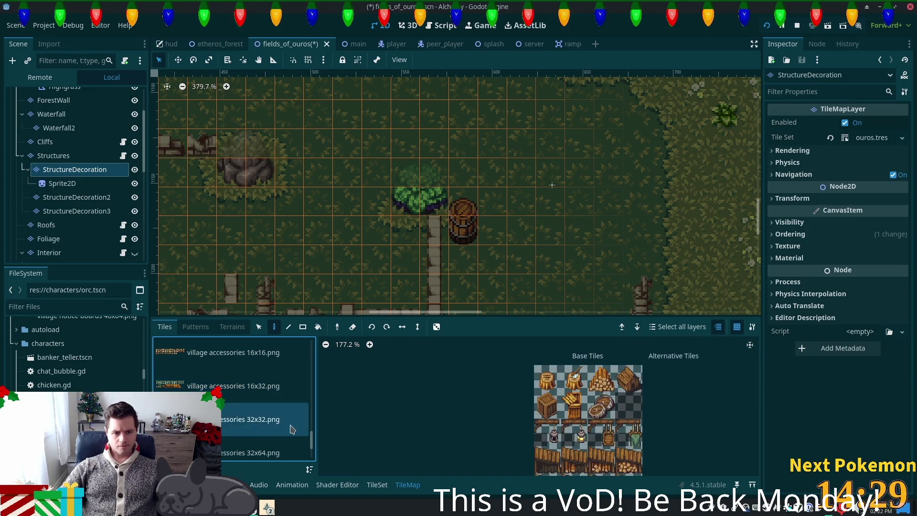
scroll(259, 411, "down", 1)
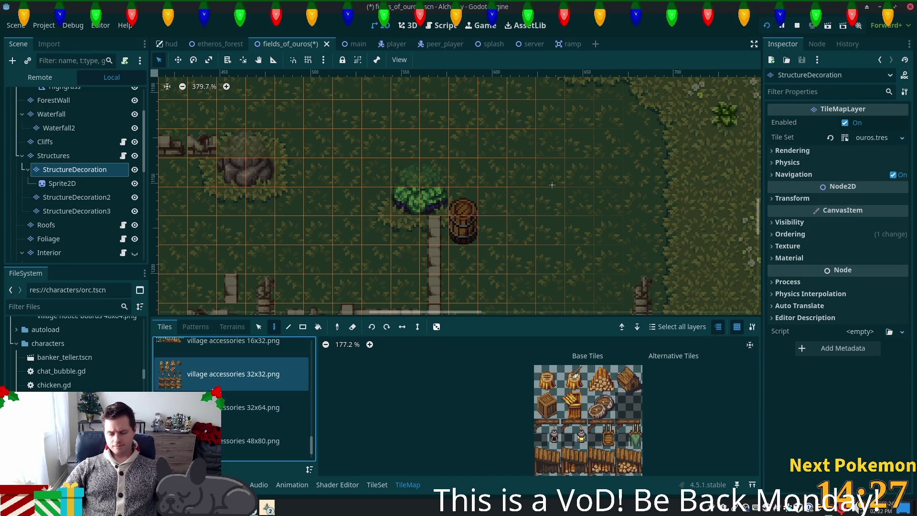
scroll(572, 435, "down", 3)
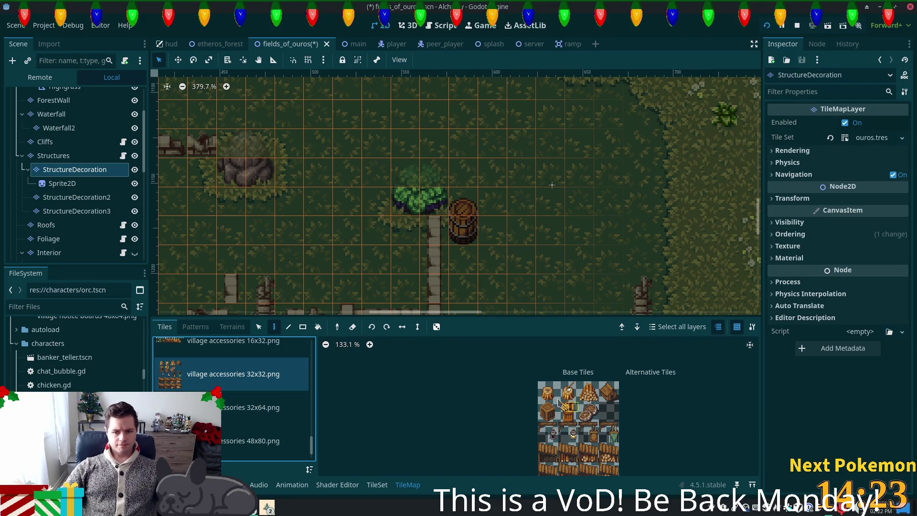
left_click(574, 398)
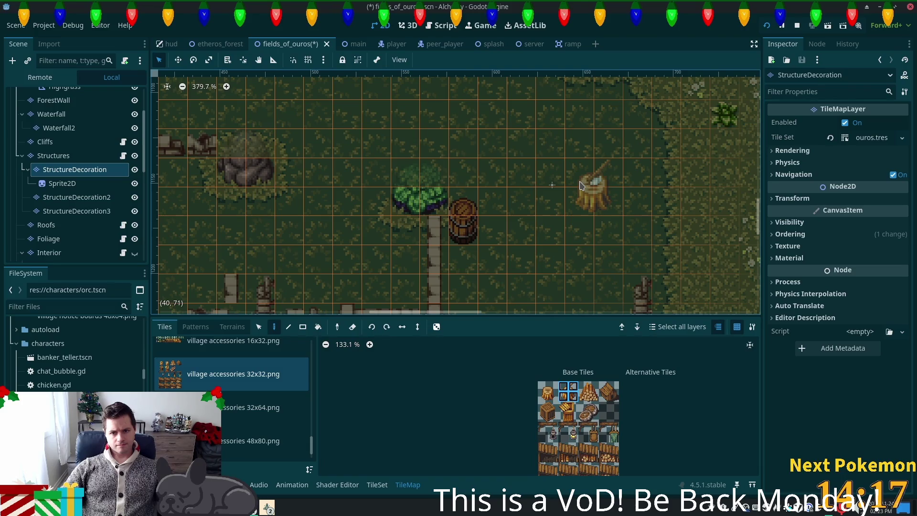
Paint the stump tile on the grass east of the tree and barrel, then bring up the TileSet editor
left_click_drag(485, 132, 550, 255)
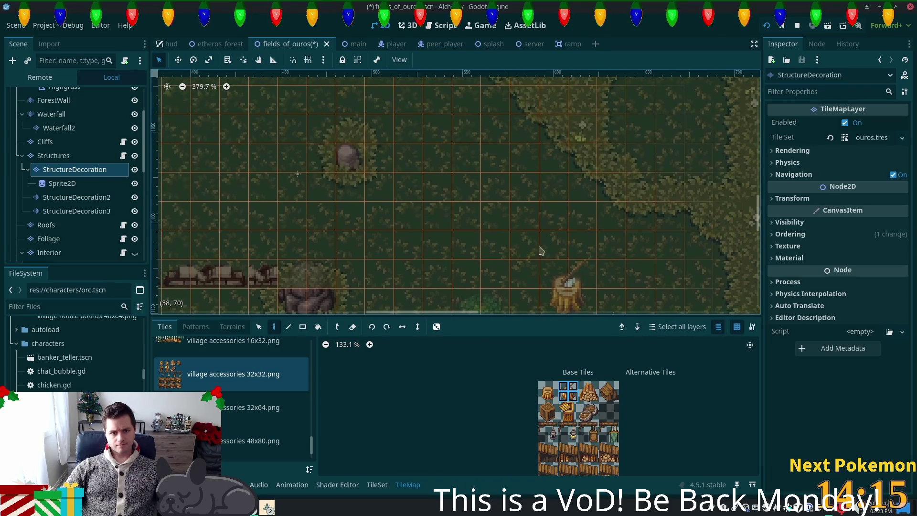
mouse_move(420, 181)
left_mouse_down()
mouse_move(508, 216)
mouse_move(648, 224)
left_mouse_up()
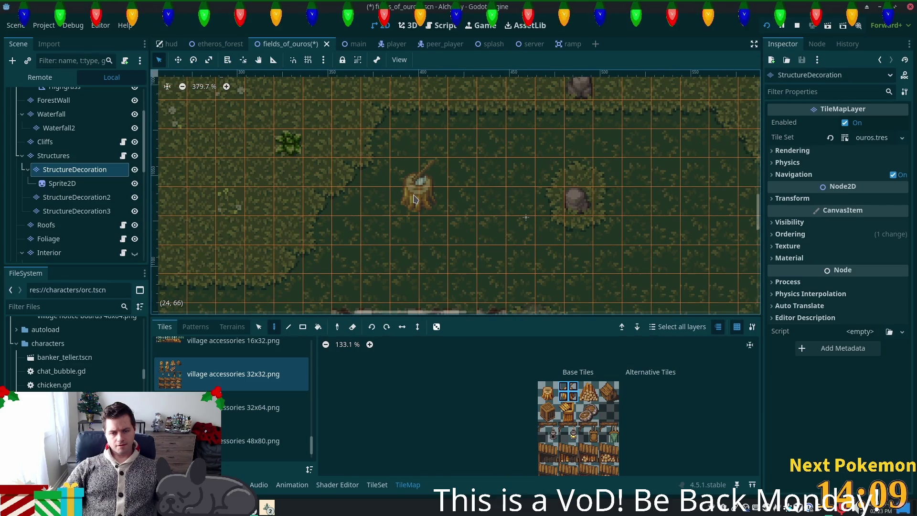
scroll(461, 242, "down", 5)
scroll(460, 242, "right", 3)
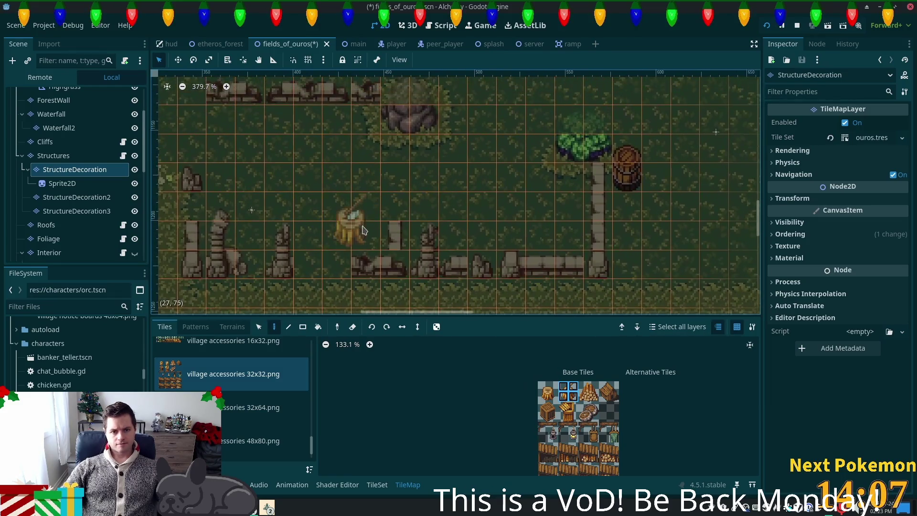
scroll(366, 231, "down", 2)
scroll(658, 232, "up", 5)
scroll(621, 229, "right", 4)
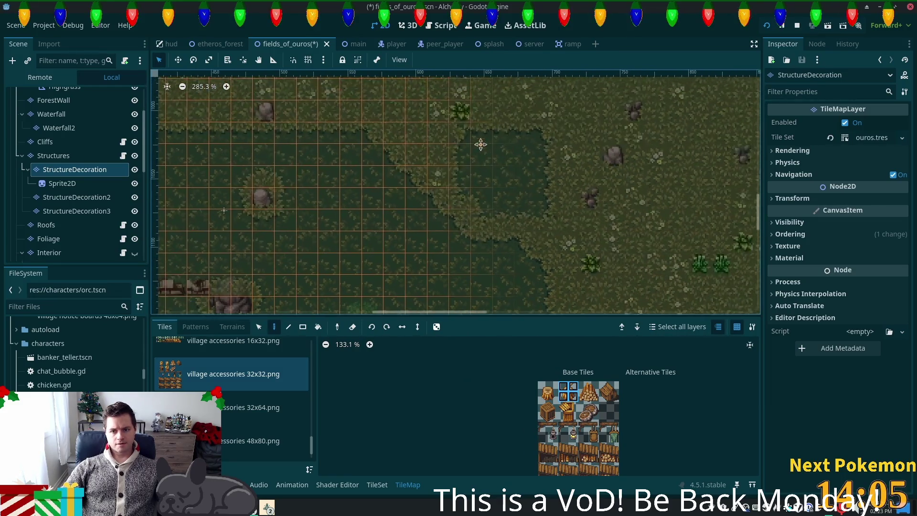
scroll(583, 254, "down", 4)
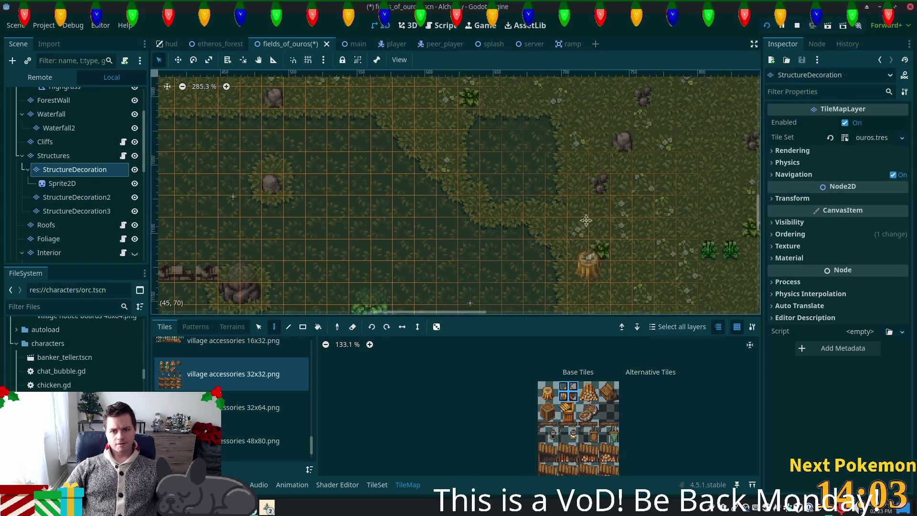
scroll(554, 191, "right", 2)
left_click(548, 193)
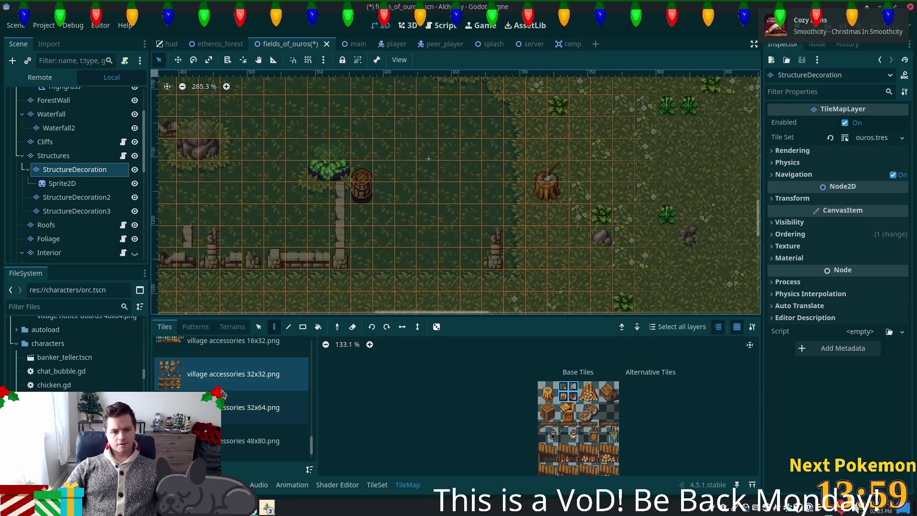
left_click(377, 485)
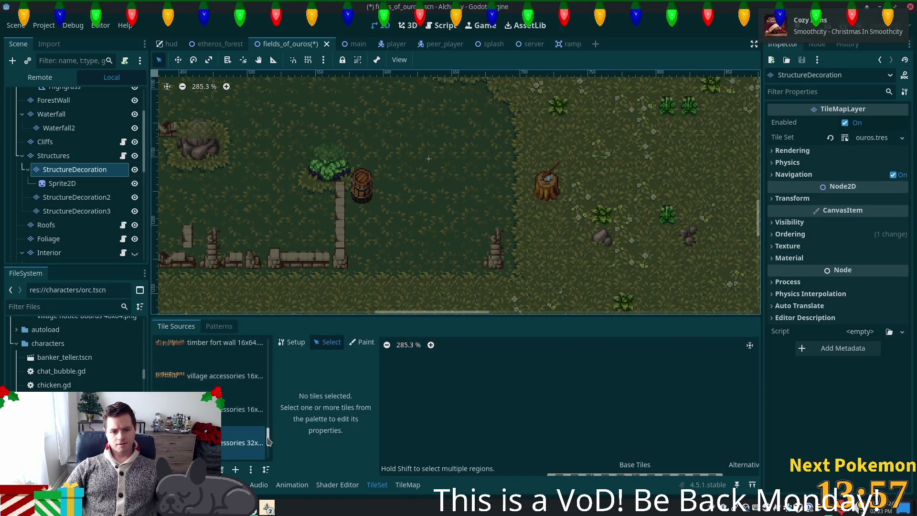
Select both stump tiles in village accessories 32x32 and give them a Physics Layer 0 polygon
scroll(268, 442, "down", 3)
left_click(182, 351)
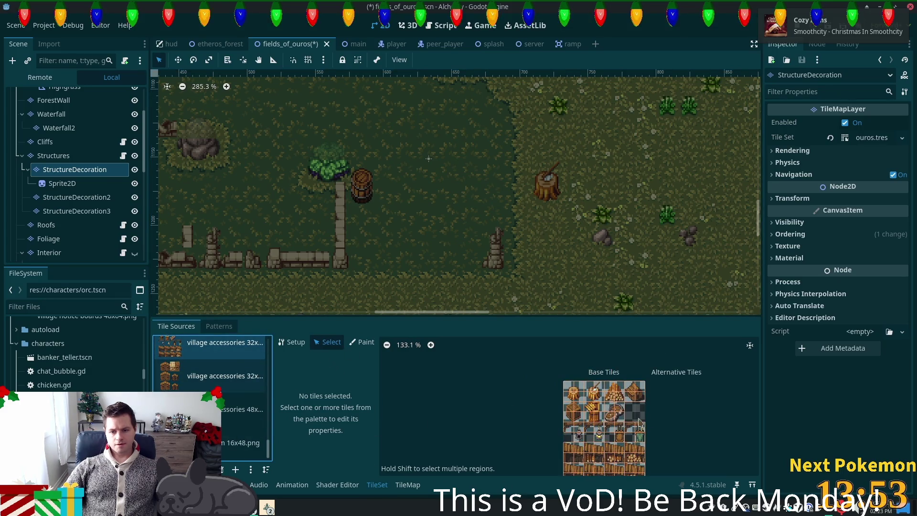
scroll(598, 401, "up", 2)
left_click_drag(599, 400, 606, 399)
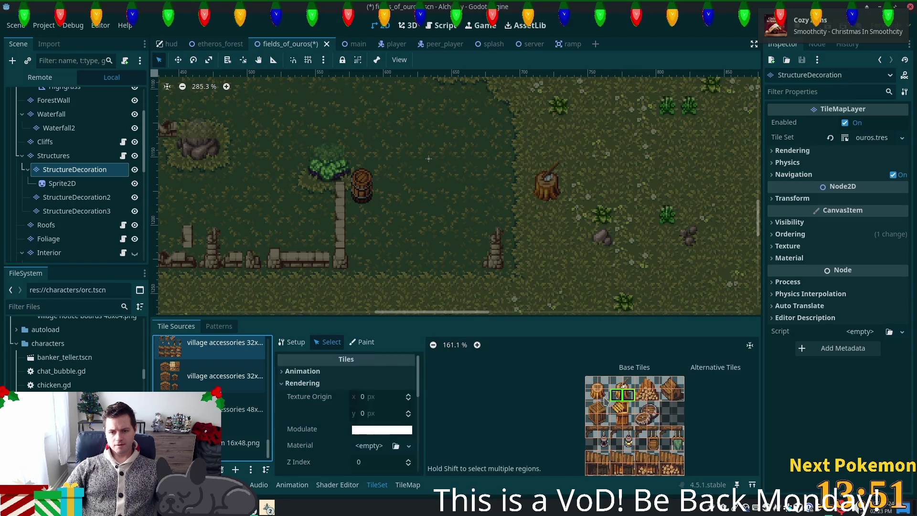
scroll(360, 419, "down", 10)
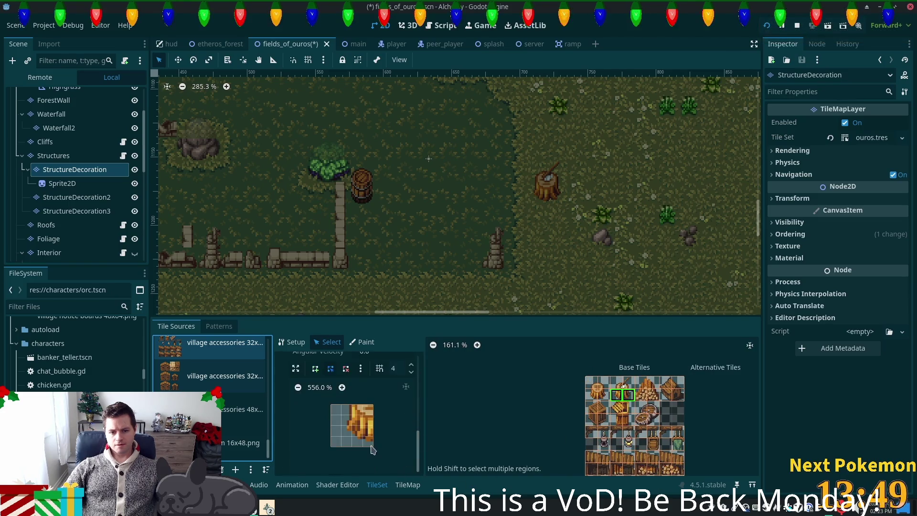
left_click(373, 450)
scroll(342, 444, "up", 2)
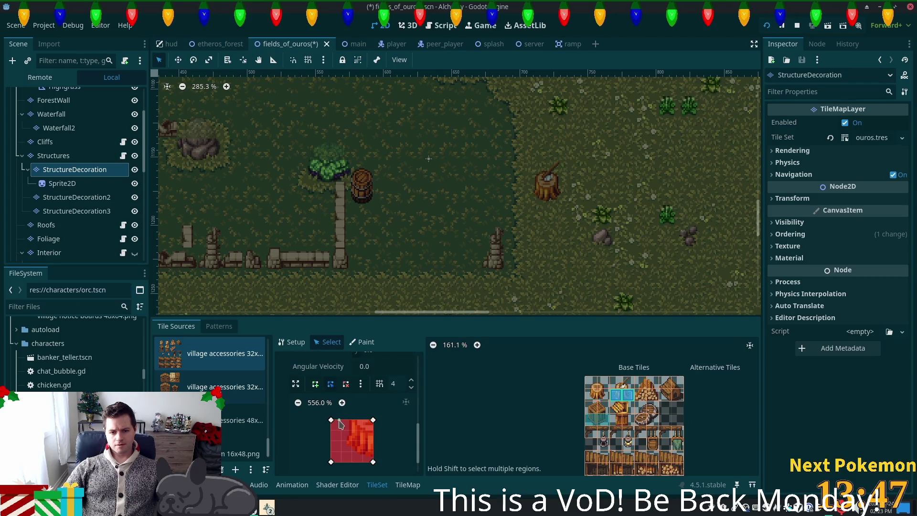
scroll(337, 437, "down", 2)
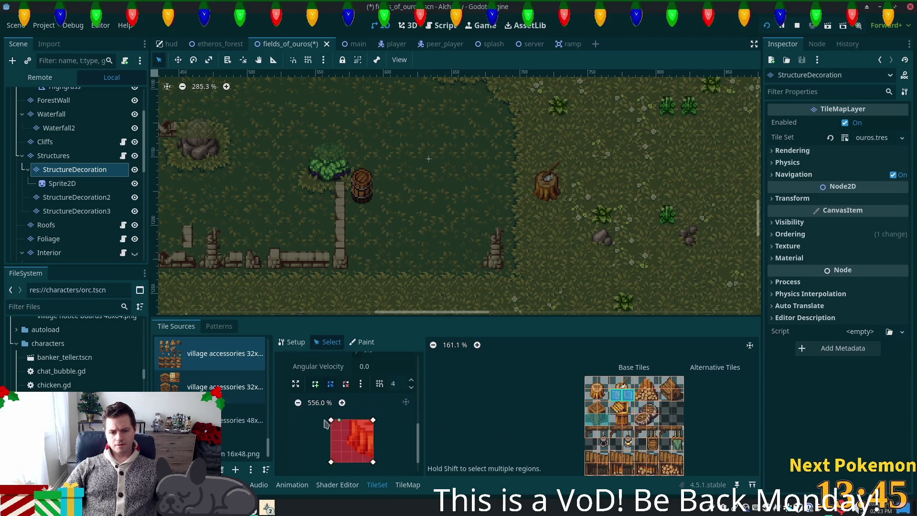
Fit the left stump tile (2, 1) polygon to the stump with an added bottom vertex
left_click(619, 395)
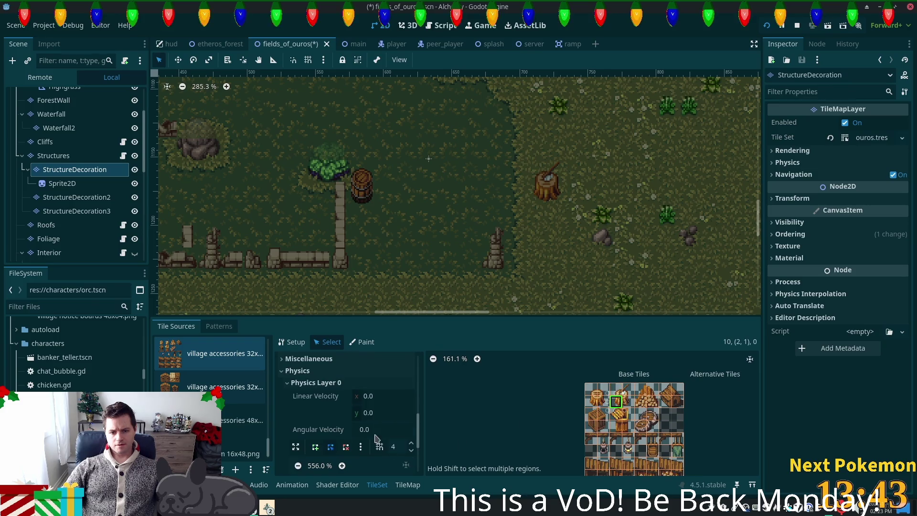
scroll(376, 437, "down", 1)
scroll(406, 447, "down", 5)
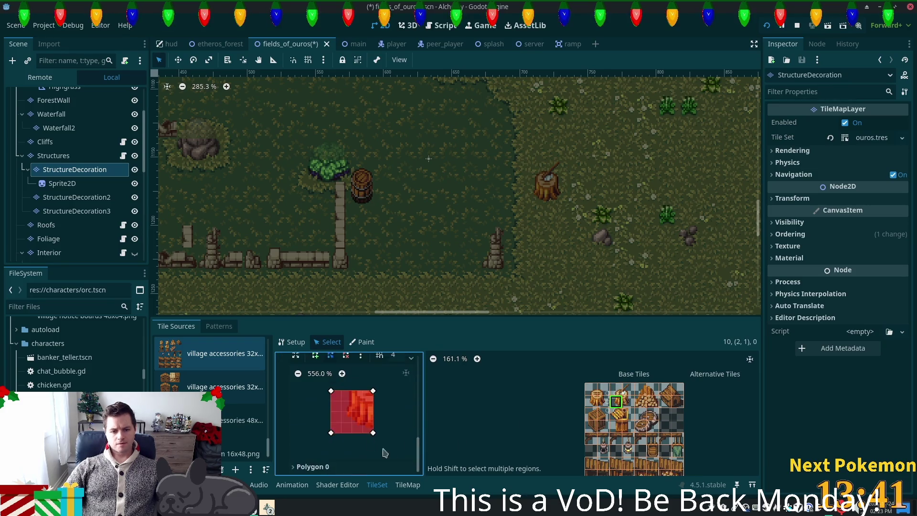
left_click_drag(332, 392, 350, 394)
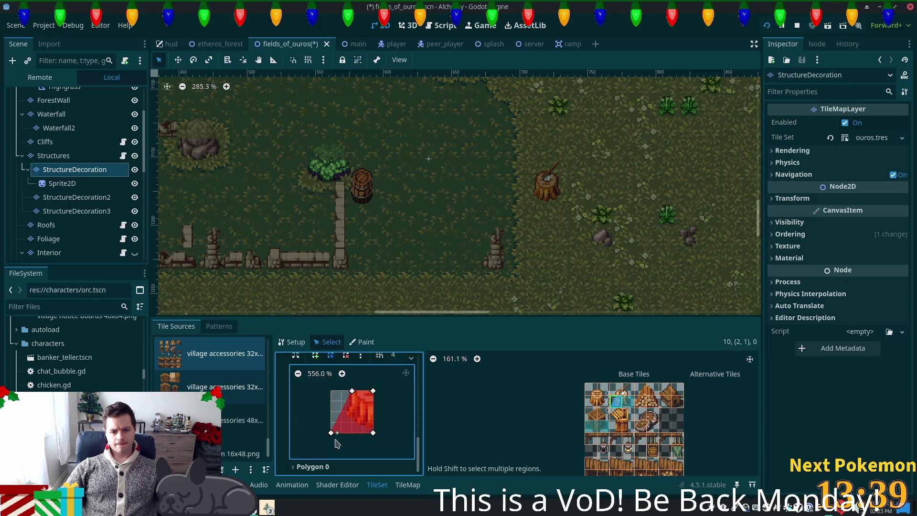
left_click(352, 433)
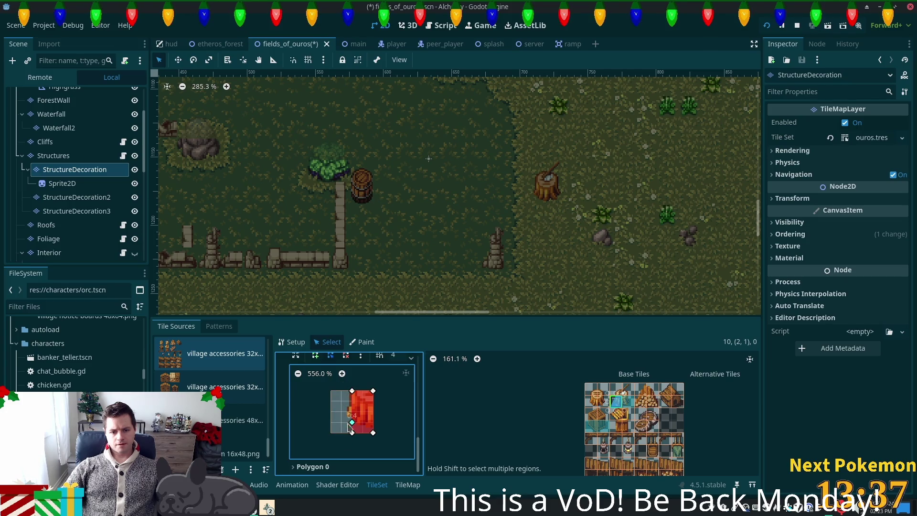
left_click_drag(362, 428, 364, 425)
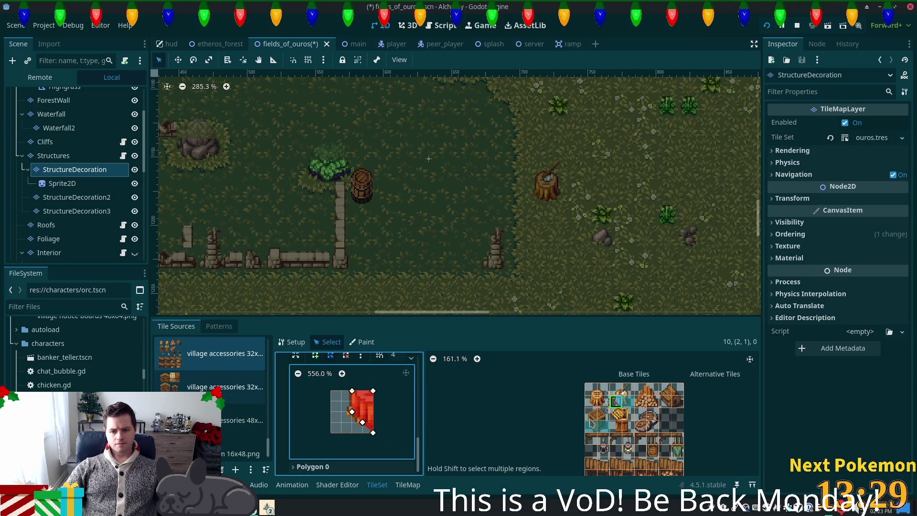
Move the right stump tile (3, 1) polygon's bottom-right corner to the tile centre and save
left_click(628, 402)
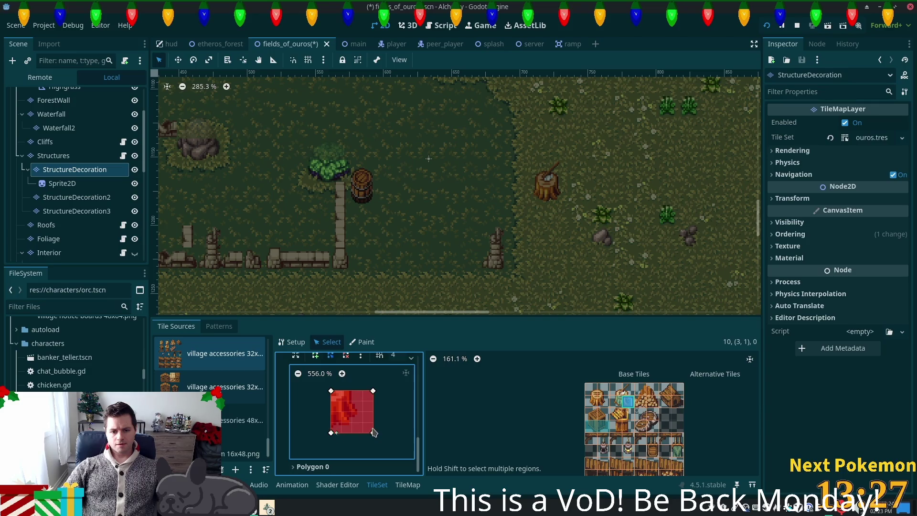
mouse_move(372, 433)
left_mouse_down()
mouse_move(352, 412)
mouse_move(352, 391)
left_mouse_up()
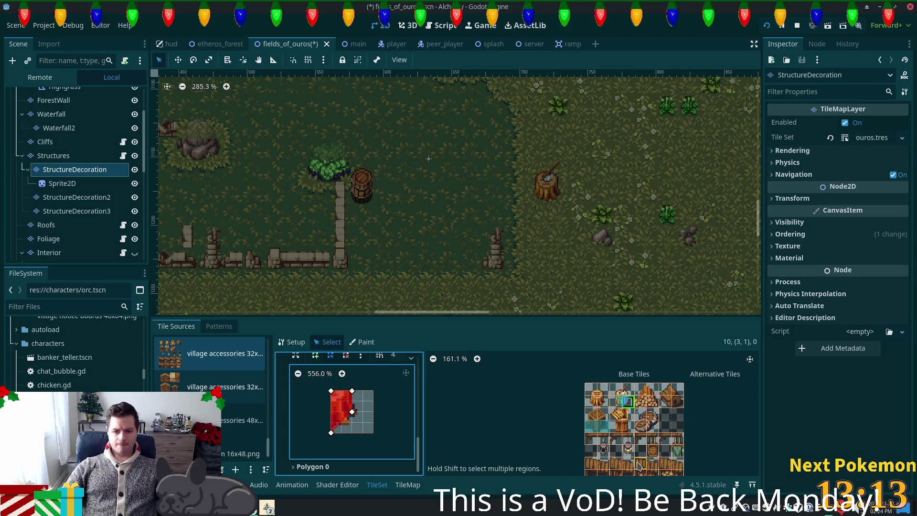
key("ctrl+s")
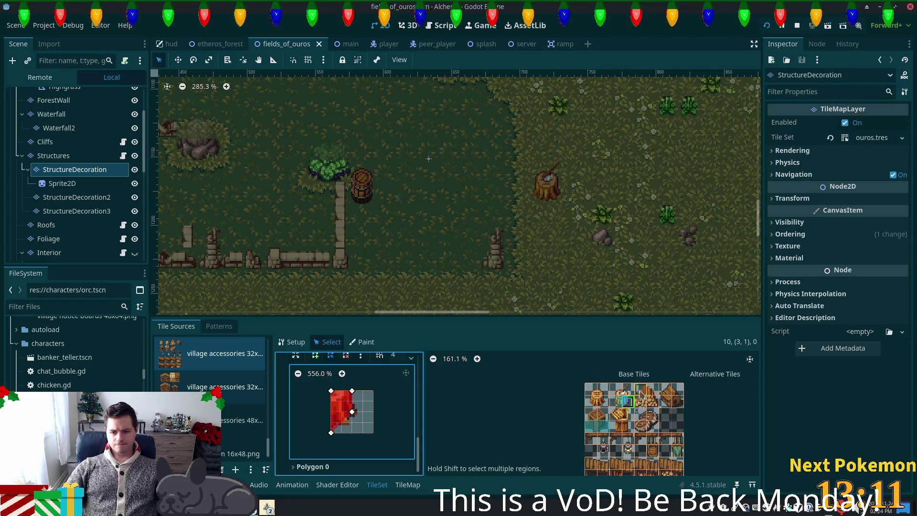
Set Rendering Z Index to 5 on both stump tiles and save fields_of_ouros
left_click_drag(616, 390, 630, 392)
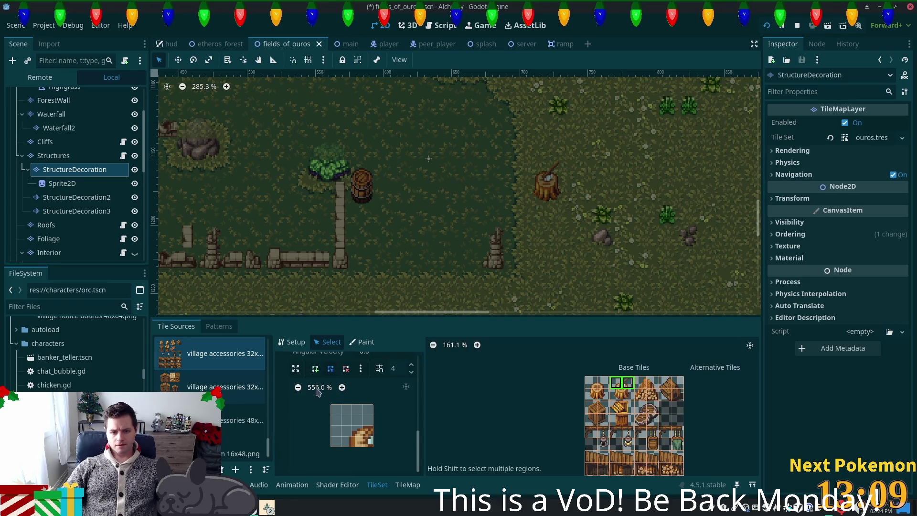
scroll(342, 419, "up", 5)
scroll(346, 413, "up", 3)
left_click(367, 394)
type("5")
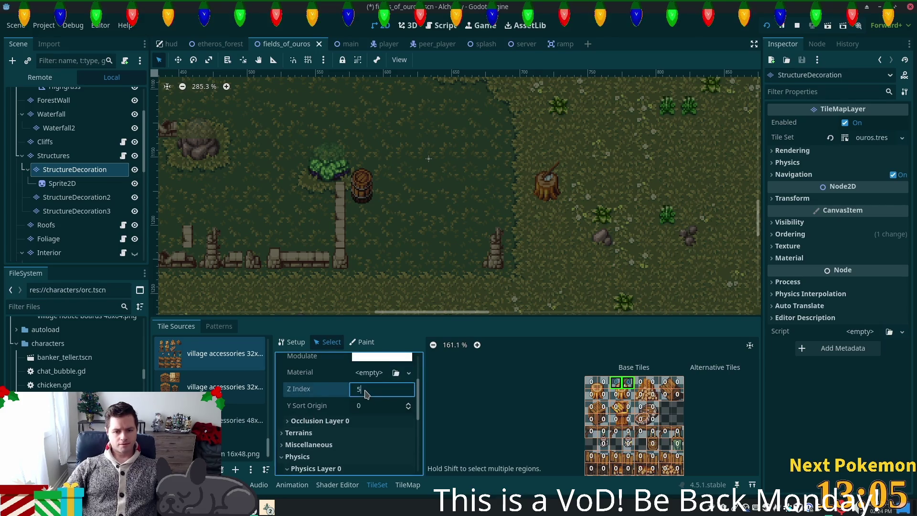
key("Tab")
key("ctrl+s")
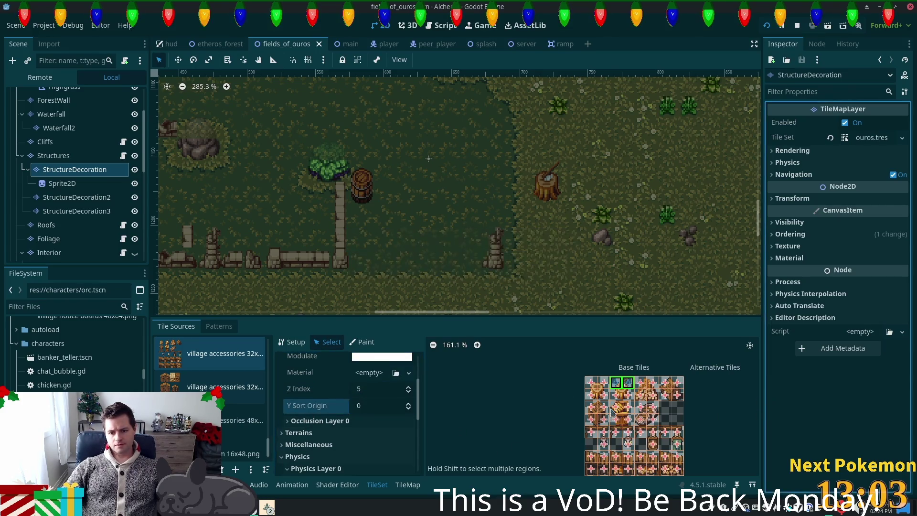
left_click(310, 377)
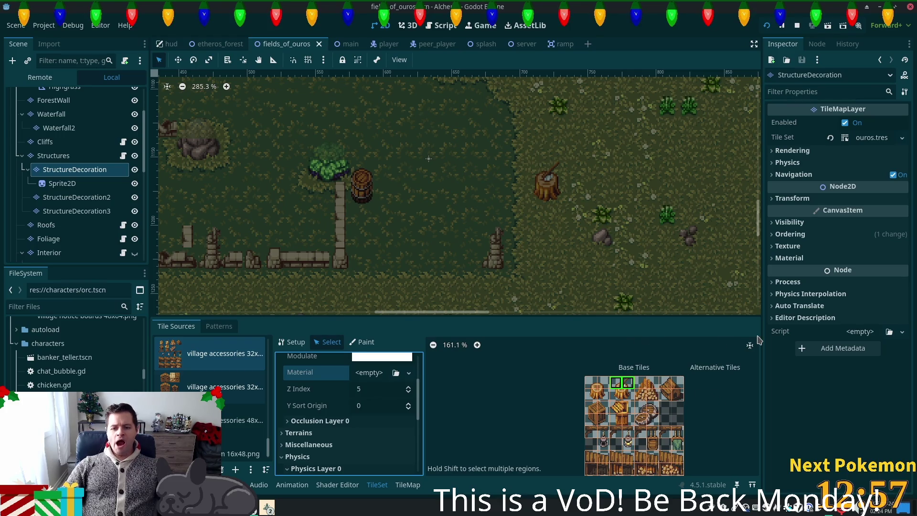
scroll(569, 259, "left", 5)
scroll(569, 260, "up", 3)
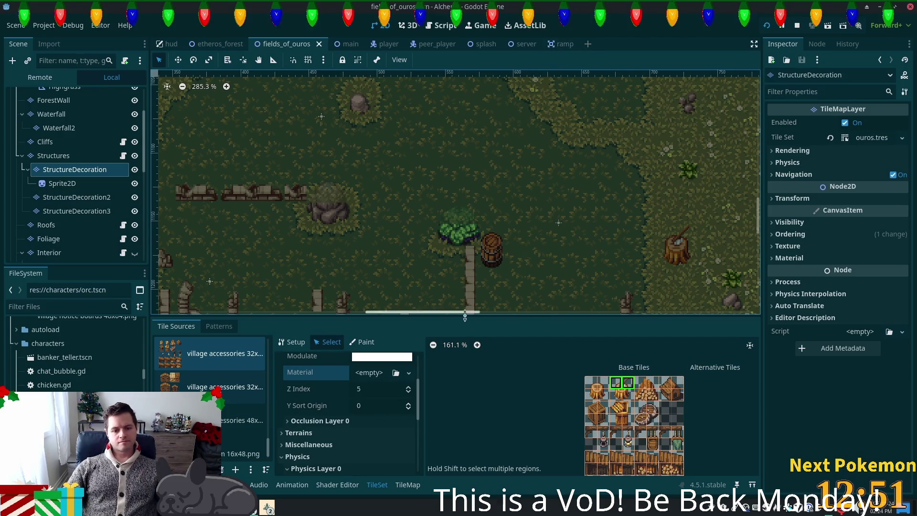
Playtest with F5, walking the character south then east toward the goblin, then stop and relaunch the game
key("F5")
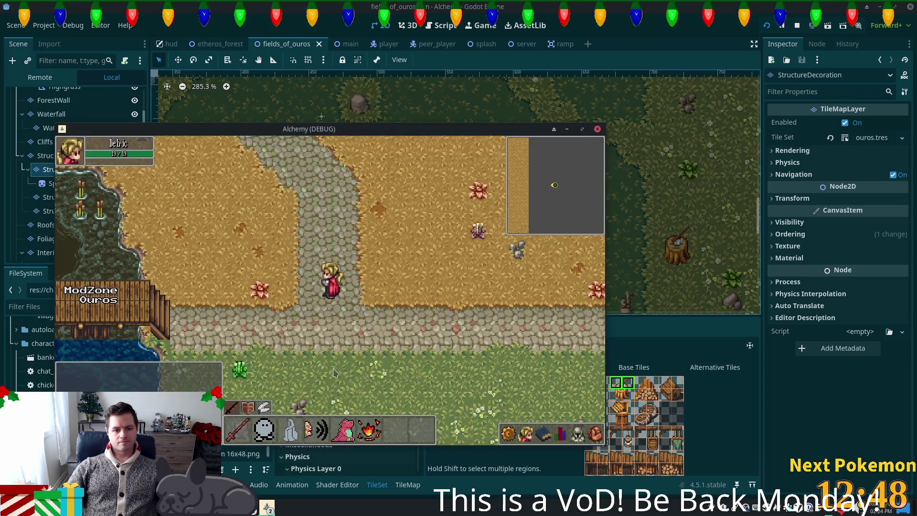
left_click(337, 363)
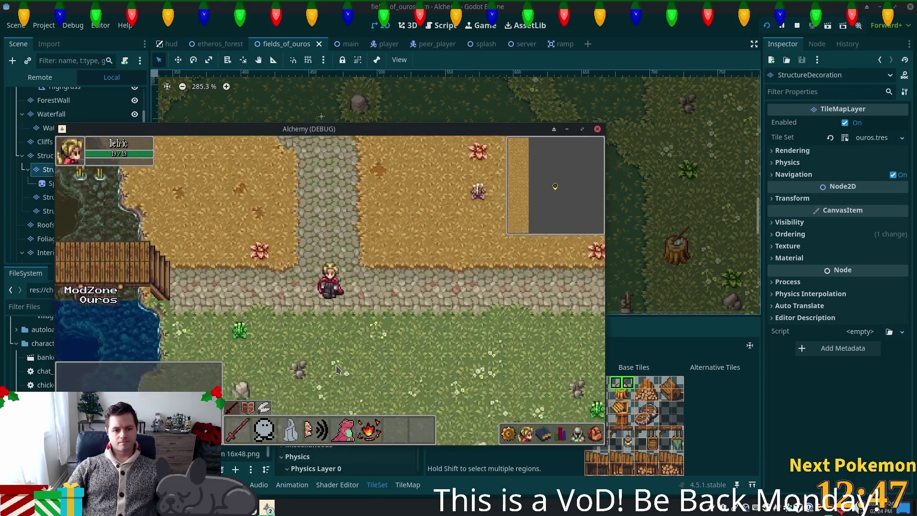
left_click_drag(334, 378, 337, 378)
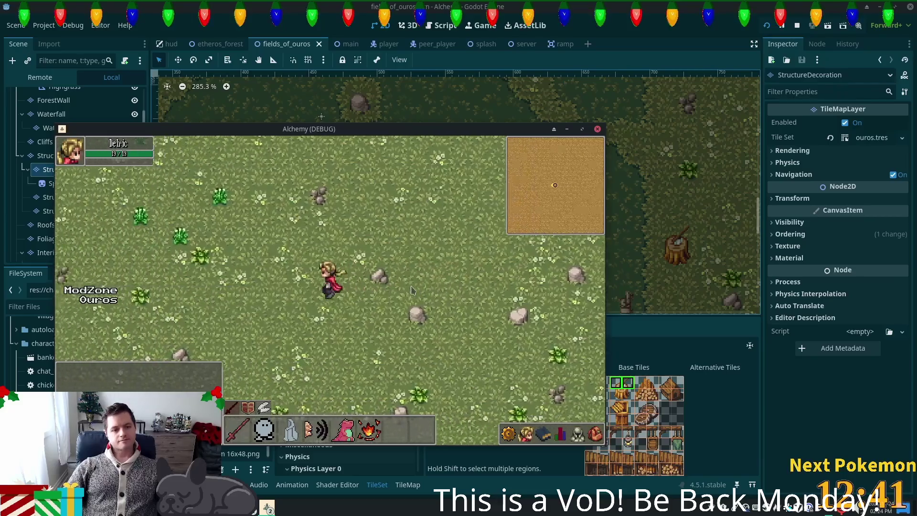
key("d")
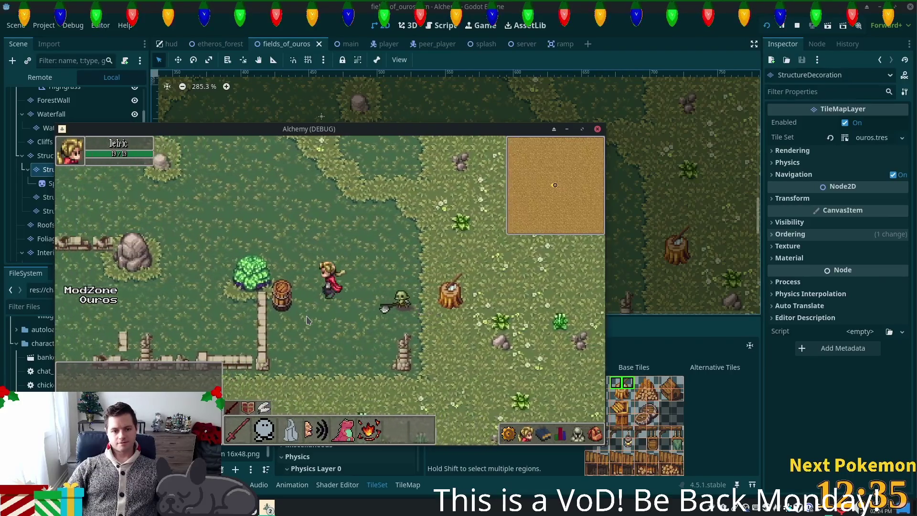
key("d")
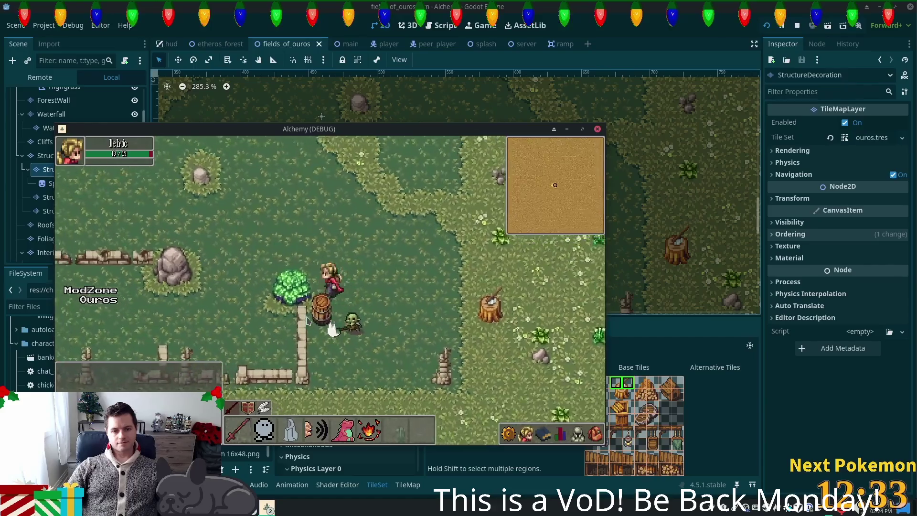
key("s")
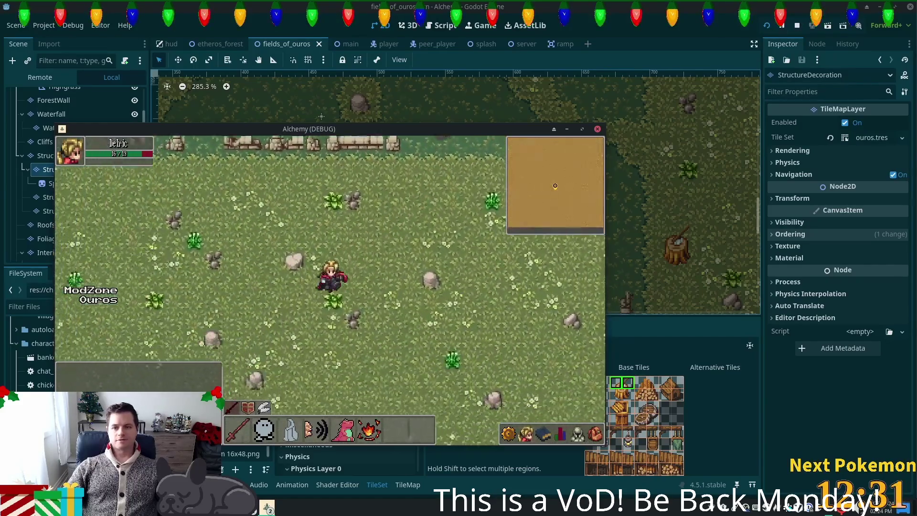
key("F5")
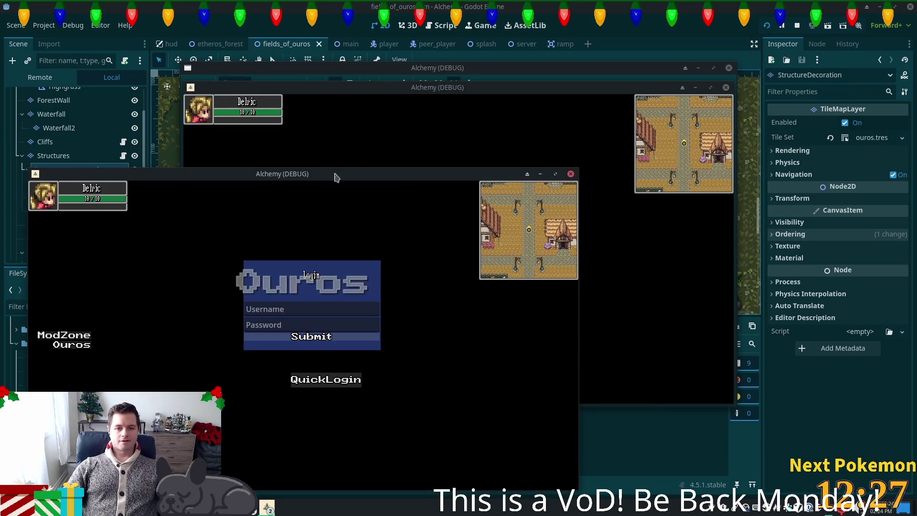
Move the front game window aside and walk the character south-east to the tree stump
left_click_drag(504, 95, 633, 151)
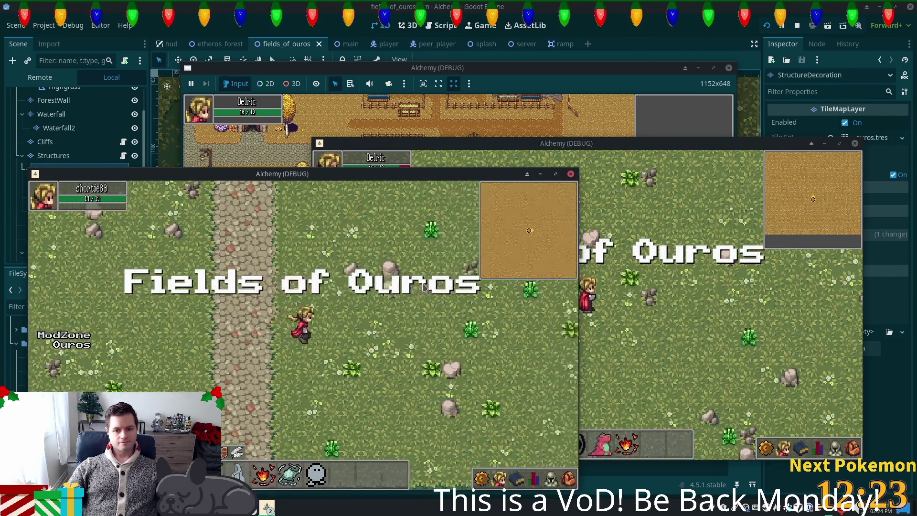
key("Down")
key("Right")
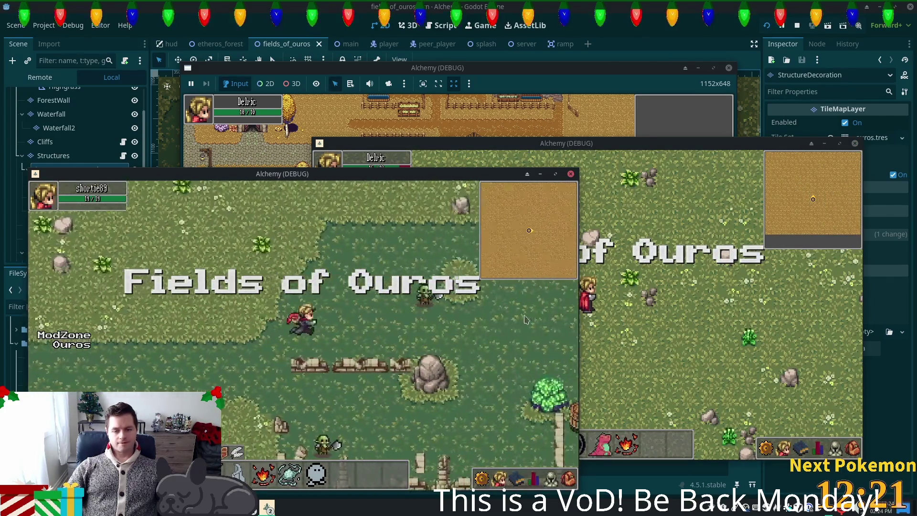
key("Right")
key("Down")
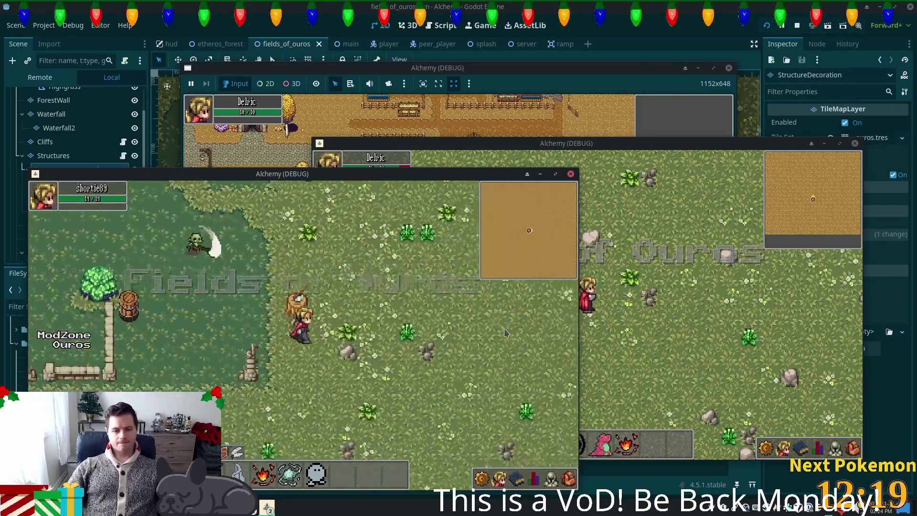
key("Up")
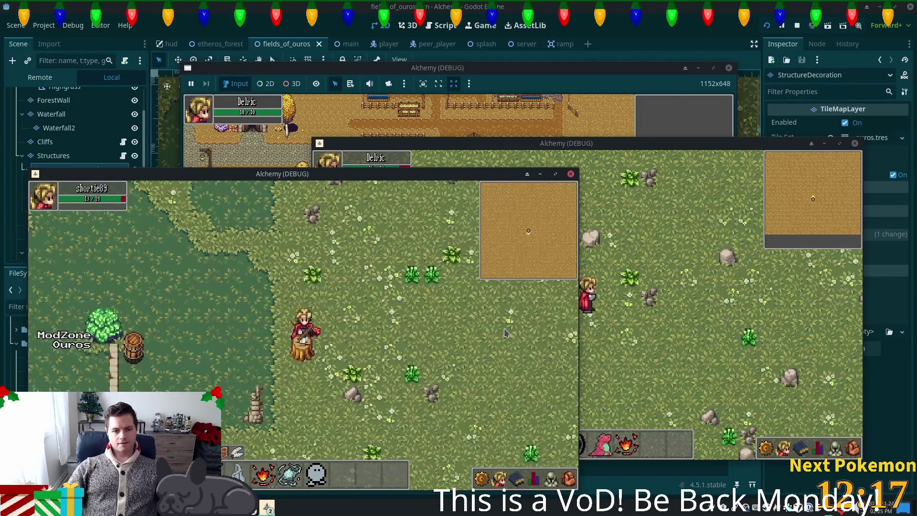
key("Down")
Step off the stump, walk west and south to the fence, then east along it
key("Left")
key("Up")
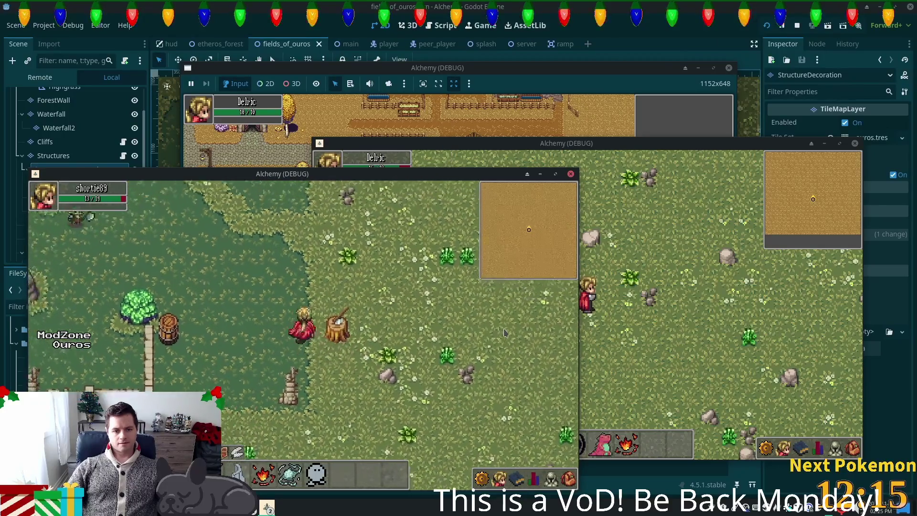
key("Left")
key("Down")
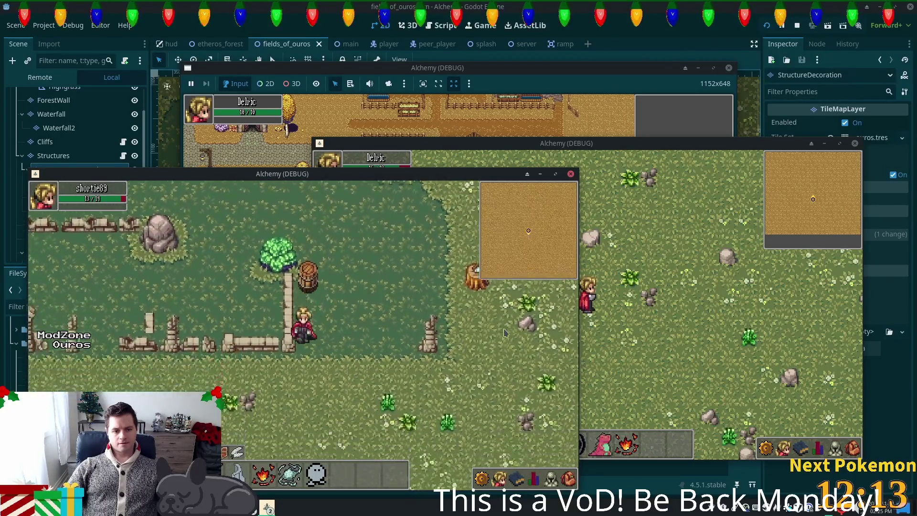
key("Right")
key("Down")
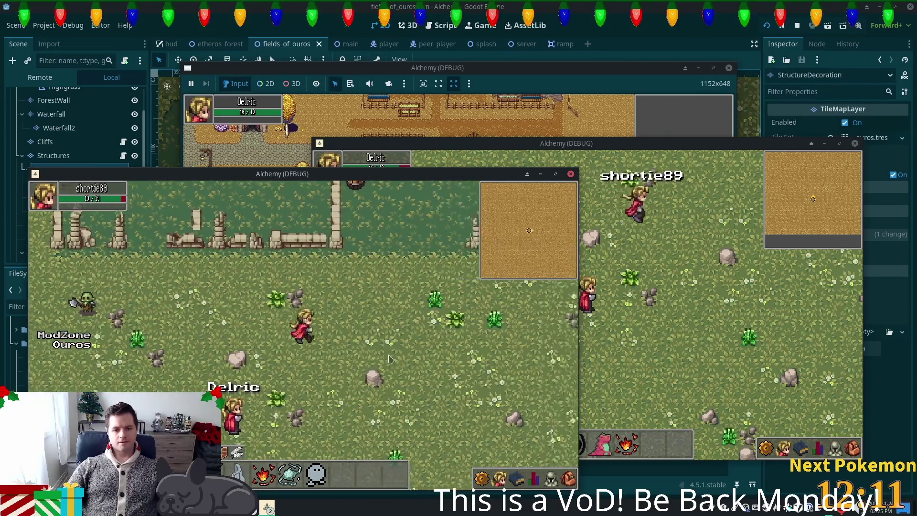
key("Right")
key("Up")
key("Left")
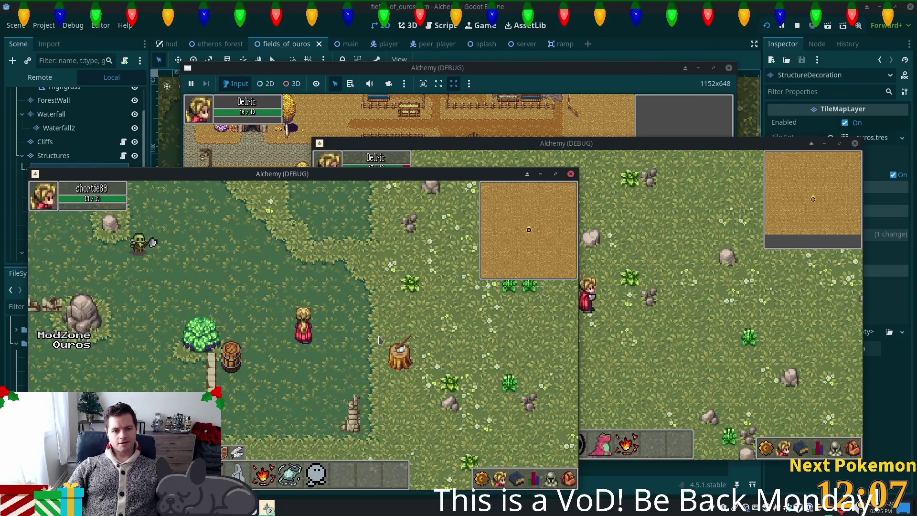
Walk north-east out of the dark forest through tall grass onto the wooden bridge
key("Right")
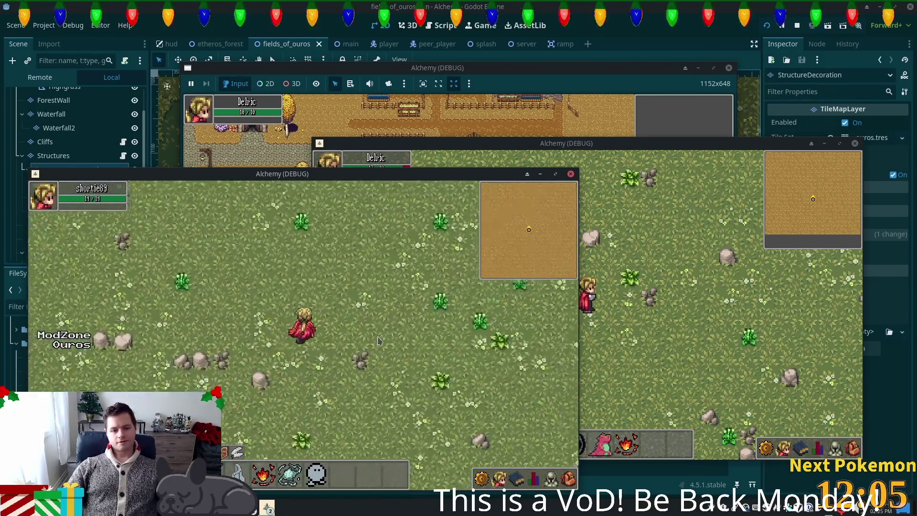
key("Up")
key("Right")
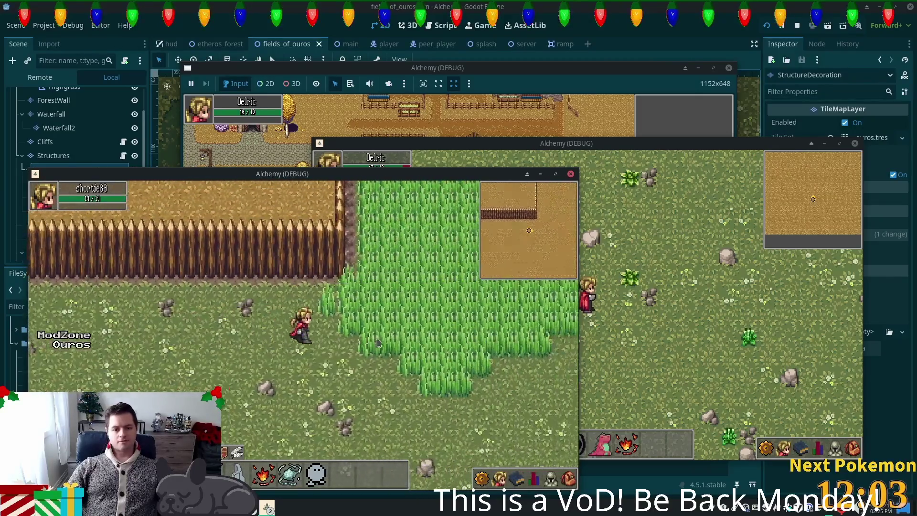
key("Right")
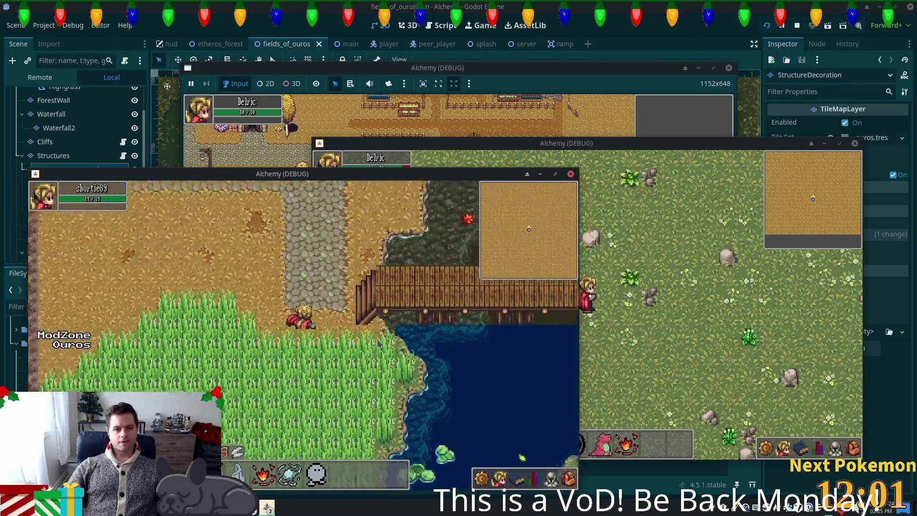
key("Right")
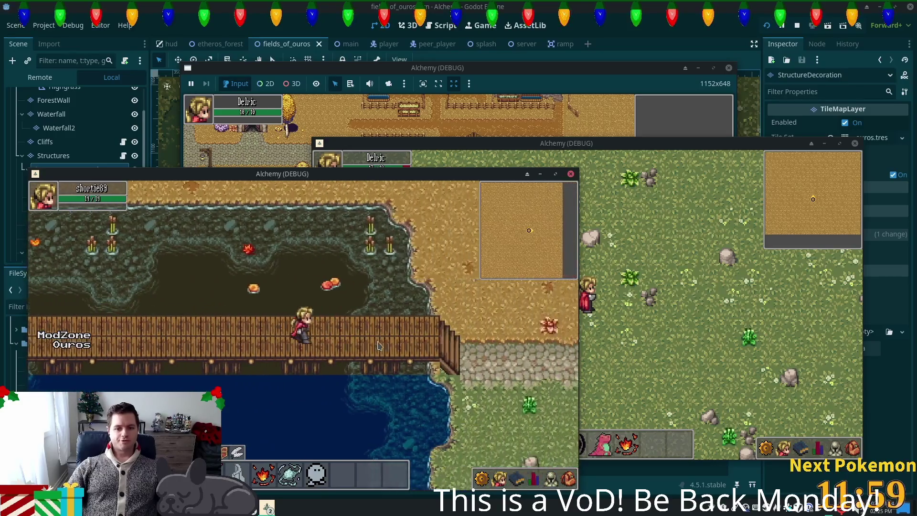
key("Left")
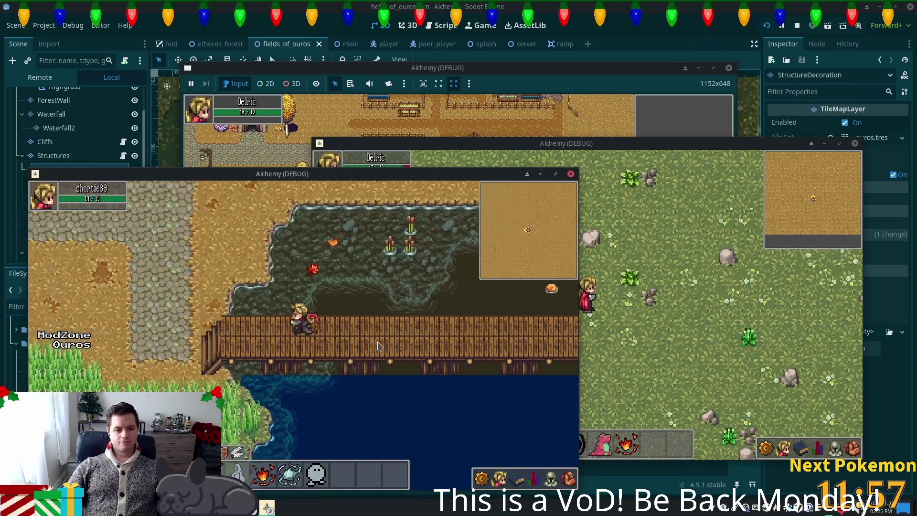
Walk the cobblestone path east and south into the grass, then back onto the bridge
key("Up")
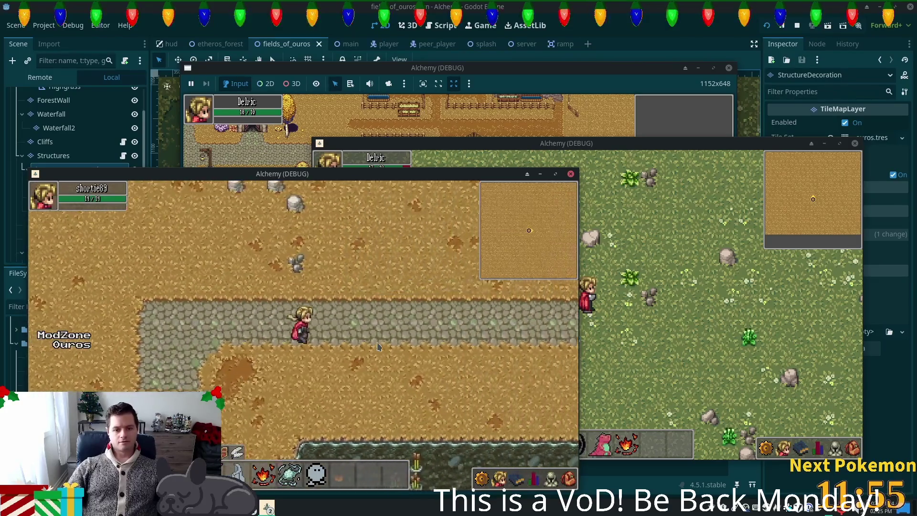
key("Right")
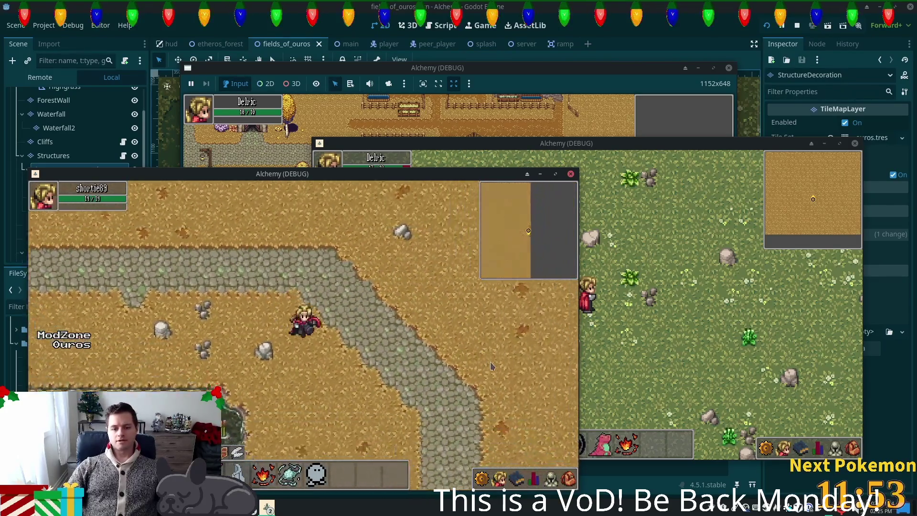
key("Down")
key("Down")
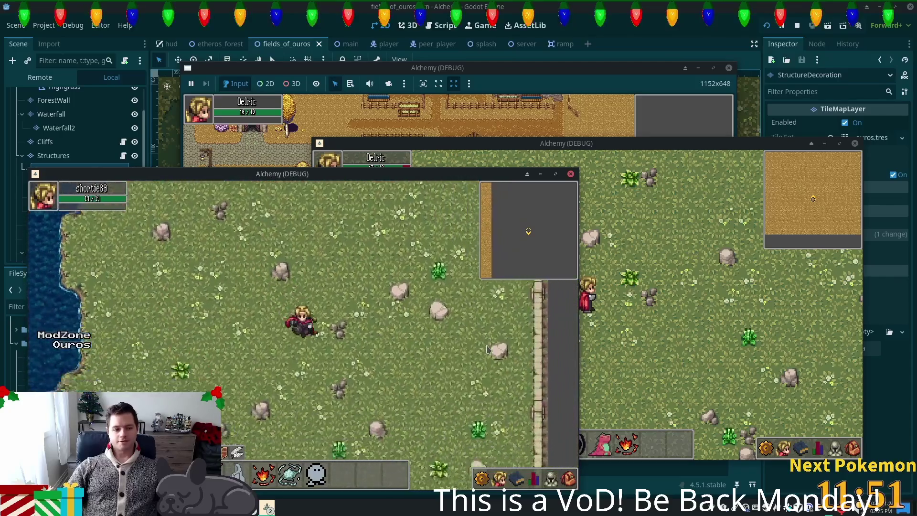
key("Down")
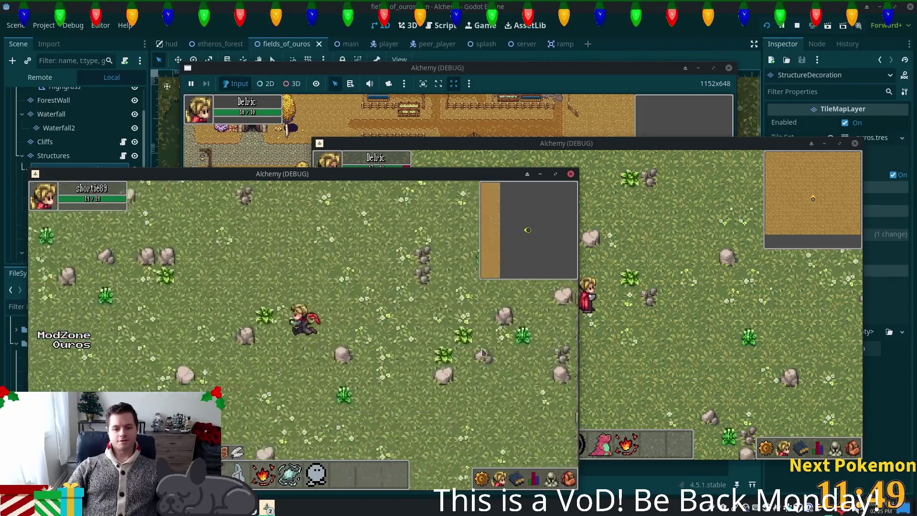
key("Up")
key("Up")
key("Left")
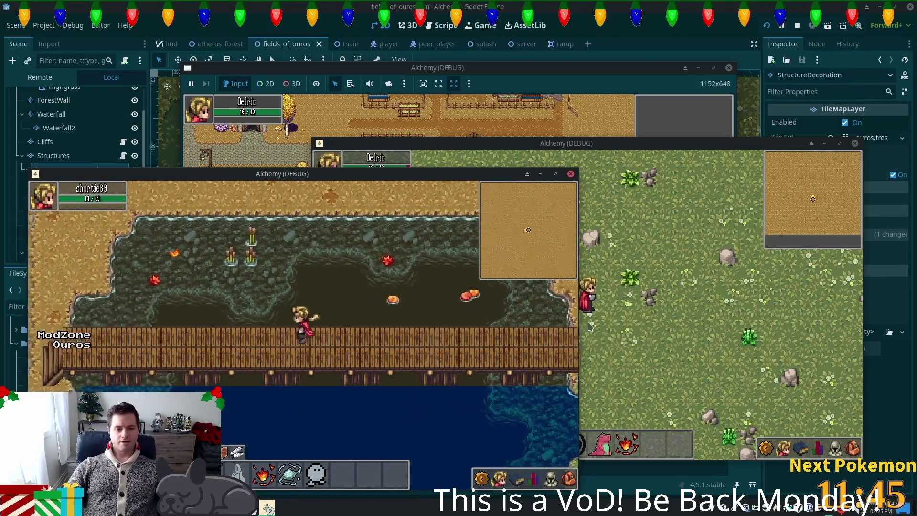
Walk north-west over the dirt toward the autumn trees, then turn back south
key("Left")
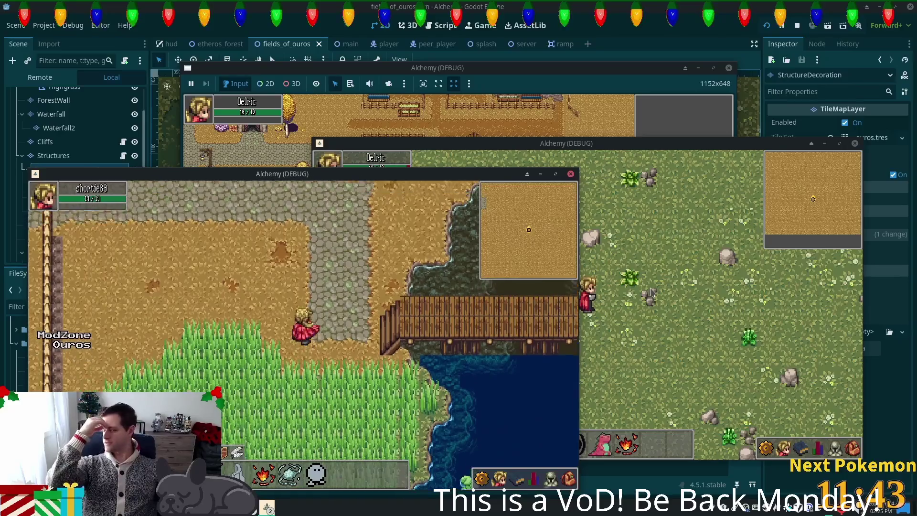
key("Up")
key("Left")
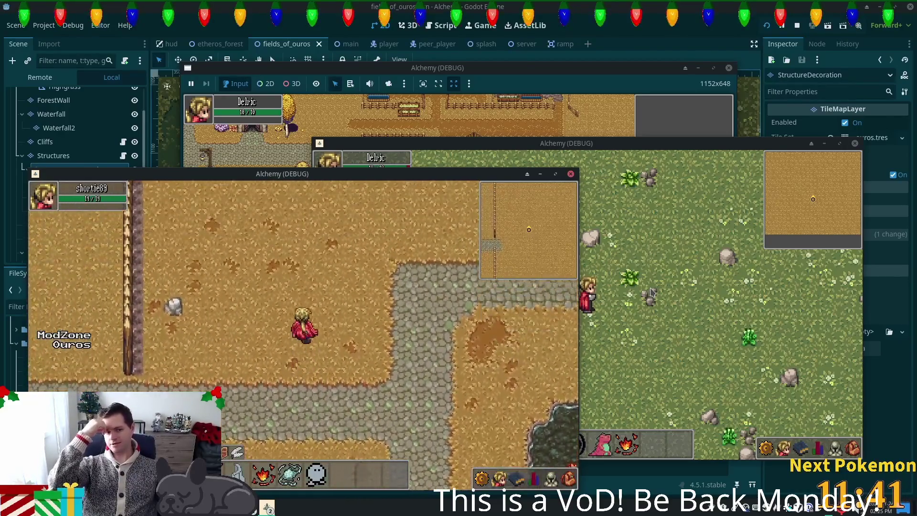
key("Up")
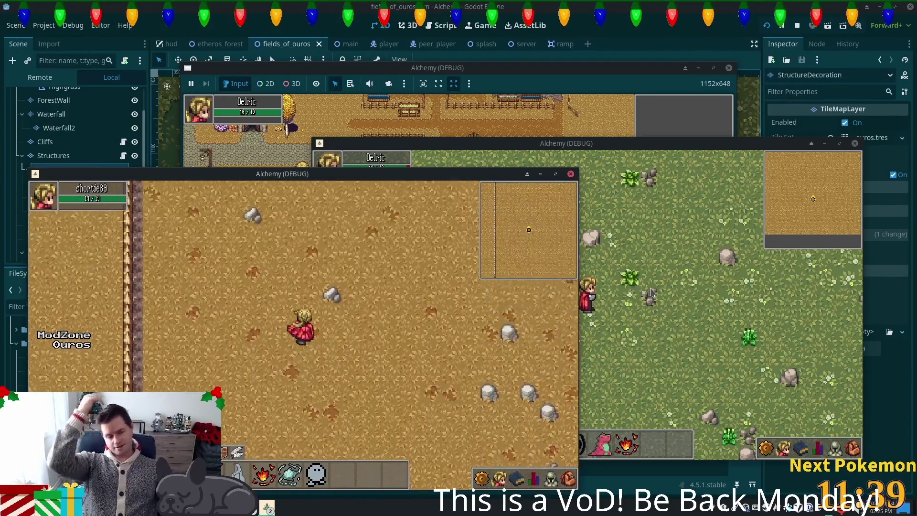
key("Up")
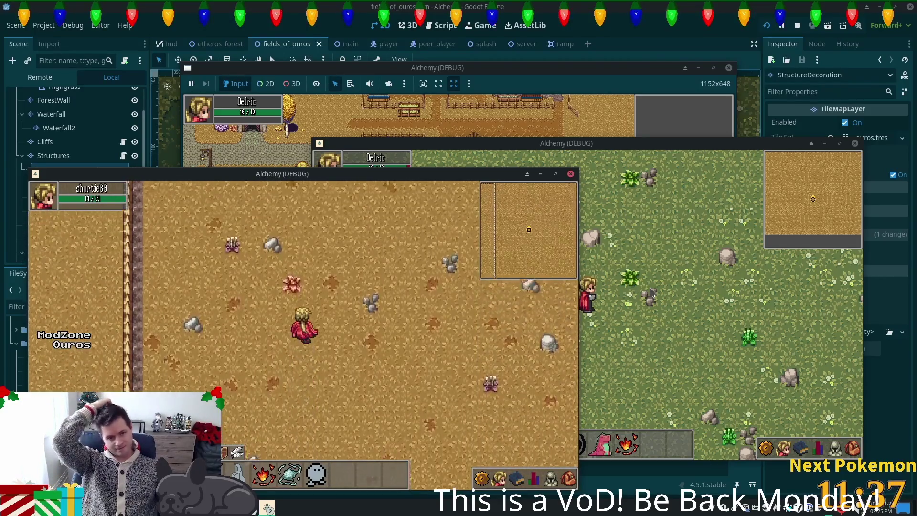
key("Up")
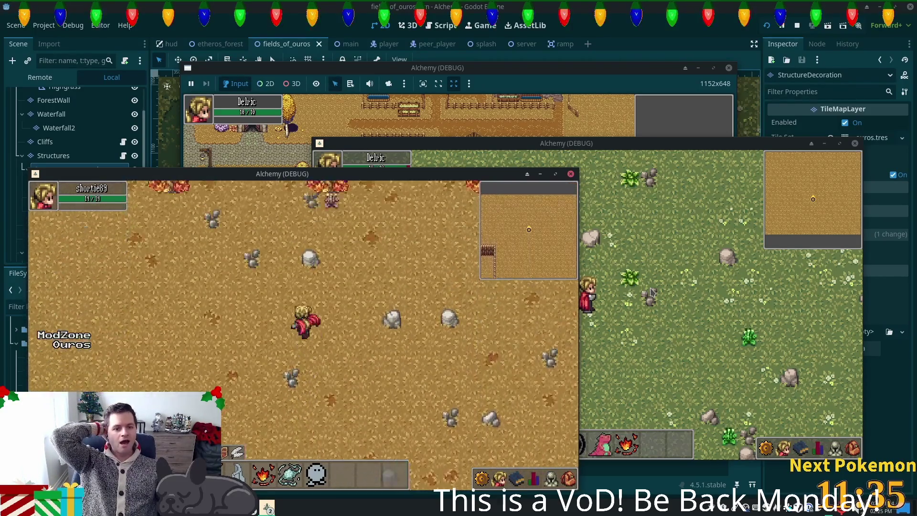
key("Down")
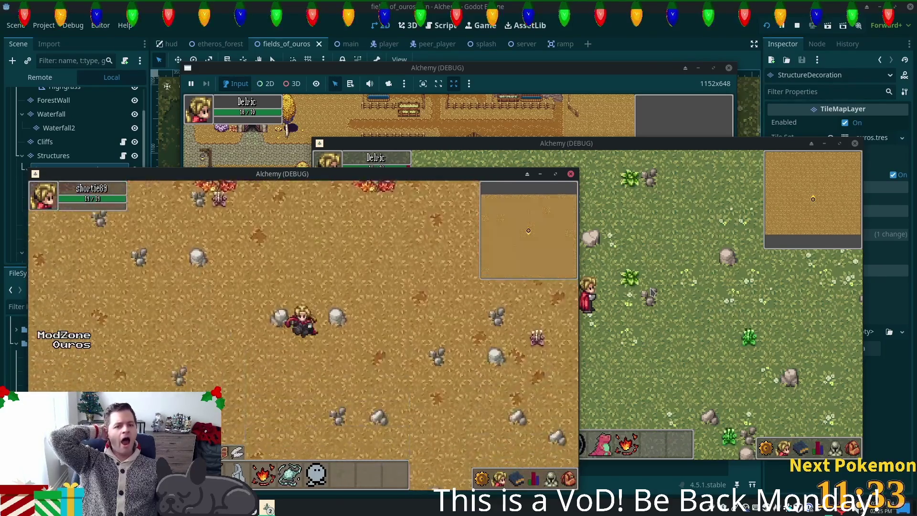
key("Up")
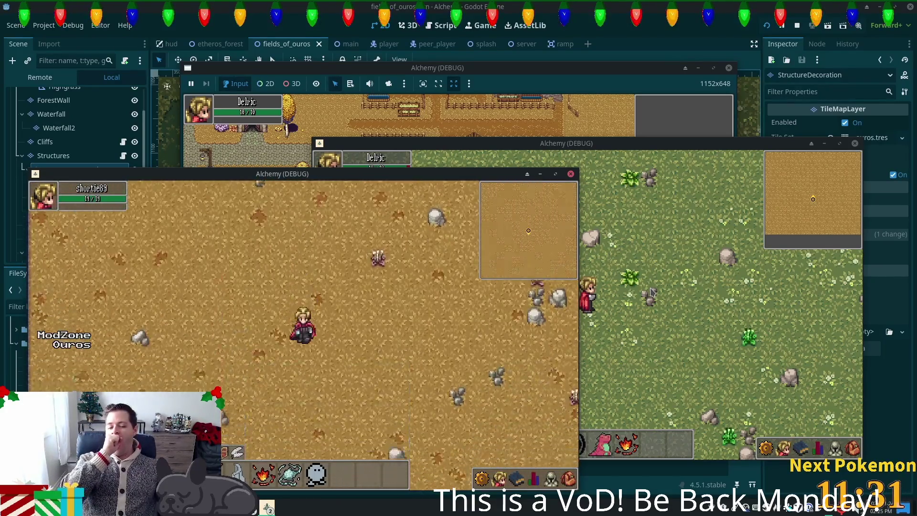
key("Down")
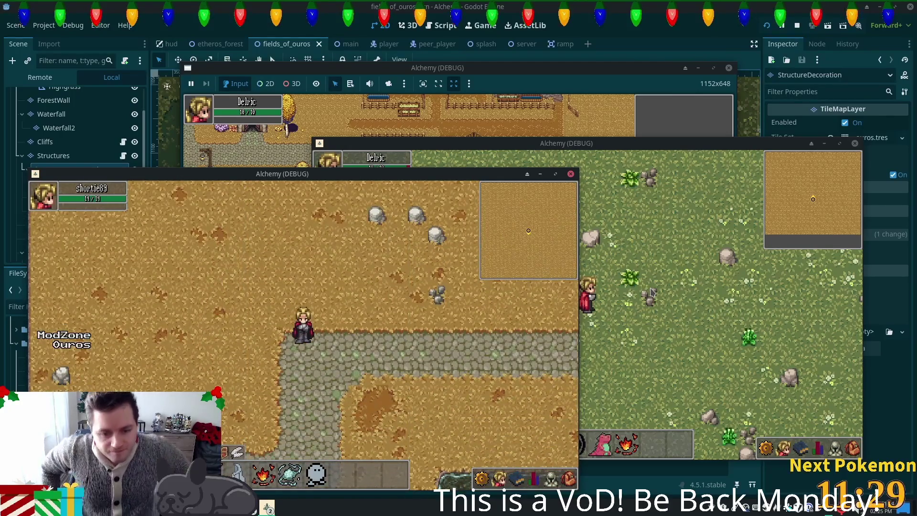
Walk south through the tall grass and down-left across the rocky meadow
key("Down")
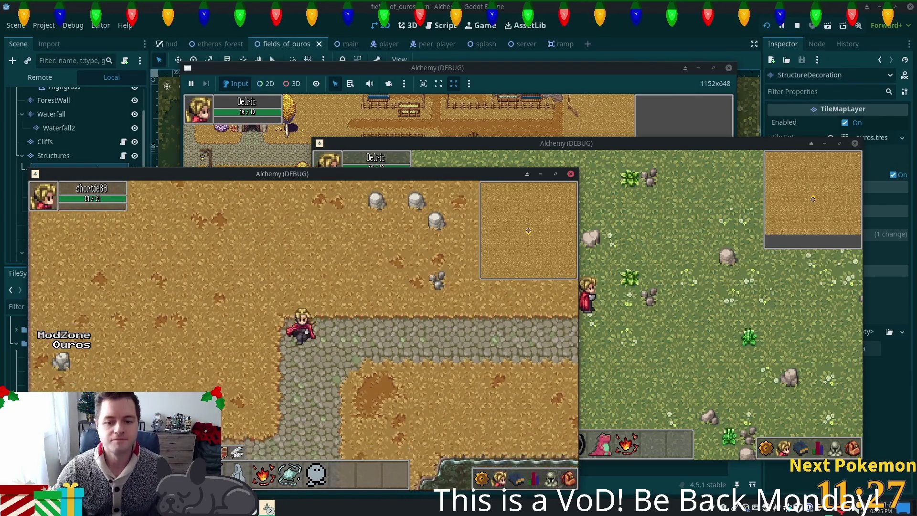
key("Down")
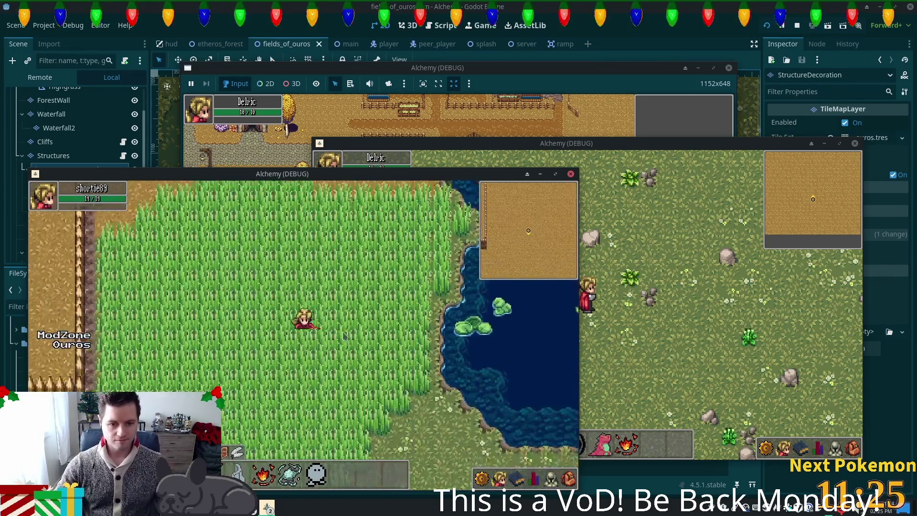
key("Left")
key("Down")
key("Left")
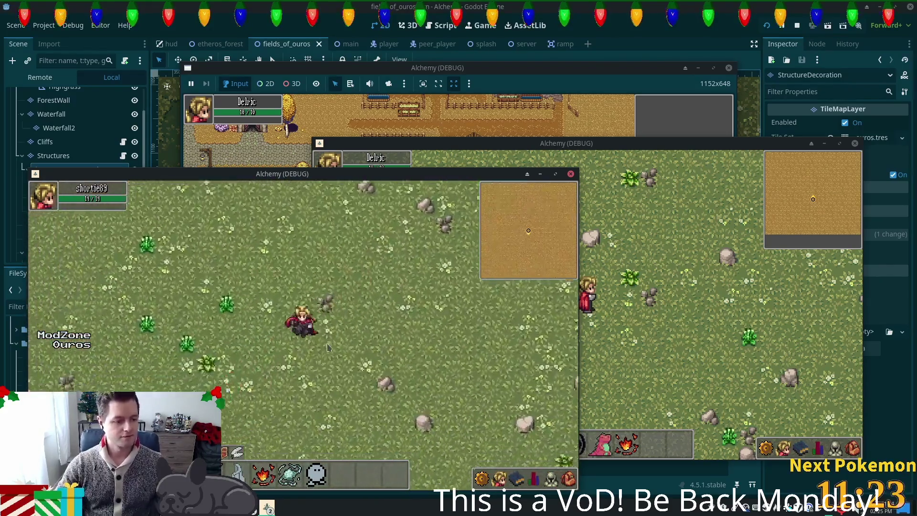
key("Left")
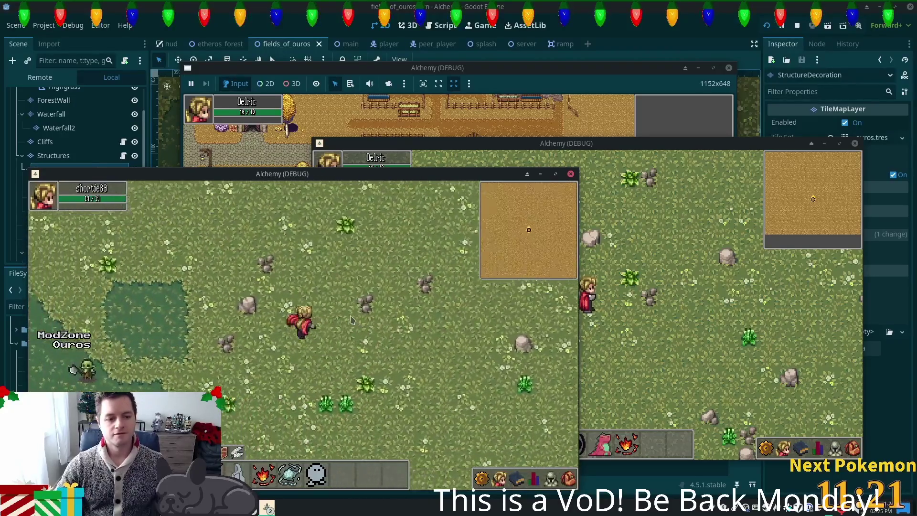
key("Down")
Climb the stone stairs north through the fence into Ouros, up to the thatched house
key("Up")
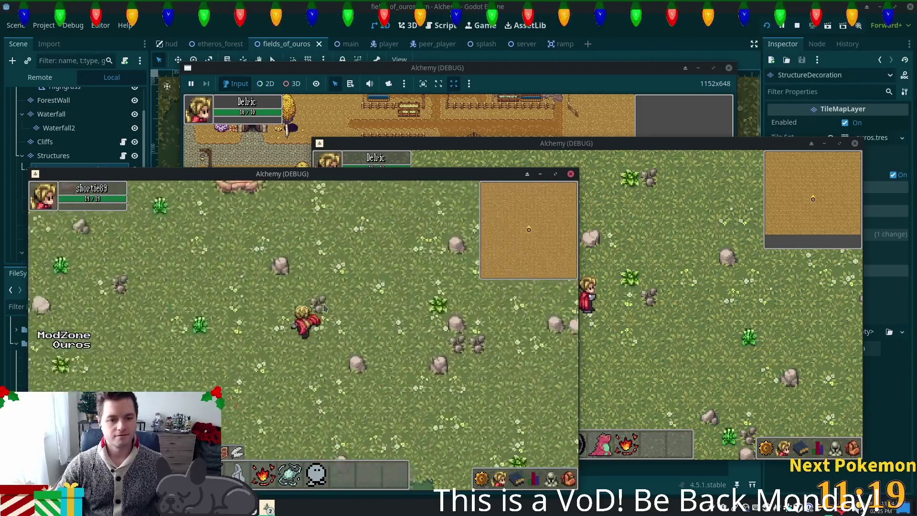
key("Up")
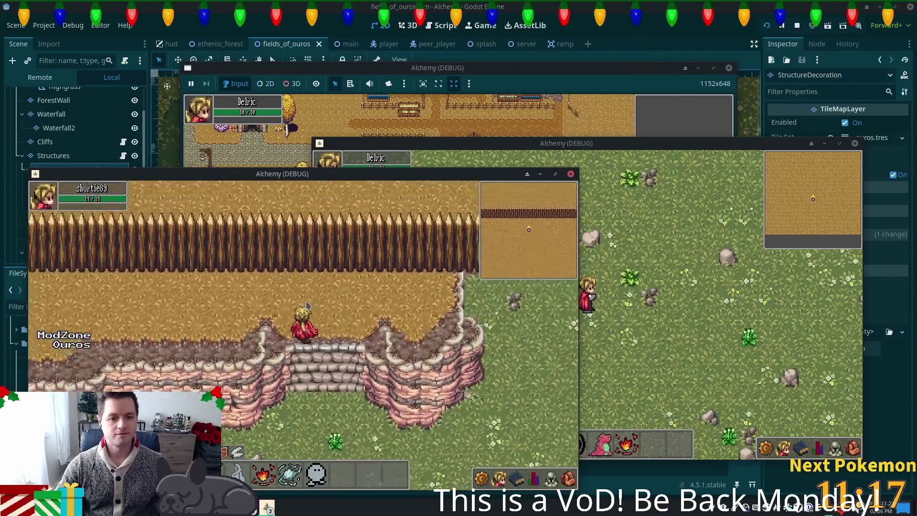
key("Up")
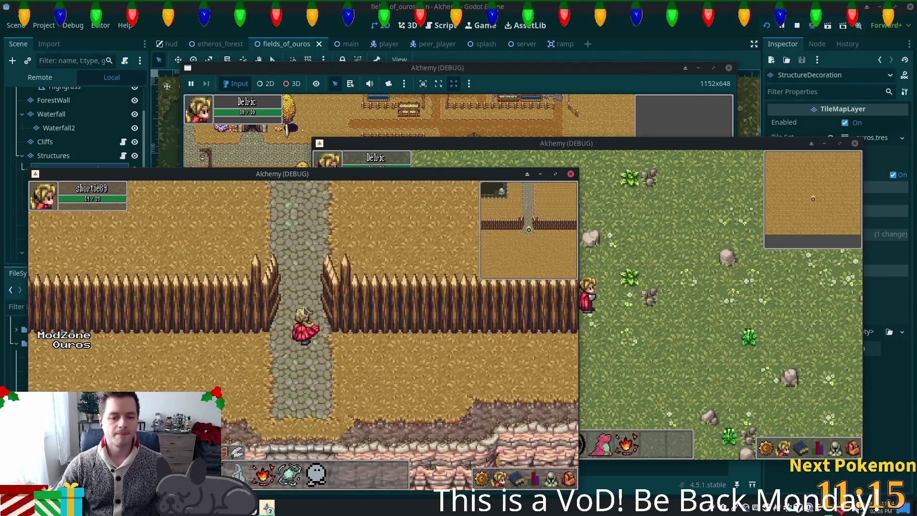
key("Up")
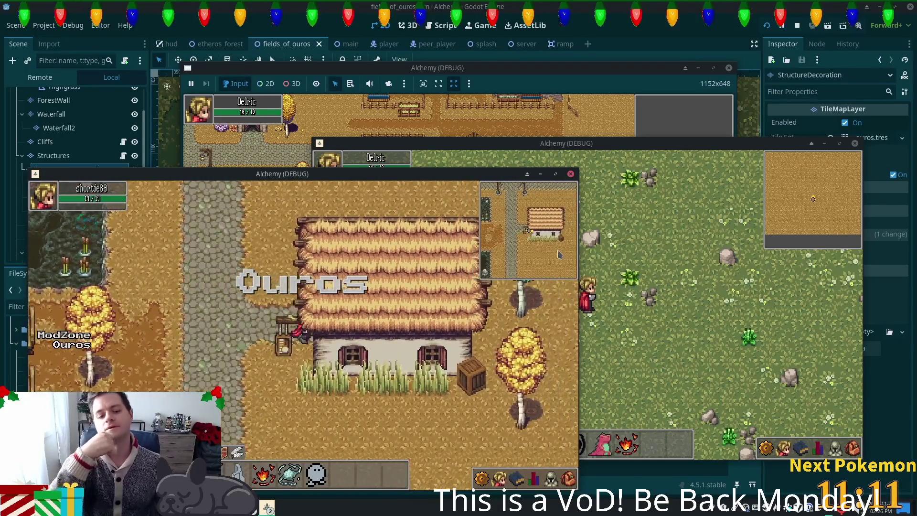
Enter the house, open the inventory and storage, close them, and step outside
key("Right")
key("i")
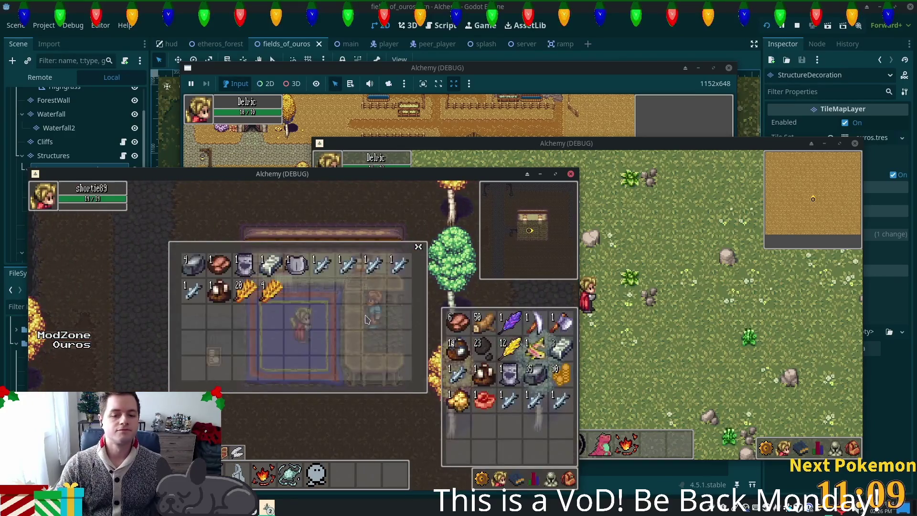
key("Escape")
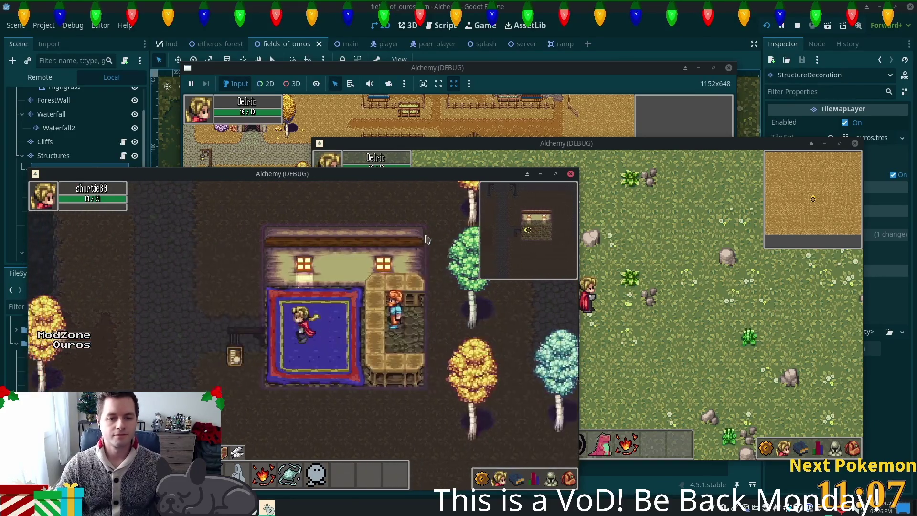
key("Down")
Walk west through the village plaza and north up to the upper waterfall
key("Up")
key("Left")
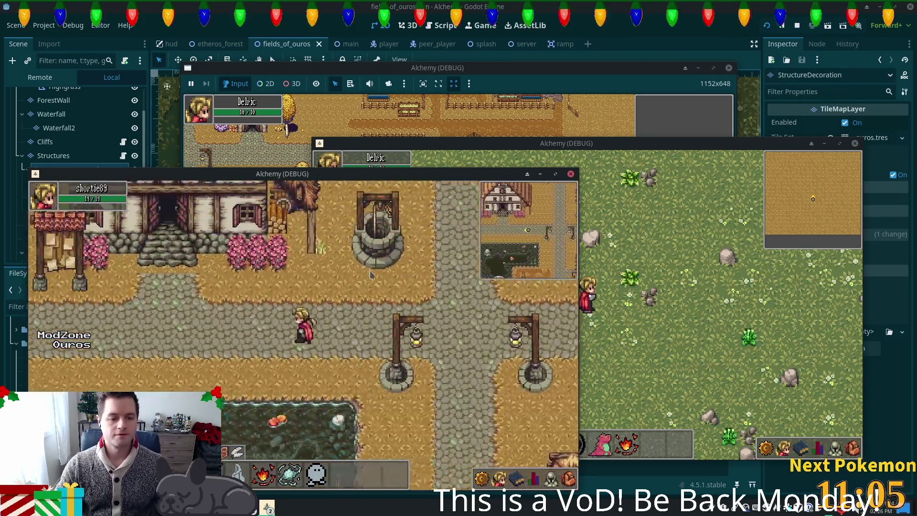
key("Left")
key("Up")
key("Up")
key("Left")
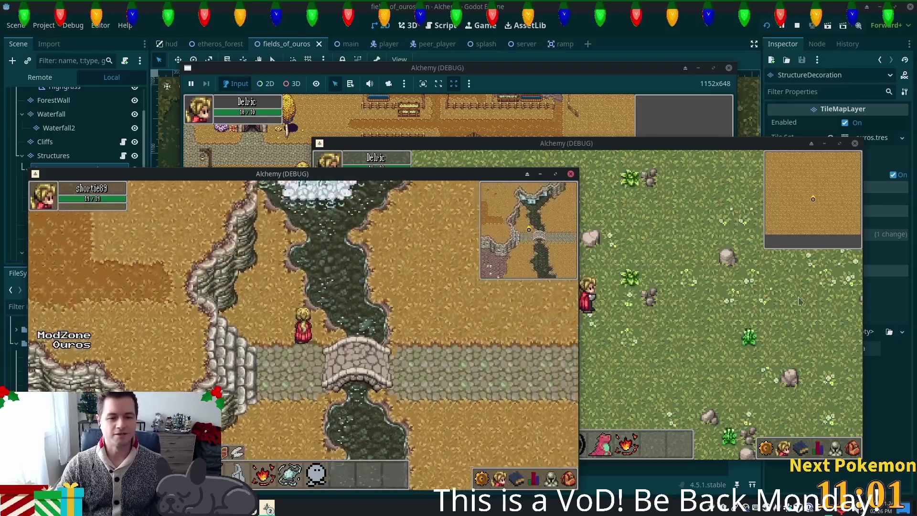
key("Left")
key("Up")
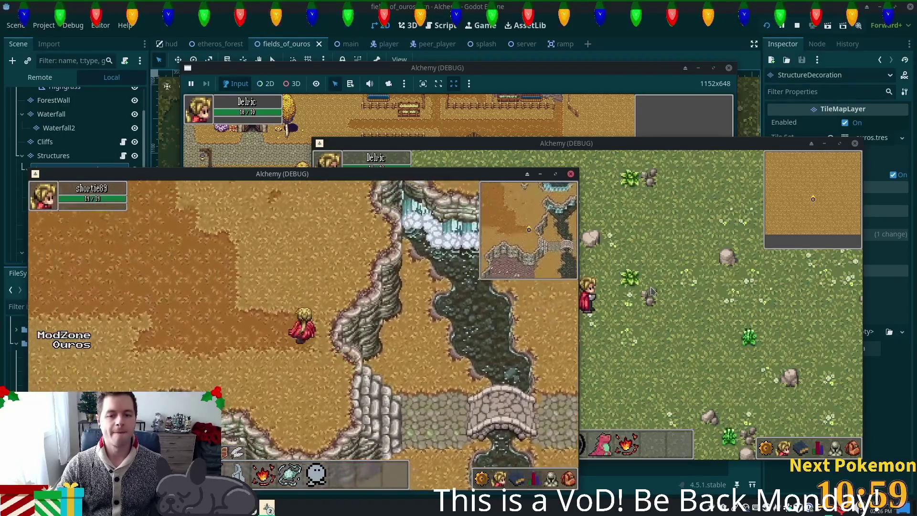
key("Up")
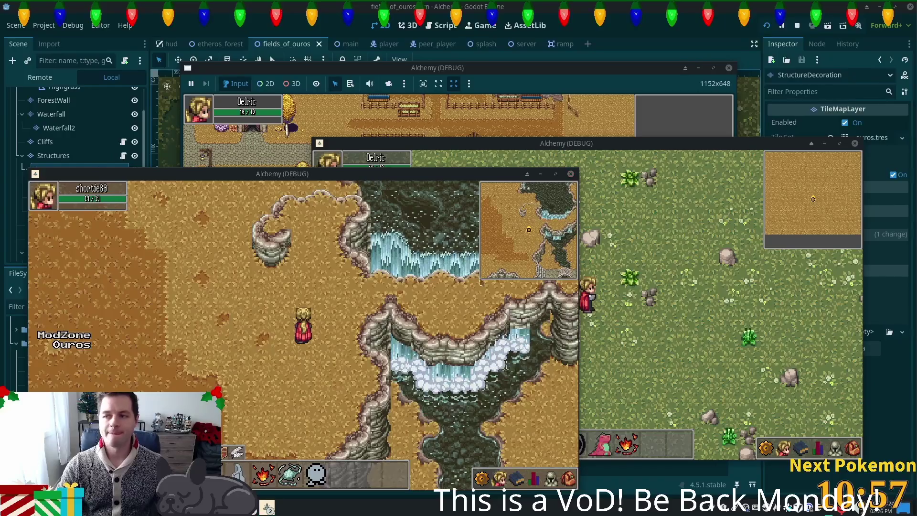
Walk along the cliffs, head back south-west, and cross the stone bridge onto the road
key("Right")
key("Up")
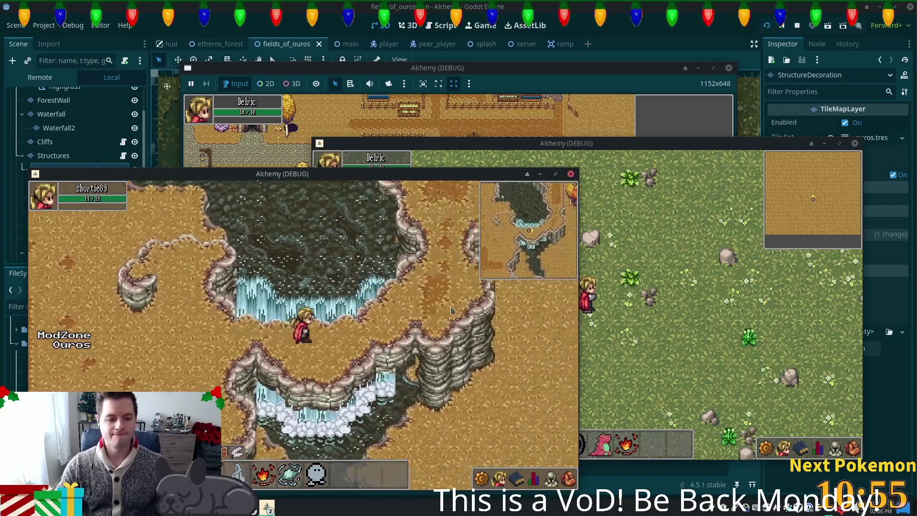
key("Down")
key("Left")
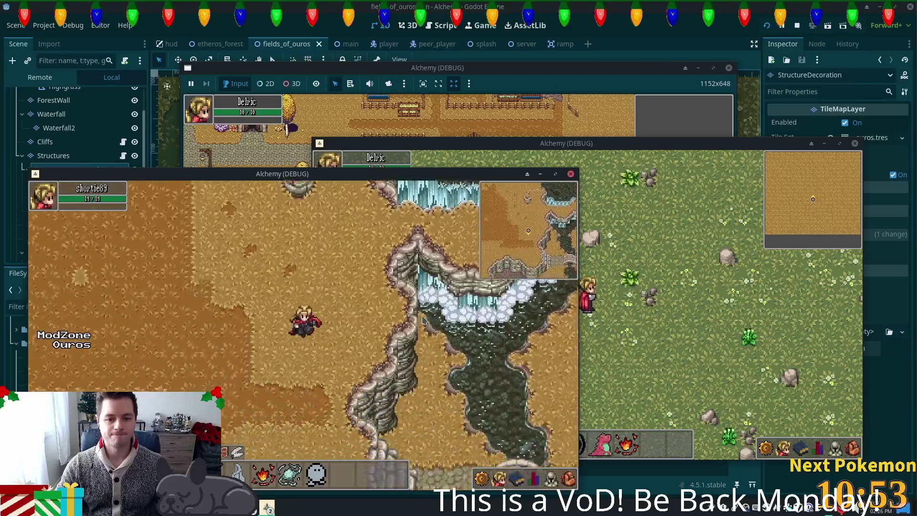
key("Right")
key("Down")
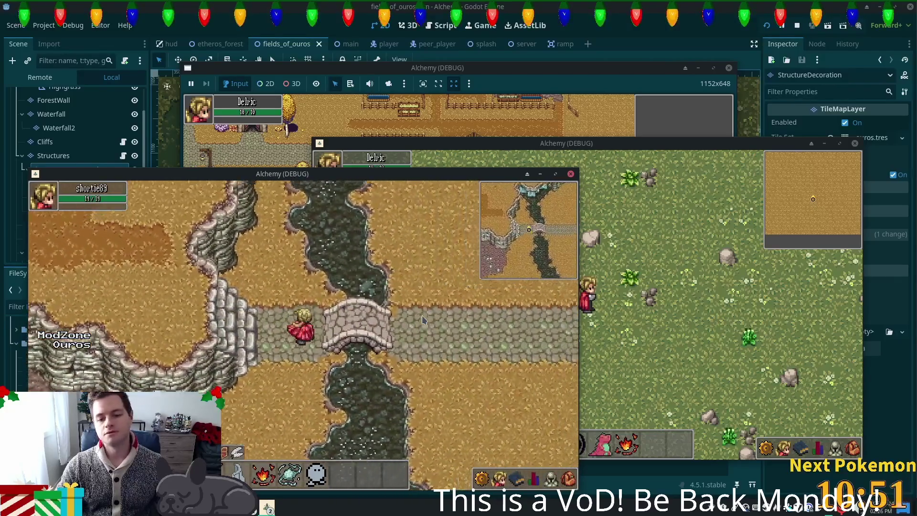
key("Right")
key("Right")
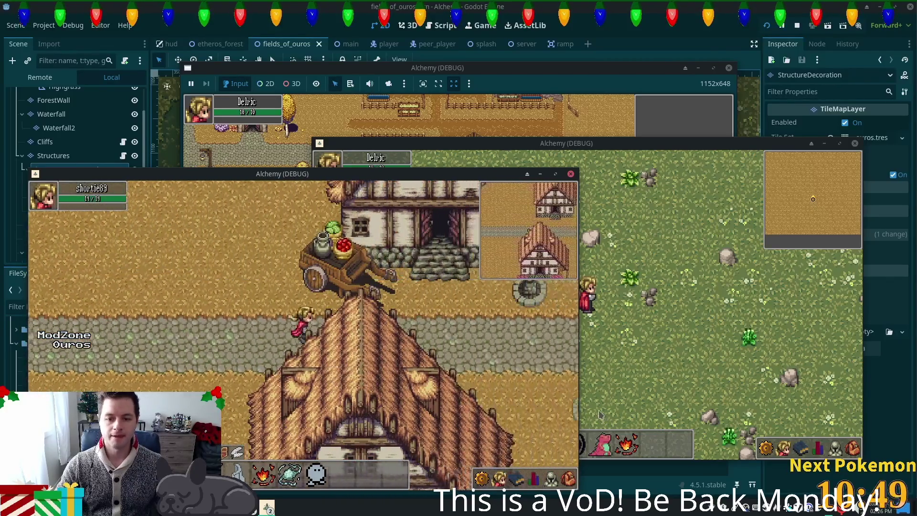
Walk east past the town hall, cow farm and farmhouse to the wheat field
key("Down")
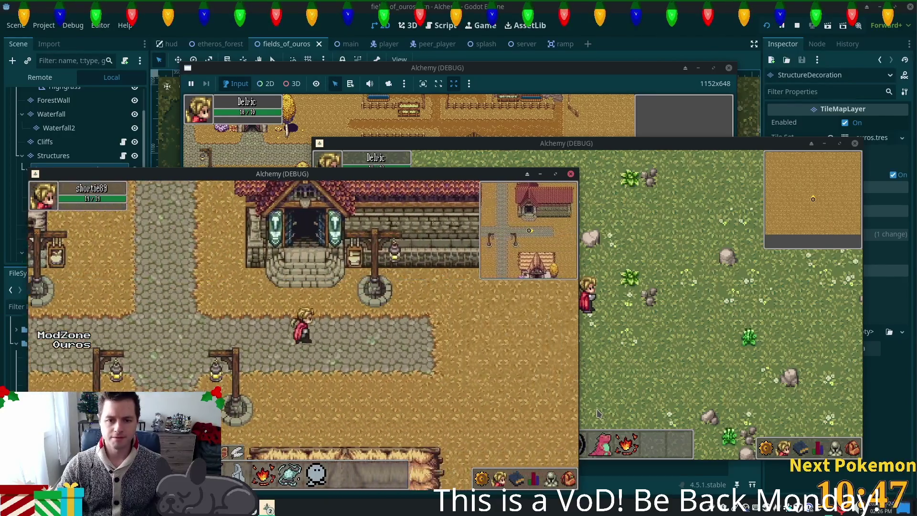
key("Right")
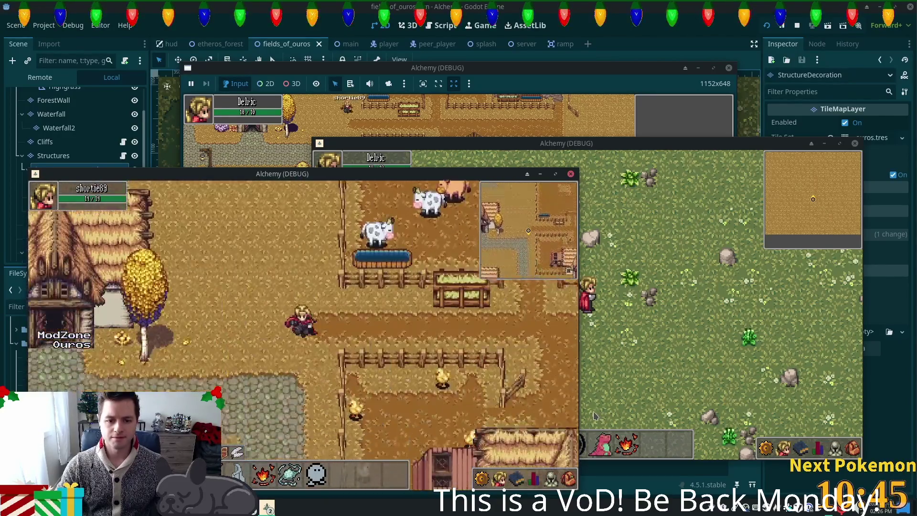
key("Down")
key("Right")
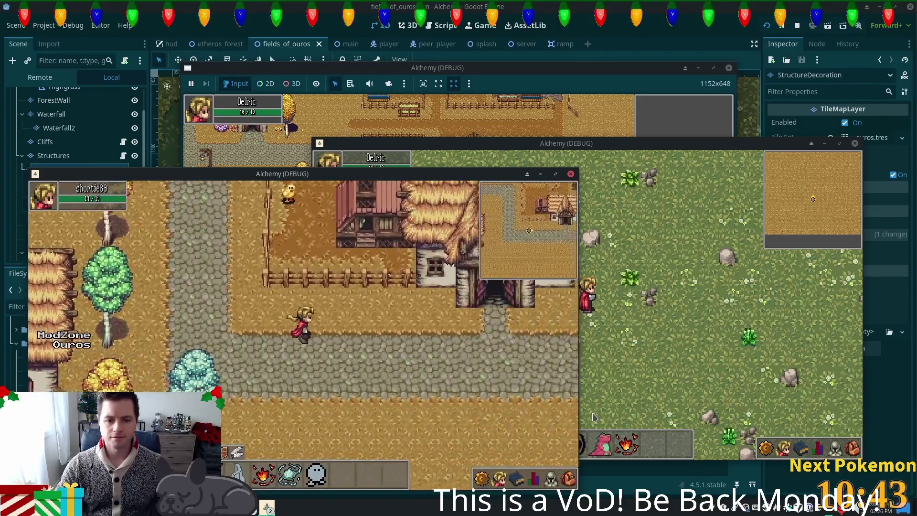
key("Right")
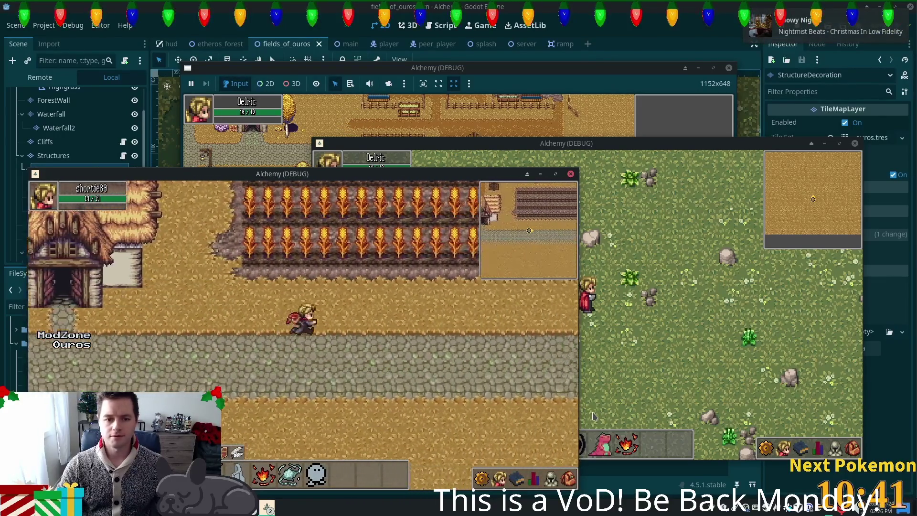
Walk down-right along the road and east across the wooden bridge
key("Down")
key("Right")
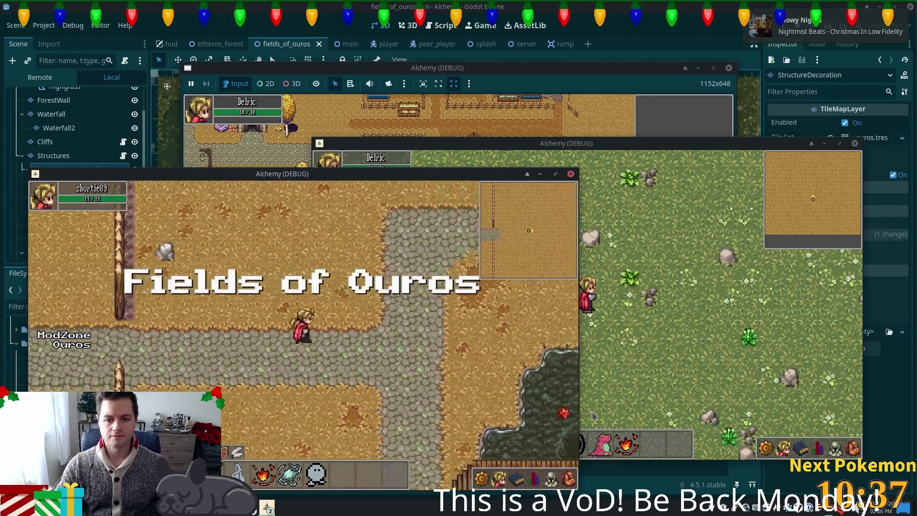
key("Right")
key("Down")
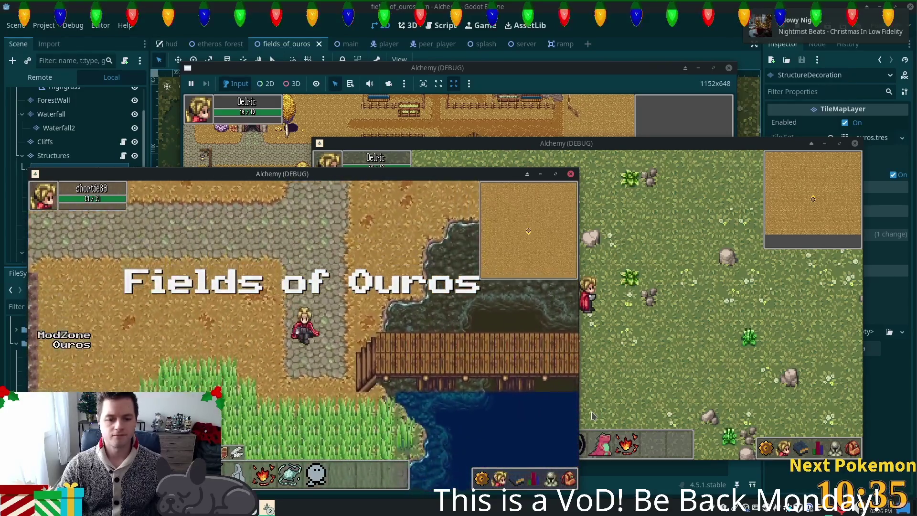
key("Right")
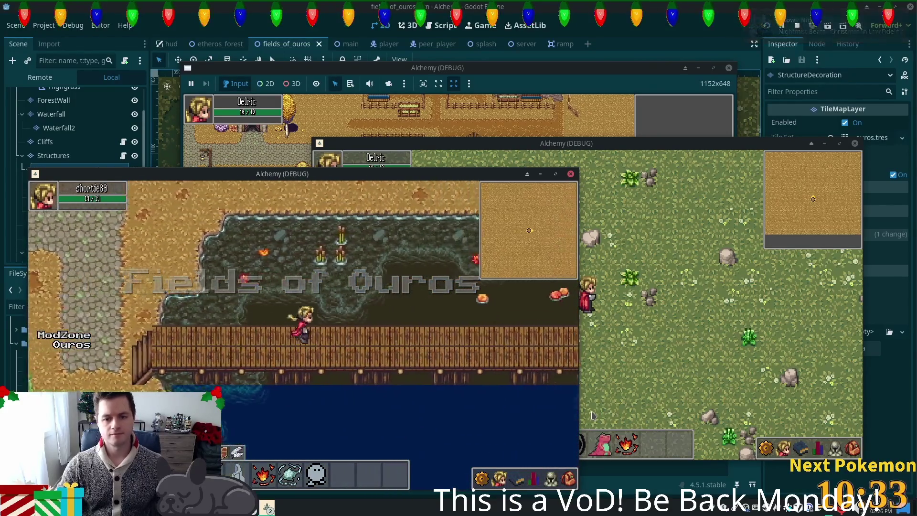
key("Right")
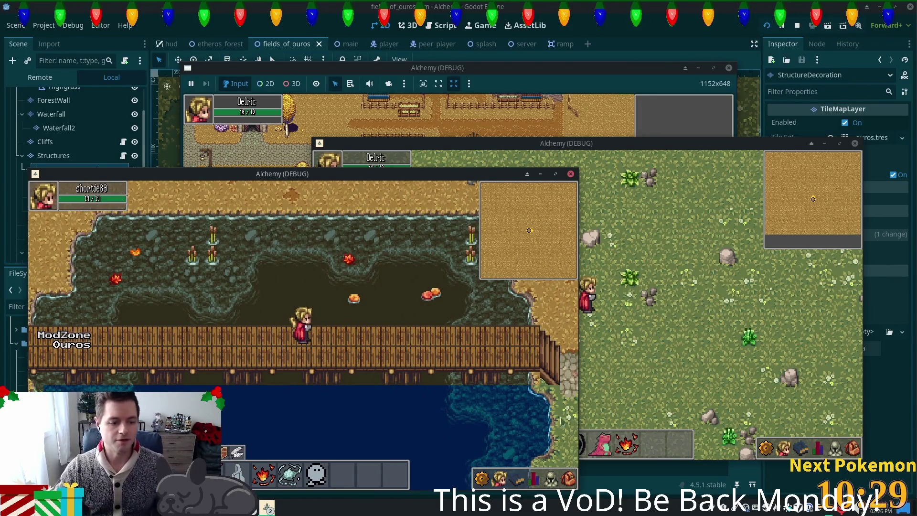
key("Right")
key("Right")
key("Right")
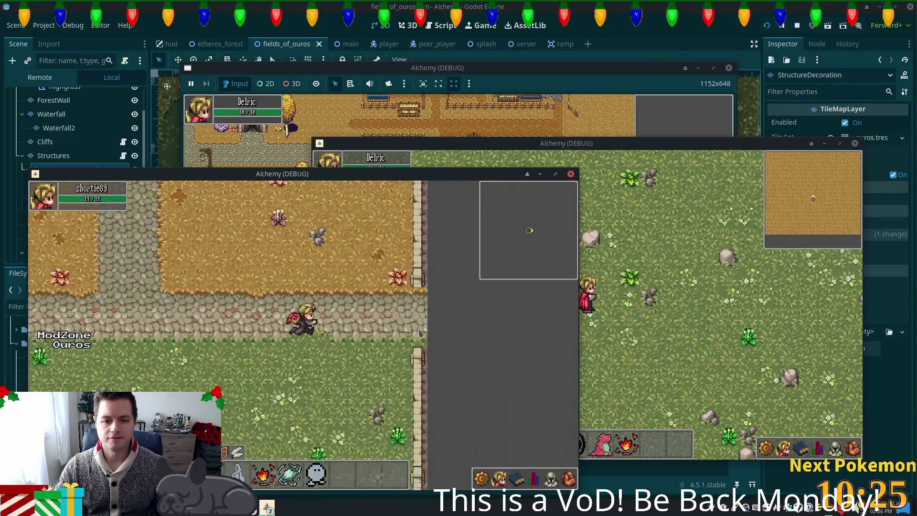
Turn back west via the water's edge and meadow toward the goblin and ruined walls
key("Left")
key("Down")
key("Down")
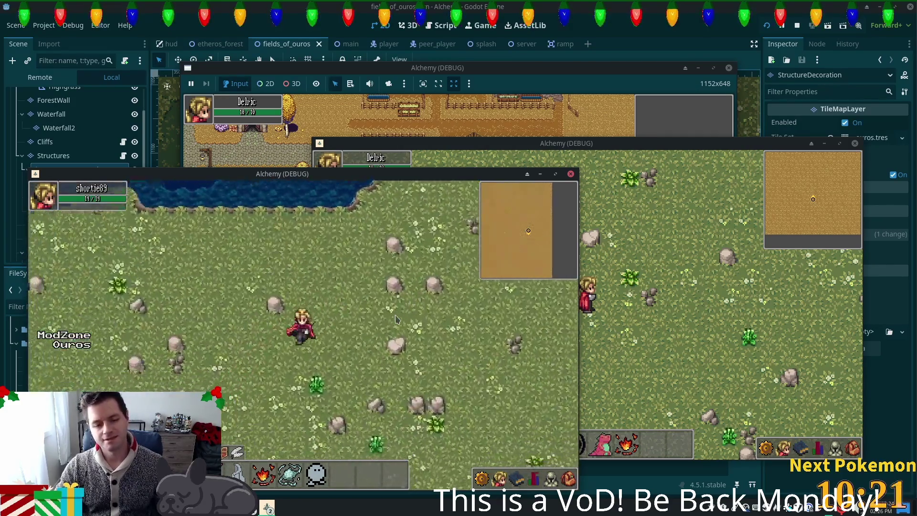
key("Up")
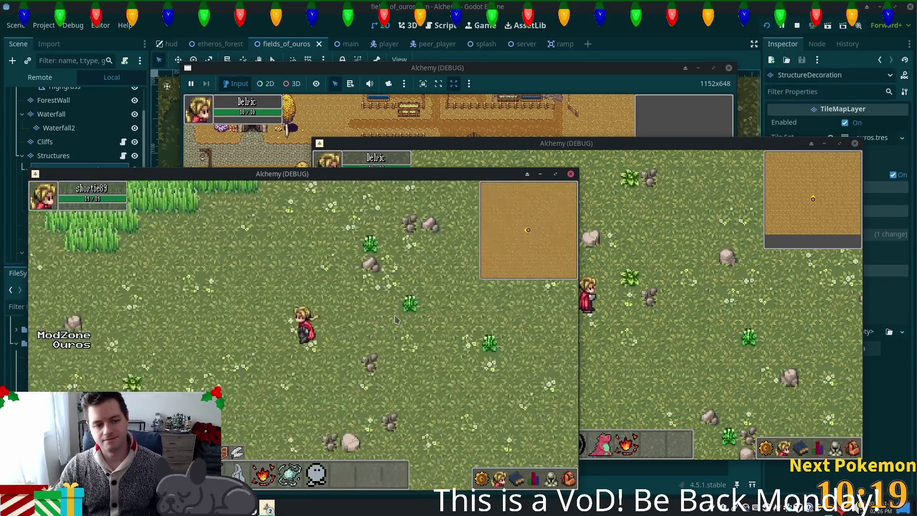
key("Down")
key("Left")
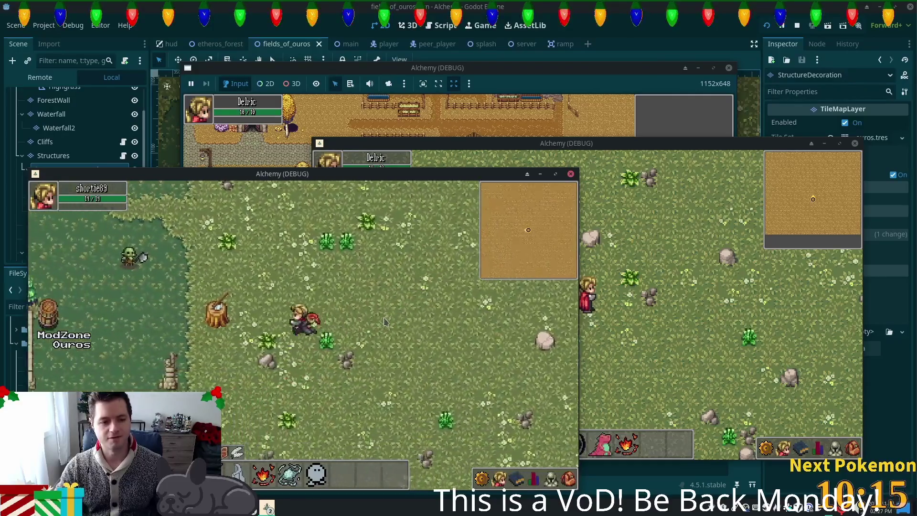
key("Left")
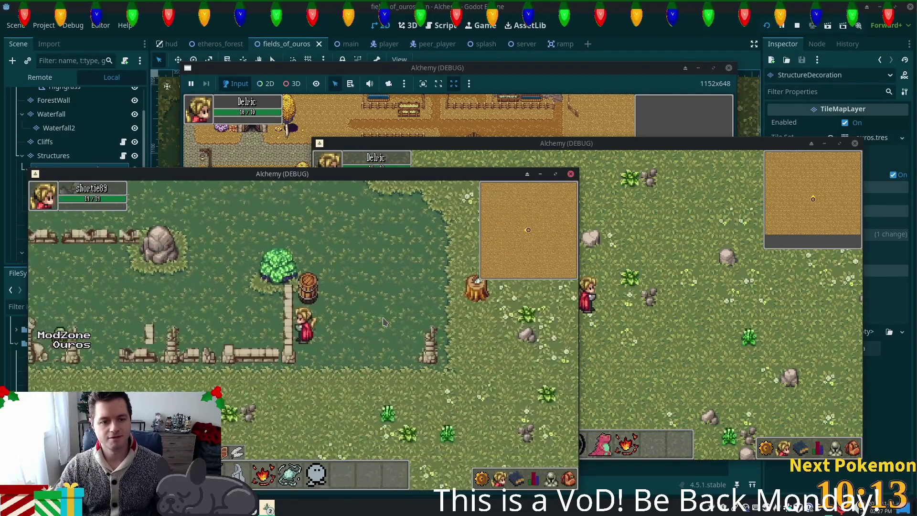
key("Left")
Pass through the wall gap, walk east past the tree, and circle the stump testing collision
key("Down")
key("Right")
key("Up")
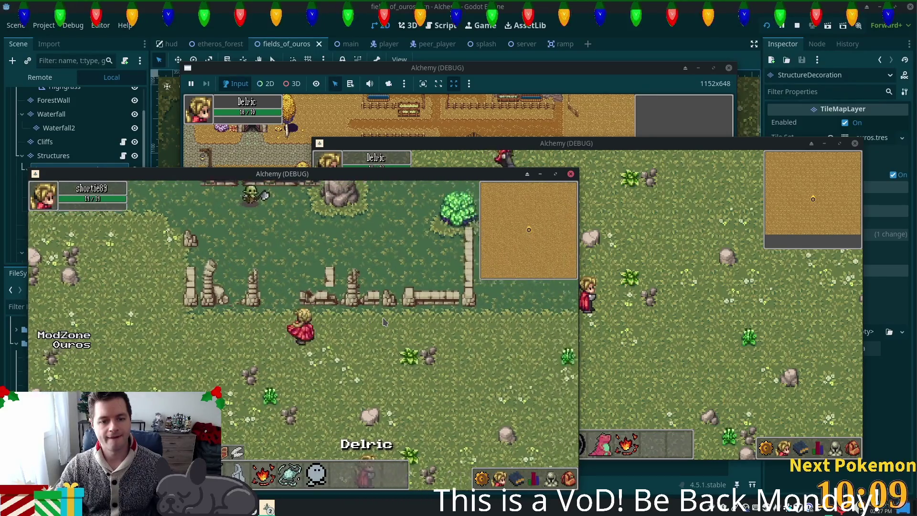
key("Right")
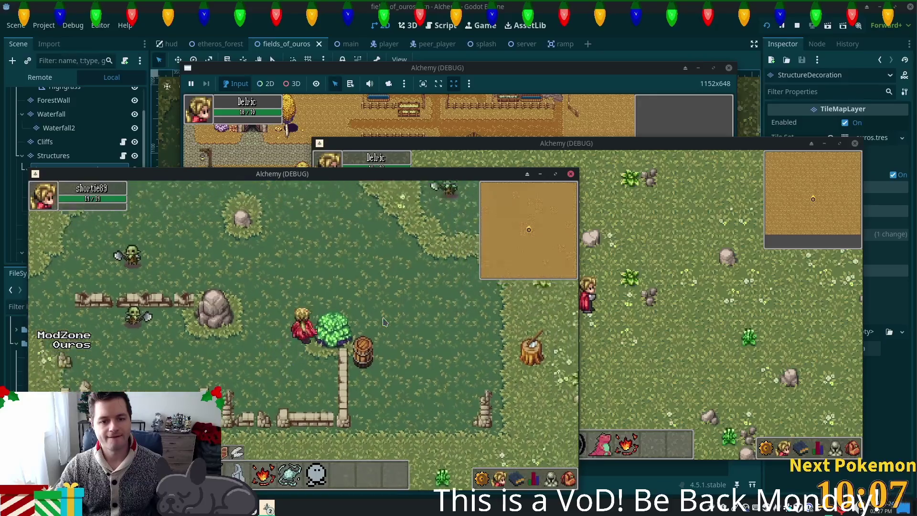
key("Right")
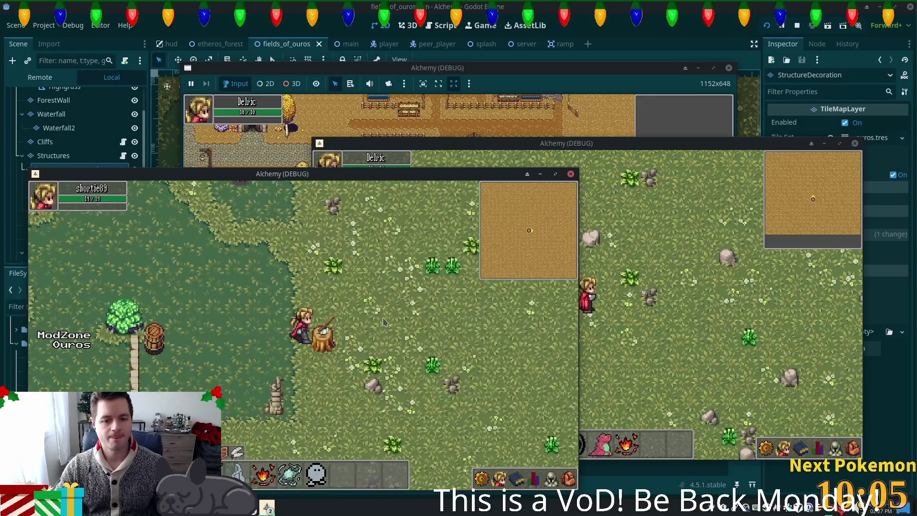
key("Down")
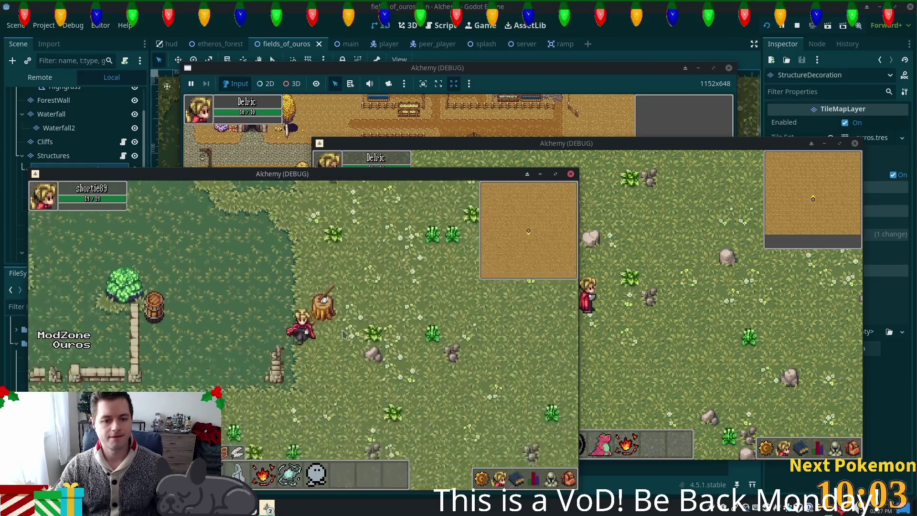
key("Left")
key("Left")
Walk past the tree and barrel into the open grassland, then stop the playtest with F8
key("Down")
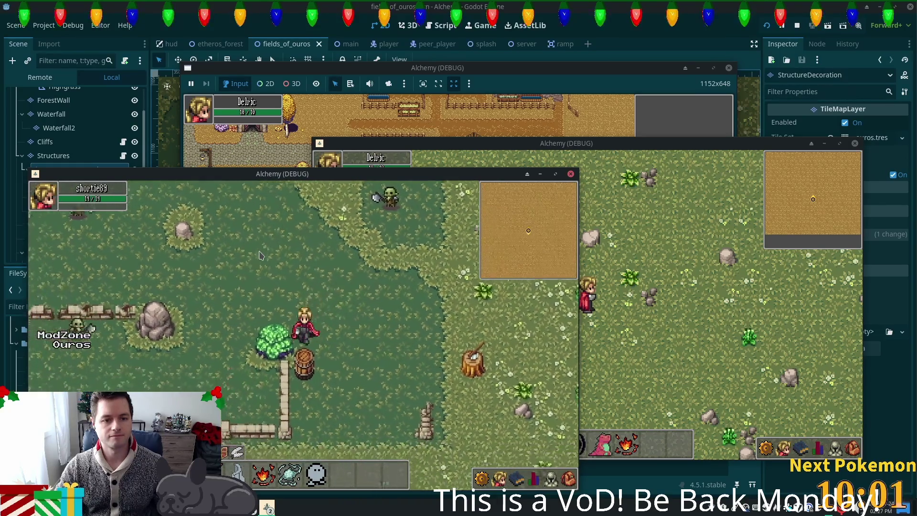
key("Down")
key("Right")
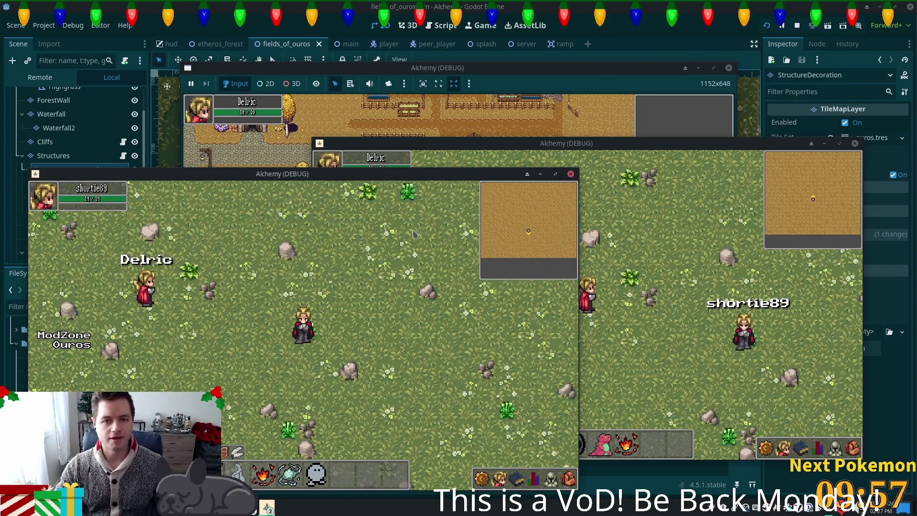
key("F8")
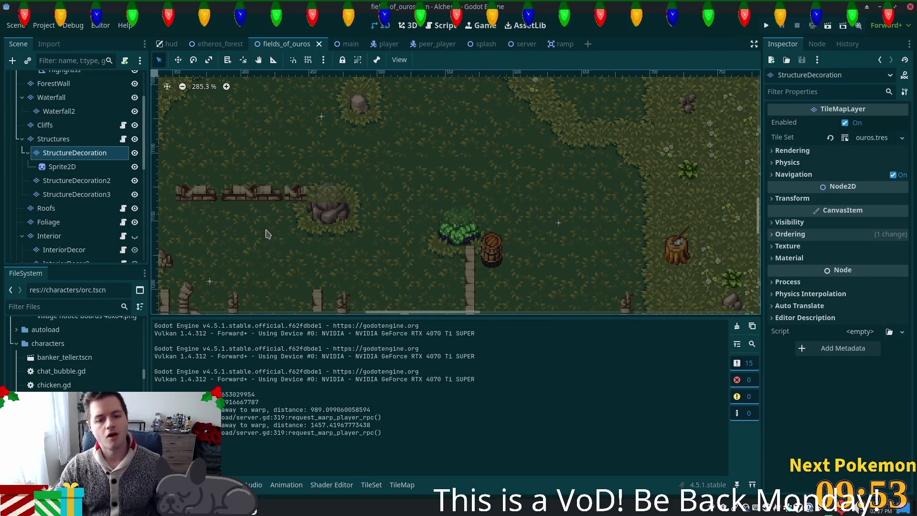
Filter the FileSystem by 'tree', open green_birch_tree.tscn, and switch to the file manager
scroll(103, 210, "down", 6)
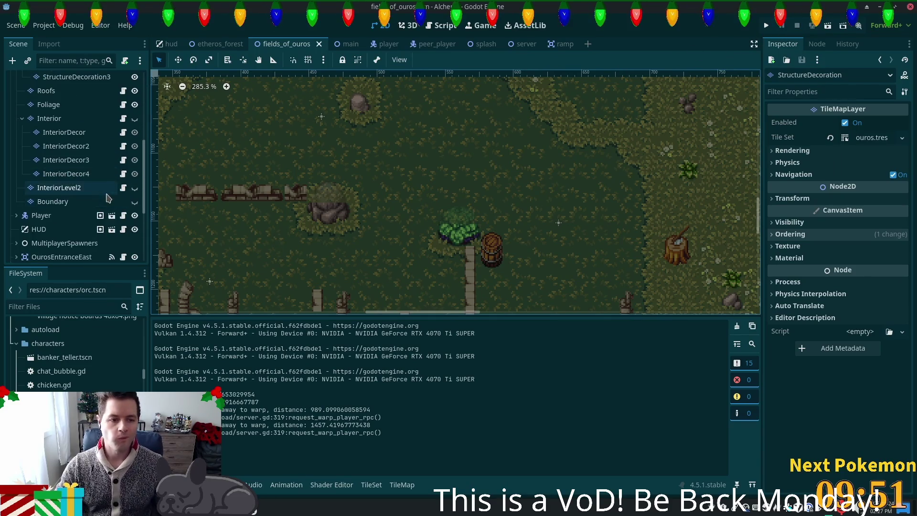
left_click(114, 306)
type("tree")
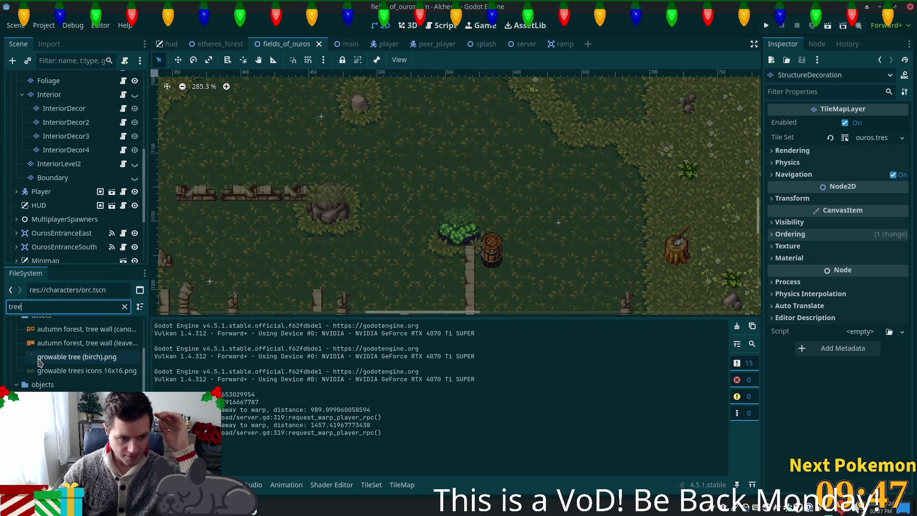
key("Return")
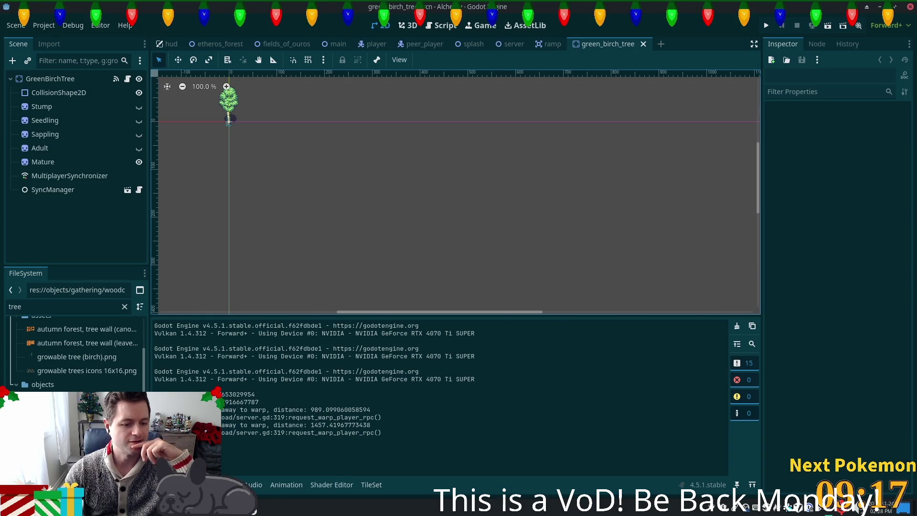
key("alt+Tab")
key("alt+Tab")
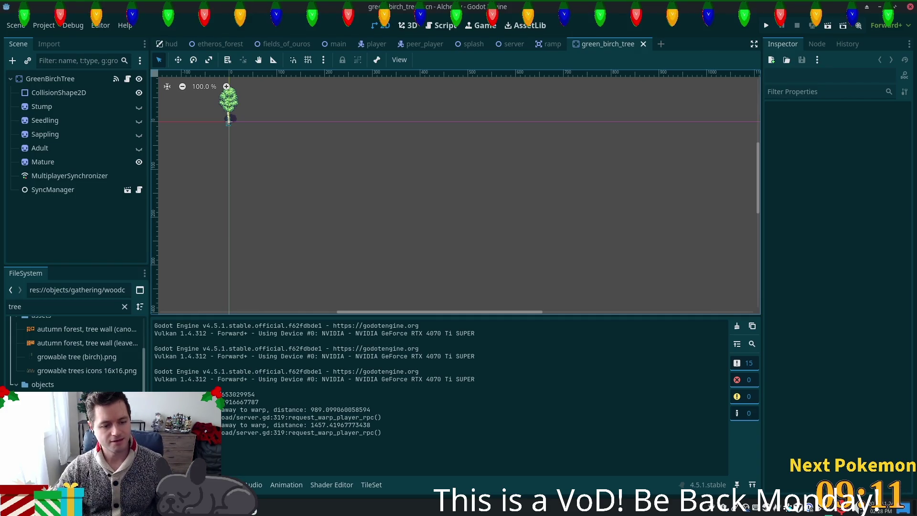
key("alt+Tab")
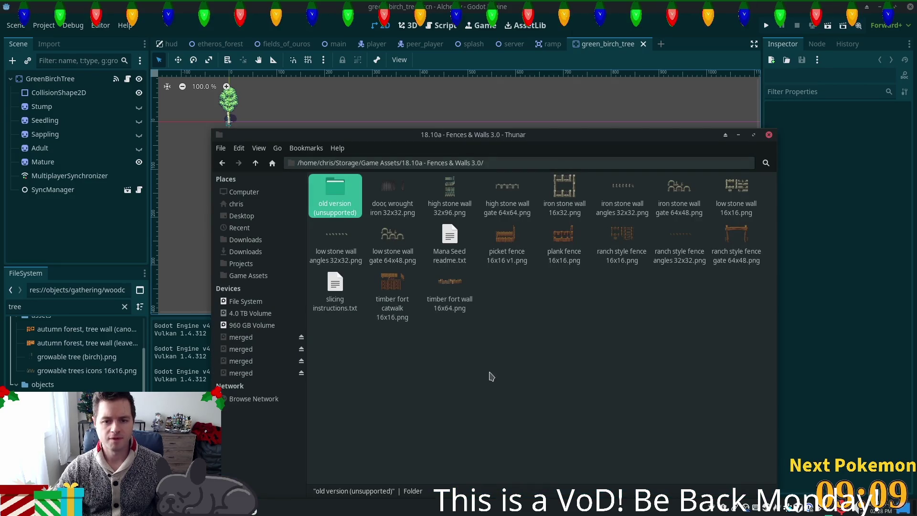
Go up to Game Assets, open '22.02a - Growable Trees 1.2', and view growable tree (birch).png
left_click(255, 163)
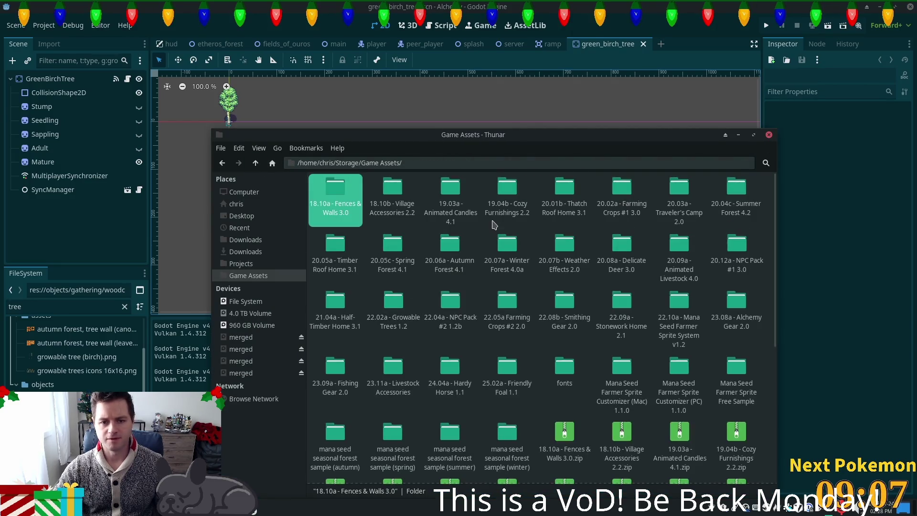
left_click(506, 196)
type("g")
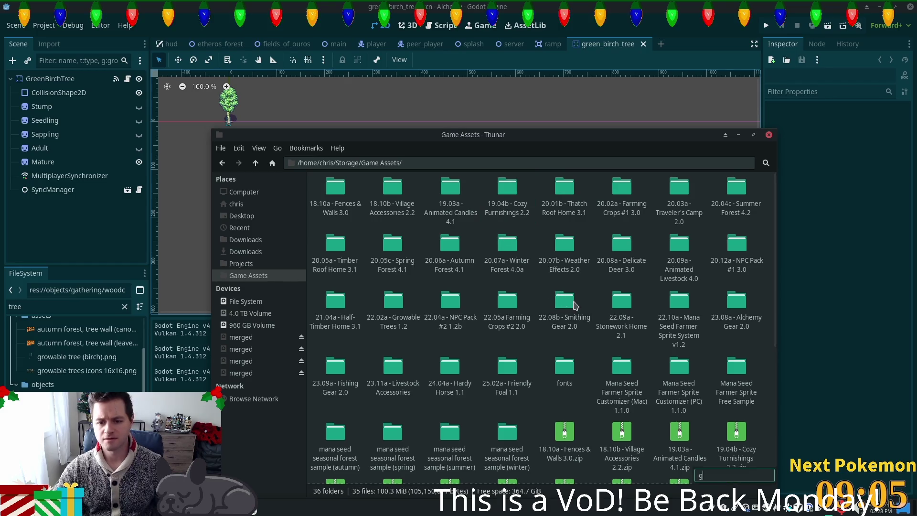
key("BackSpace")
key("BackSpace")
key("Escape")
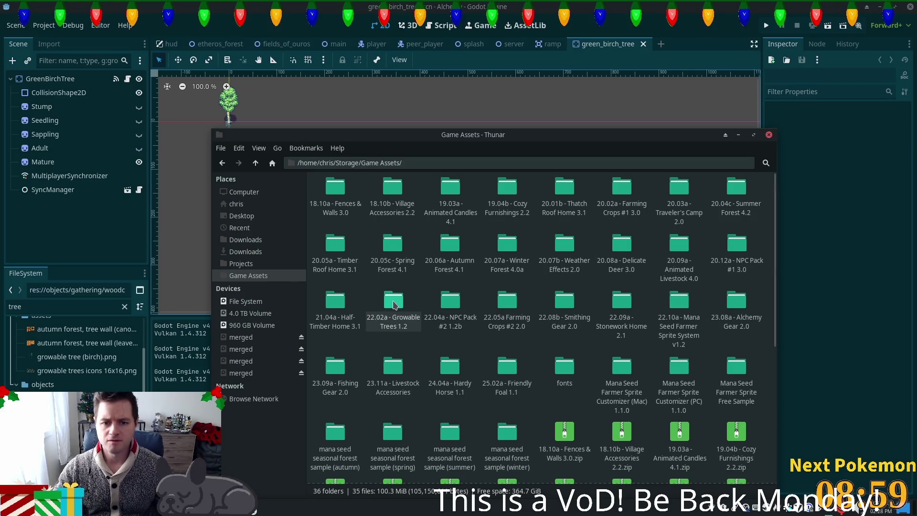
double_click(404, 313)
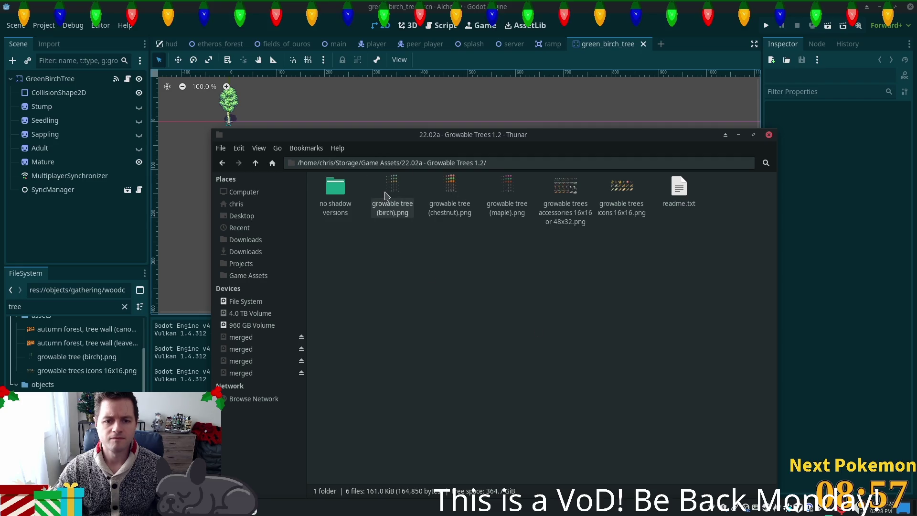
double_click(388, 188)
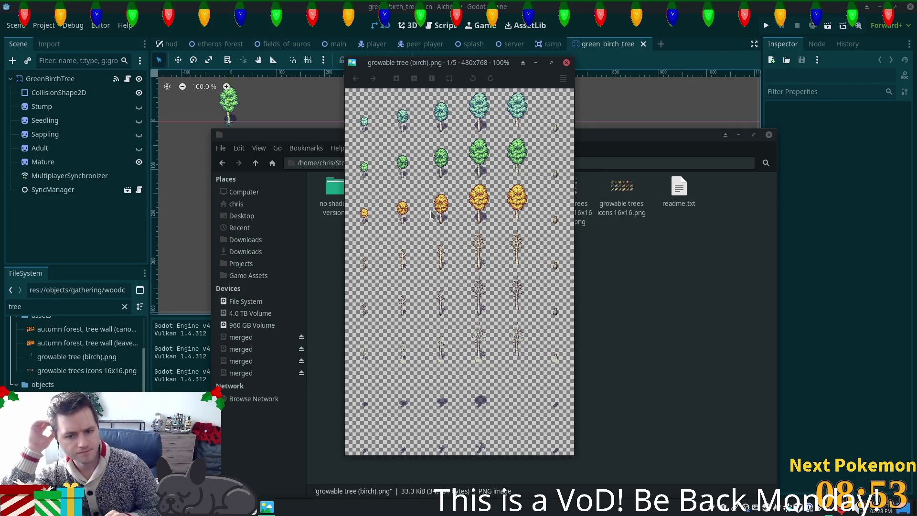
Flip through the chestnut, maple, accessories and icons sheets, settle on maple, and return to Godot
key("Right")
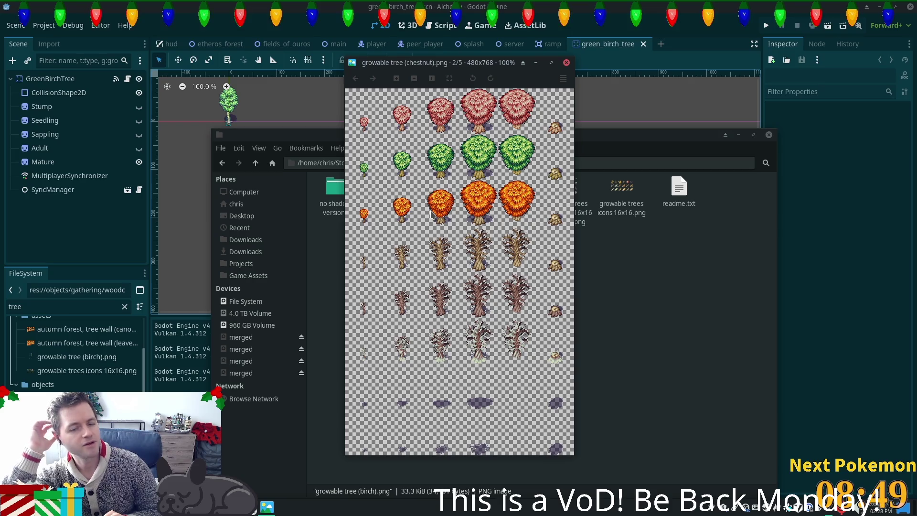
key("Right")
key("Right")
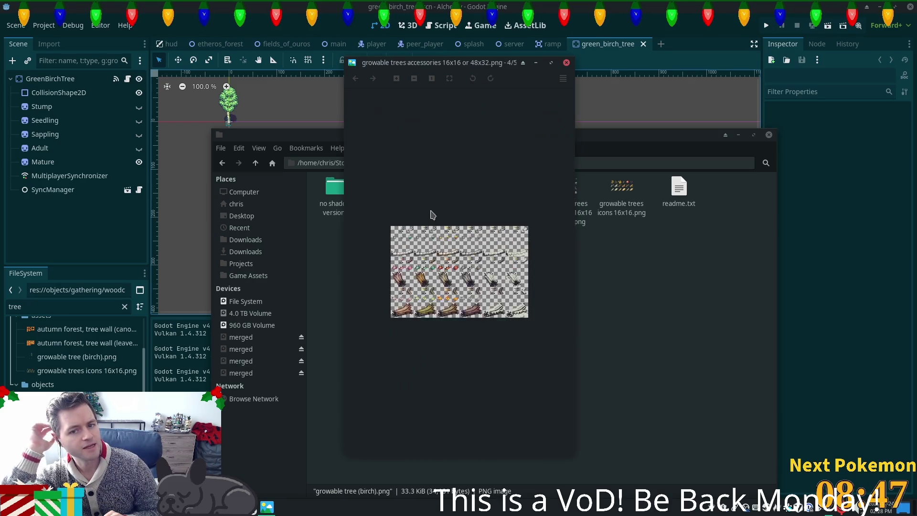
key("Left")
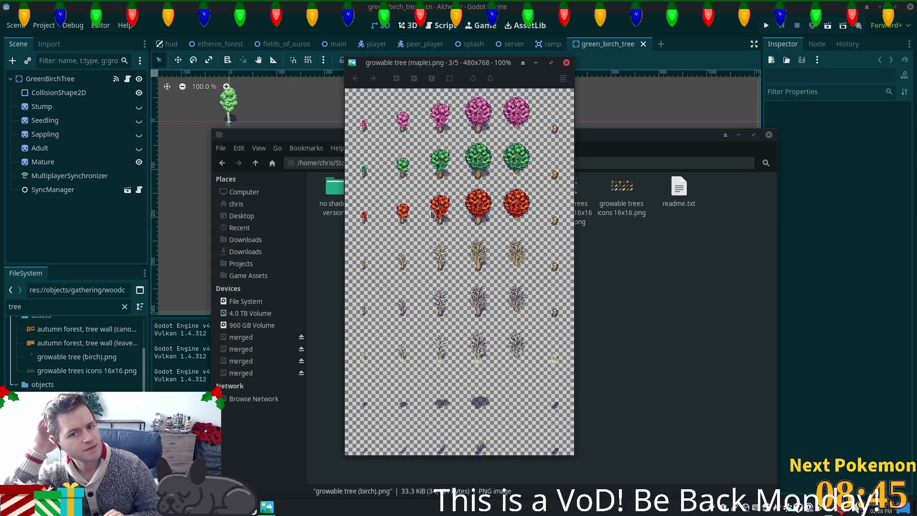
key("Right")
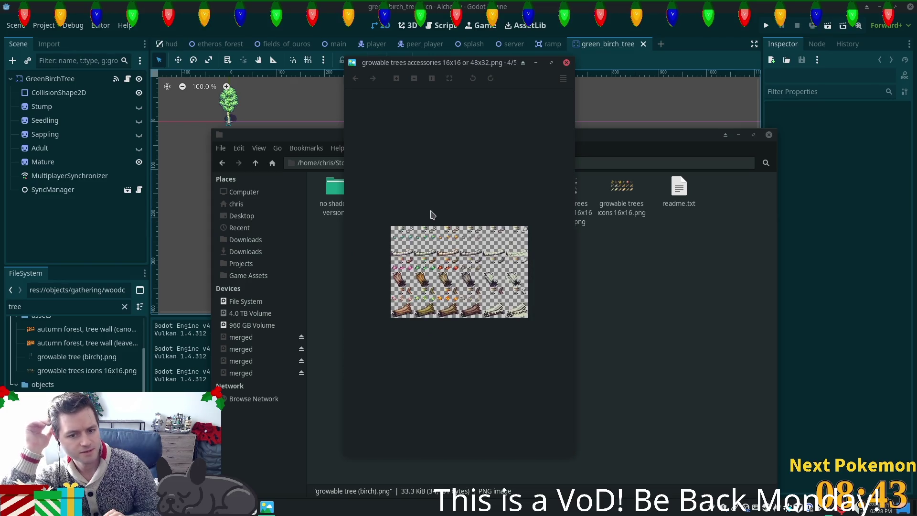
key("Right")
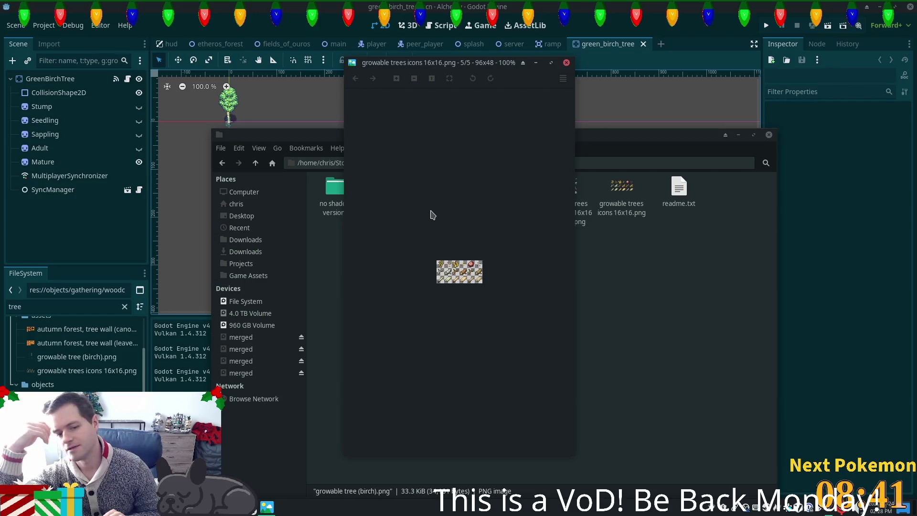
key("Right")
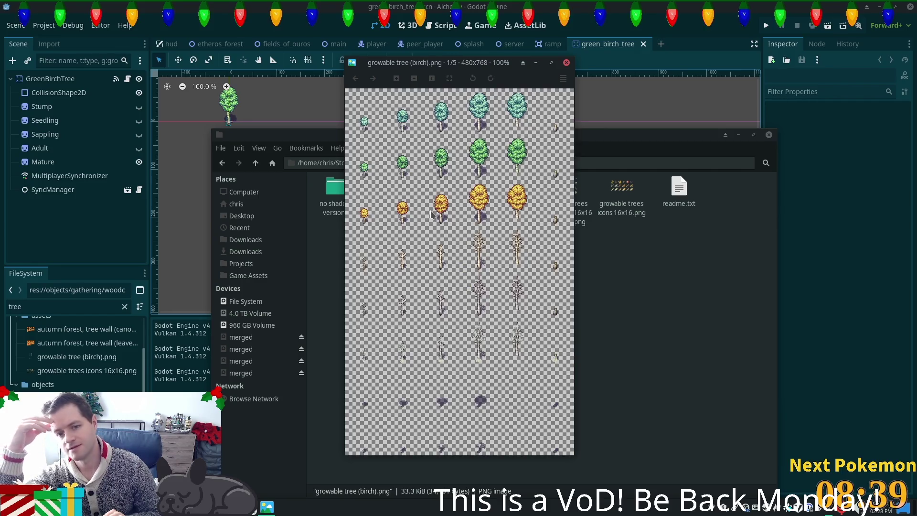
key("Left")
key("Left")
key("Left")
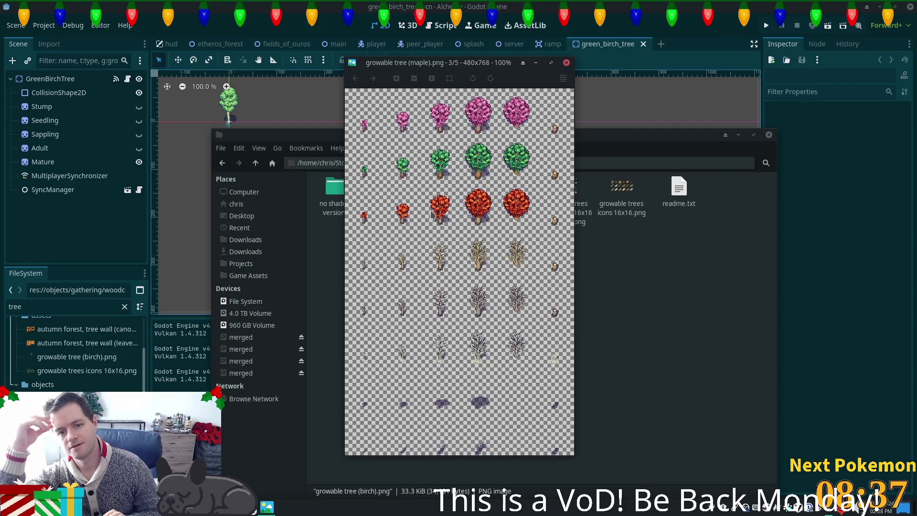
key("Left")
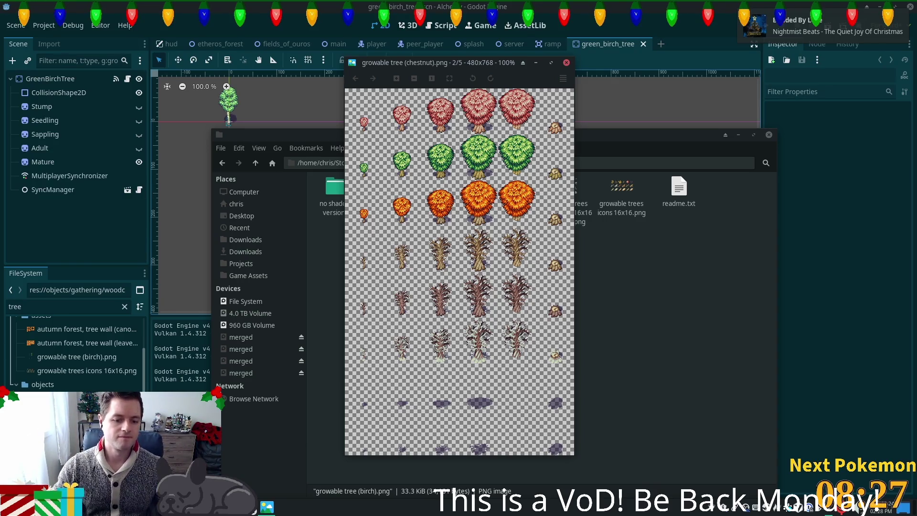
key("alt+Tab")
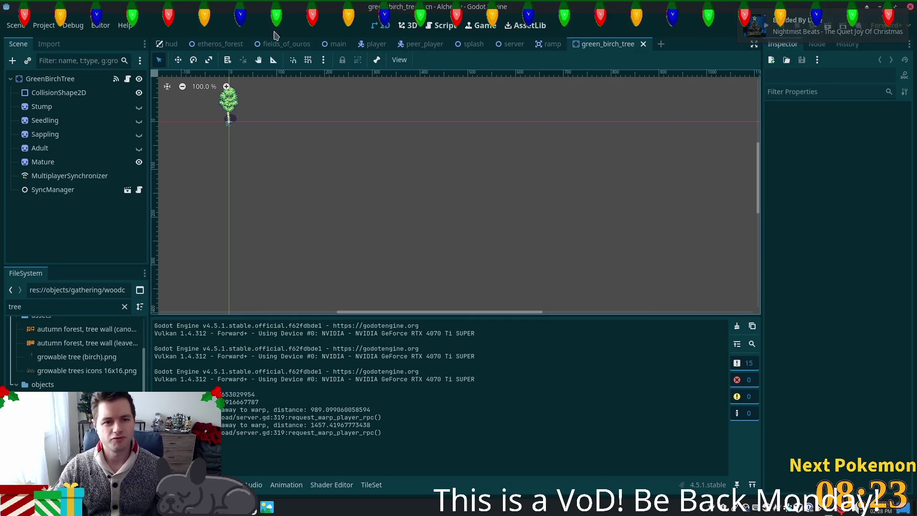
Switch to the fields_of_ouros scene and pan across the map to survey the grassland and fields
left_click(284, 44)
scroll(470, 187, "down", 3)
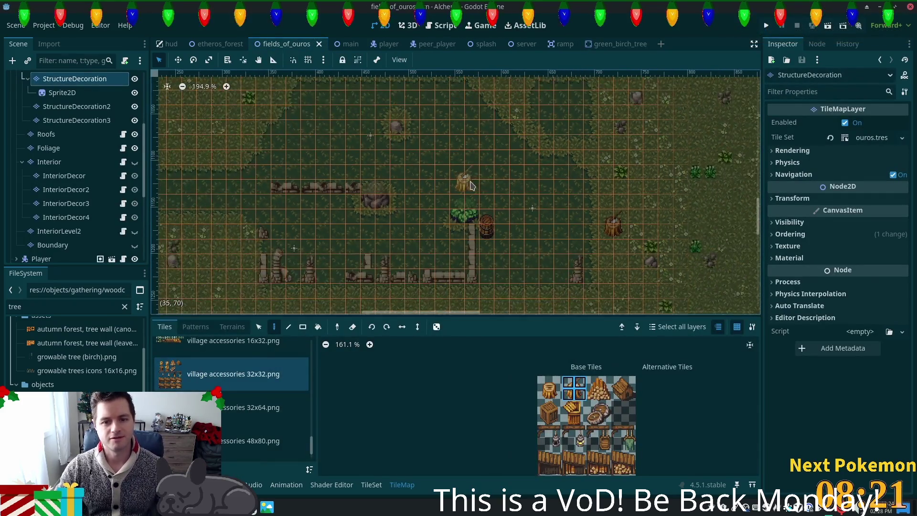
scroll(471, 191, "down", 8)
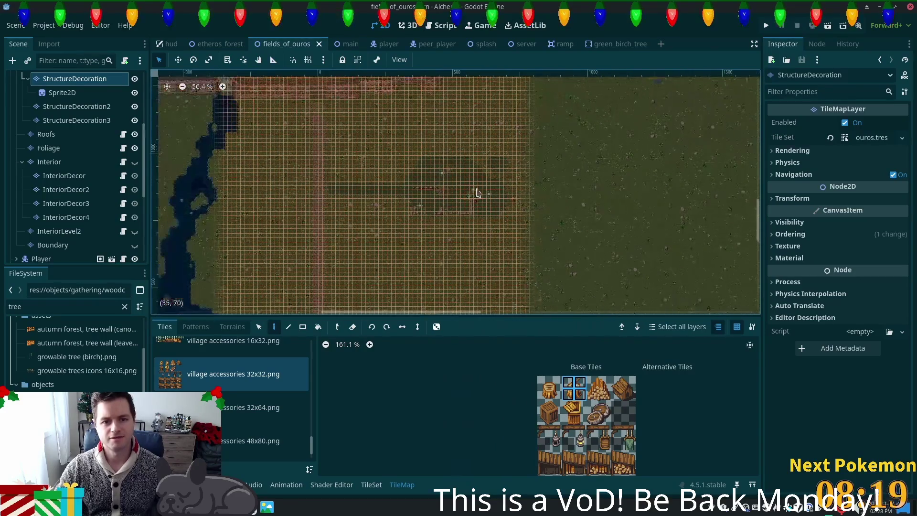
scroll(568, 174, "down", 1)
left_click_drag(594, 172, 482, 187)
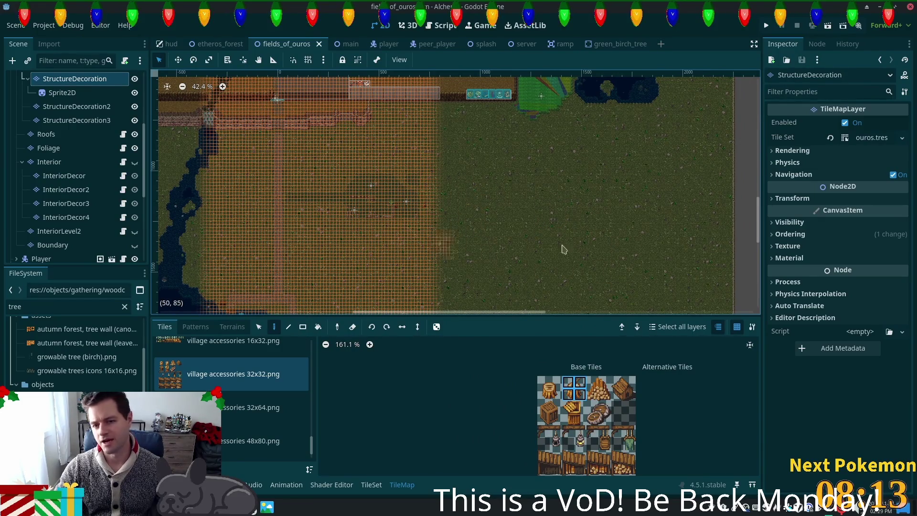
left_click_drag(552, 252, 478, 284)
scroll(487, 266, "down", 3)
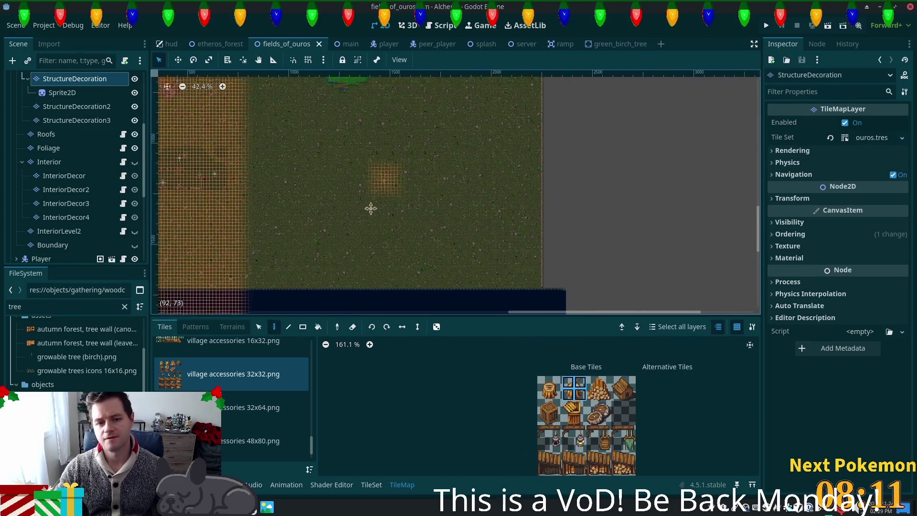
scroll(375, 198, "up", 5)
scroll(333, 91, "right", 4)
scroll(377, 181, "up", 4)
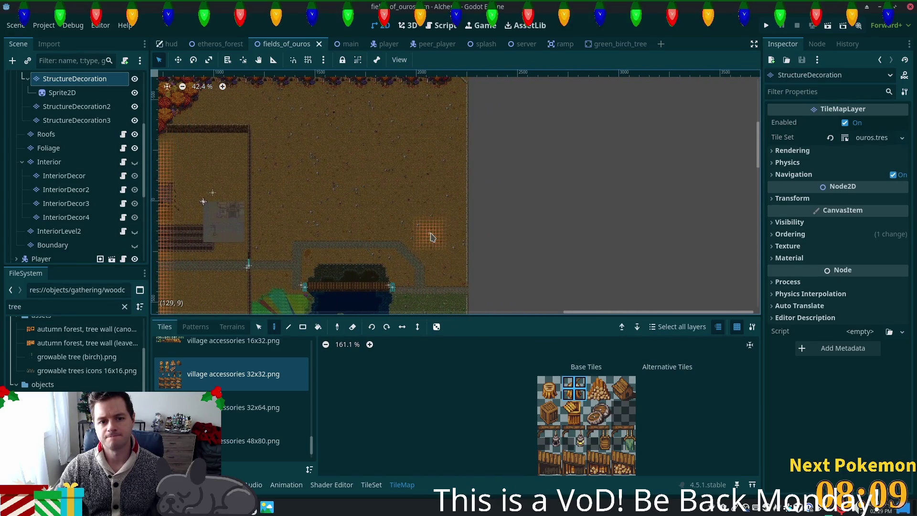
left_click_drag(353, 213, 409, 192)
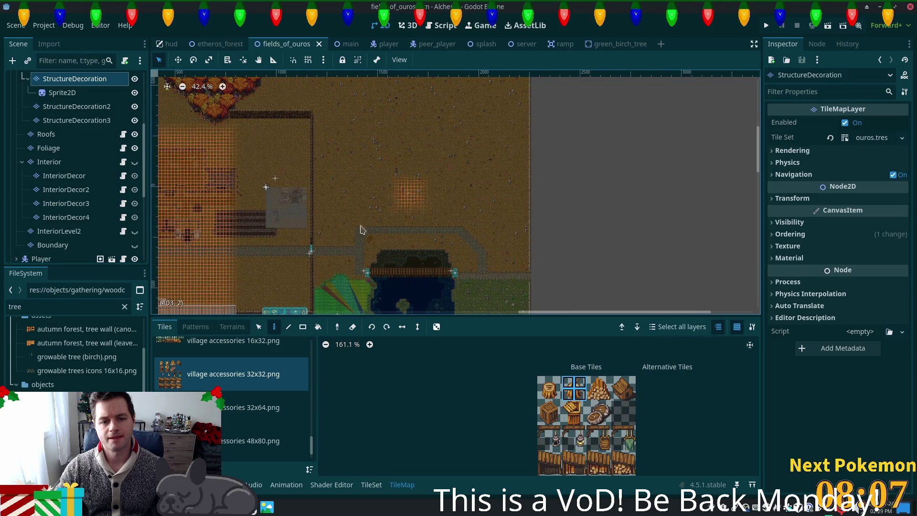
scroll(302, 267, "down", 8)
scroll(303, 268, "left", 8)
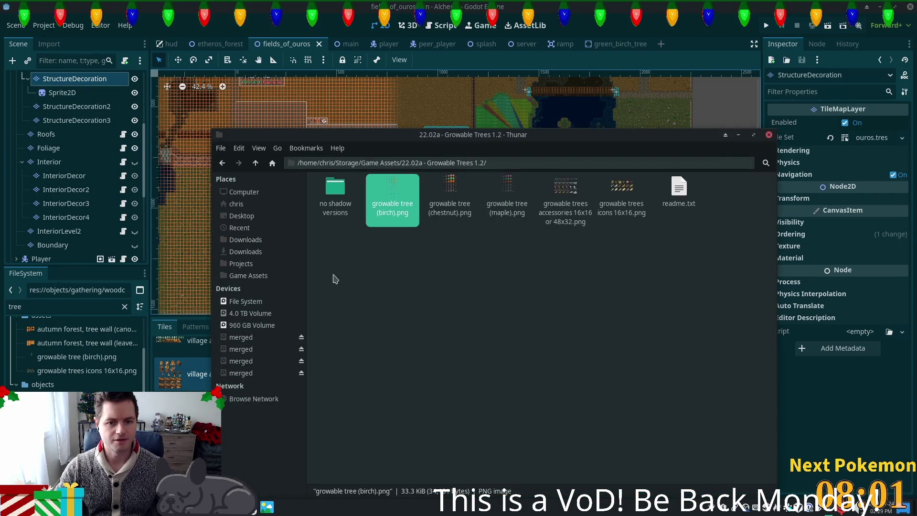
Open the chestnut tree sprite sheet, flip back to the birch sheet, and zoom to compare them
double_click(450, 201)
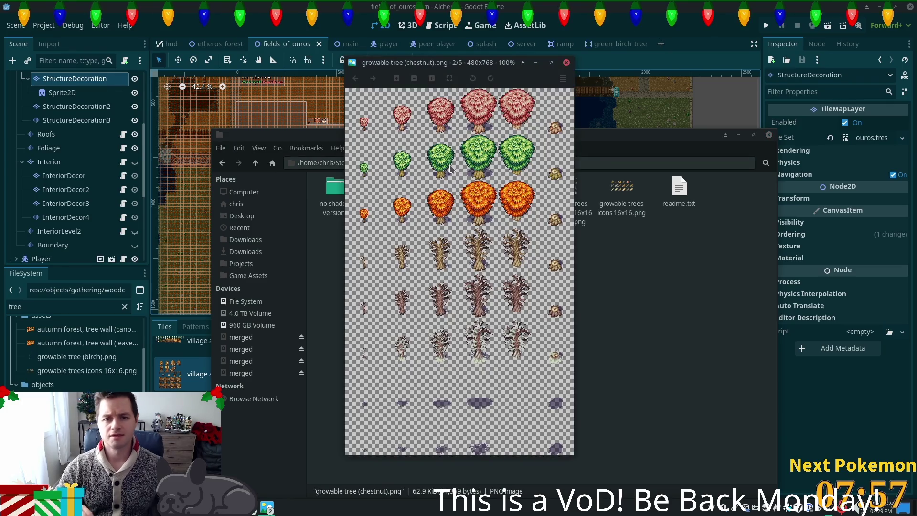
scroll(450, 168, "down", 1)
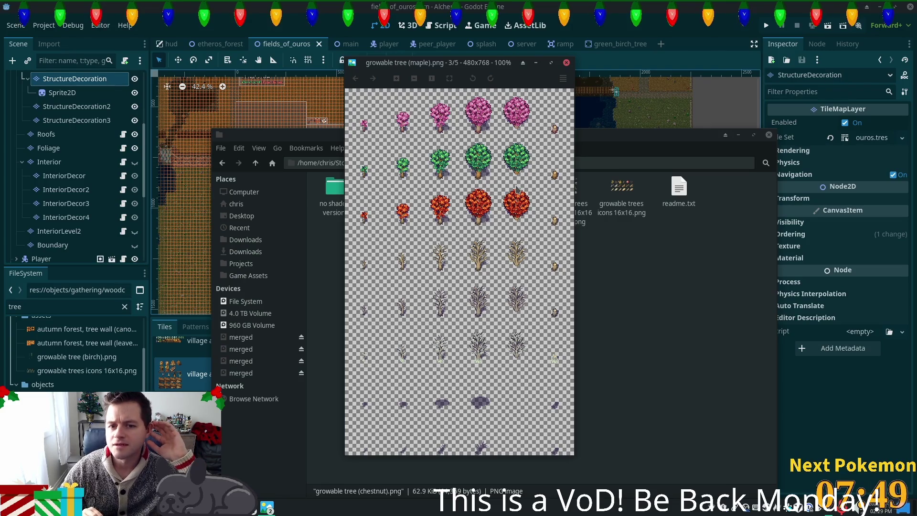
key("Left")
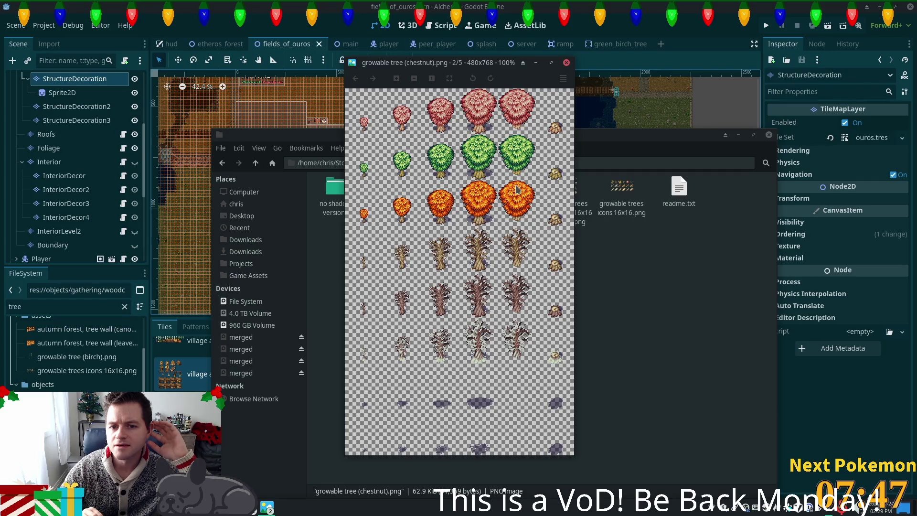
key("Left")
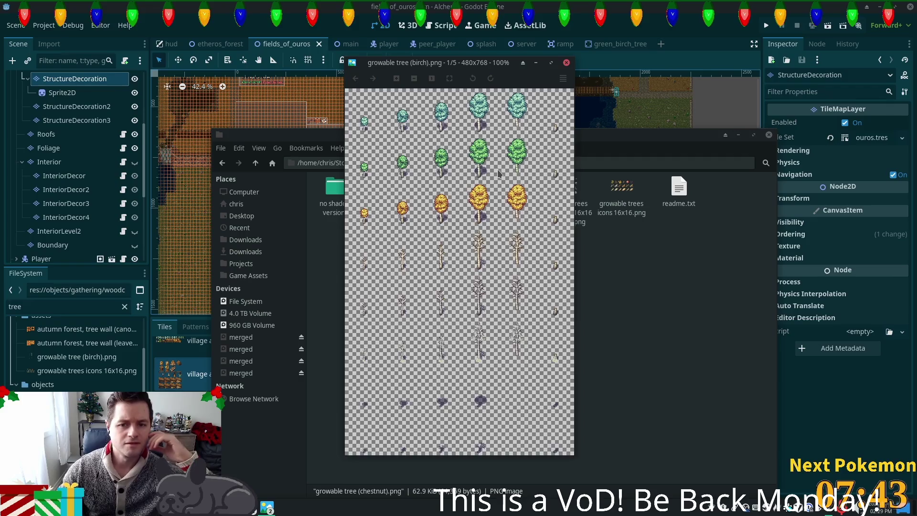
scroll(517, 189, "up", 2)
scroll(497, 173, "up", 1)
scroll(496, 173, "down", 3)
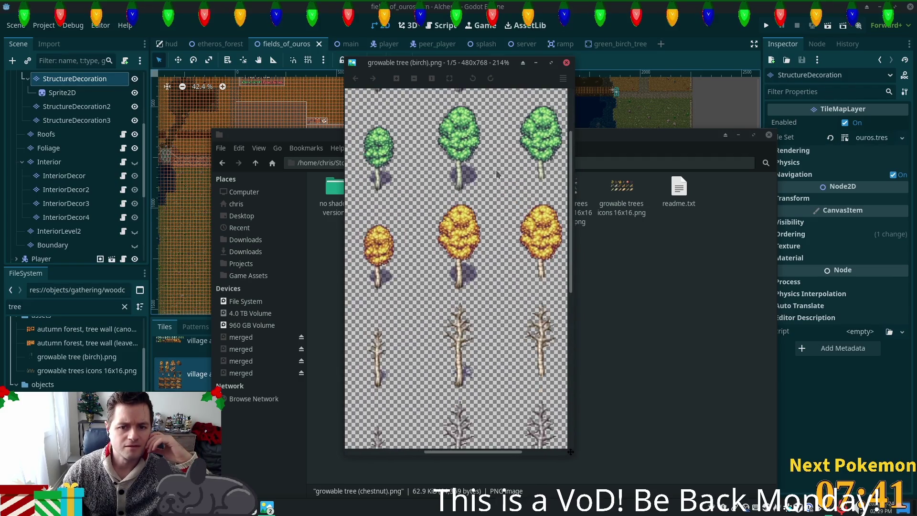
scroll(496, 176, "up", 1)
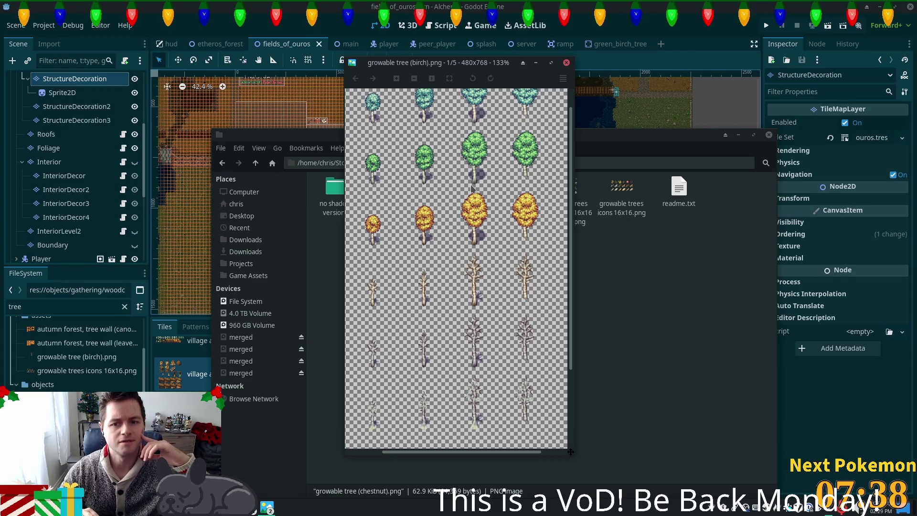
scroll(477, 182, "right", 2)
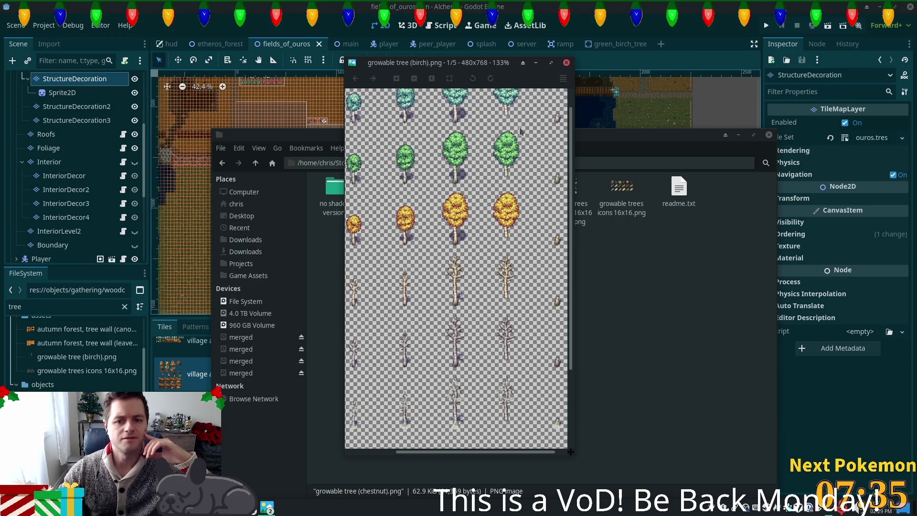
View the chestnut sheet again, then start duplicating green_birch_tree.tscn back in Godot
left_click(635, 260)
left_click(456, 190)
double_click(457, 191)
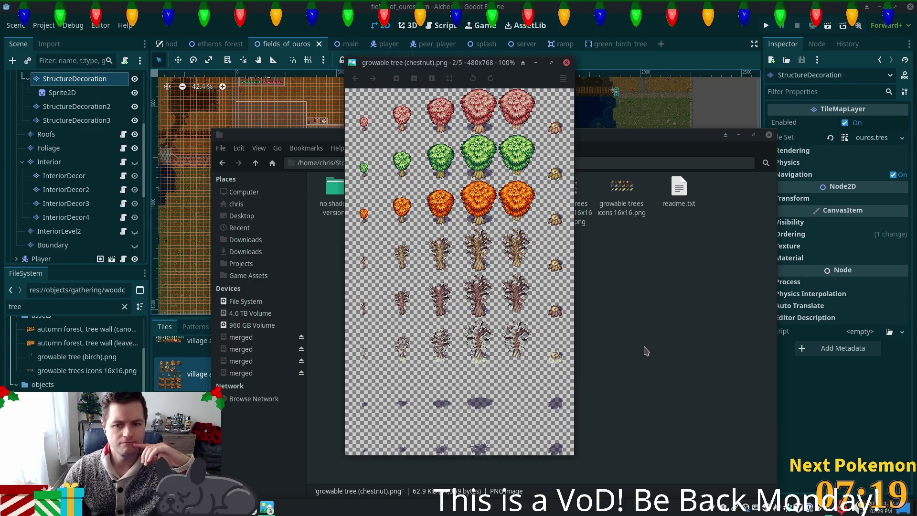
left_click(583, 296)
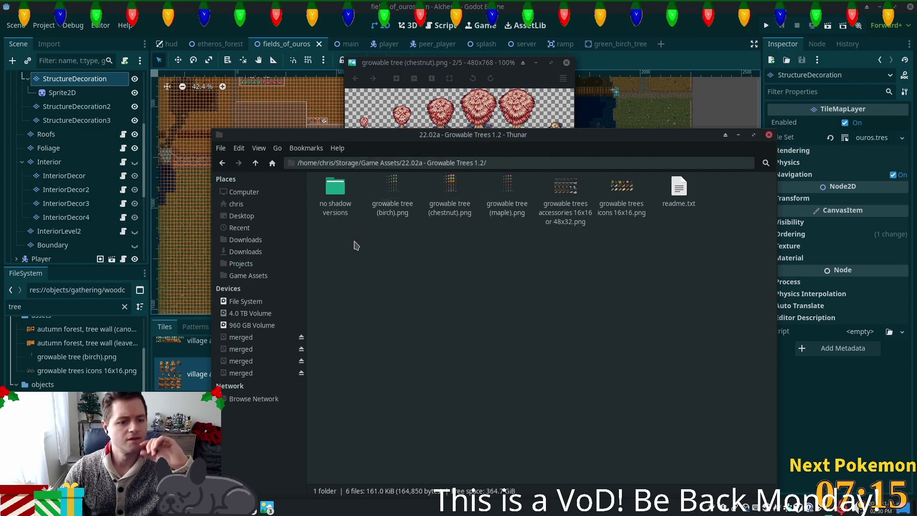
key("alt+Tab")
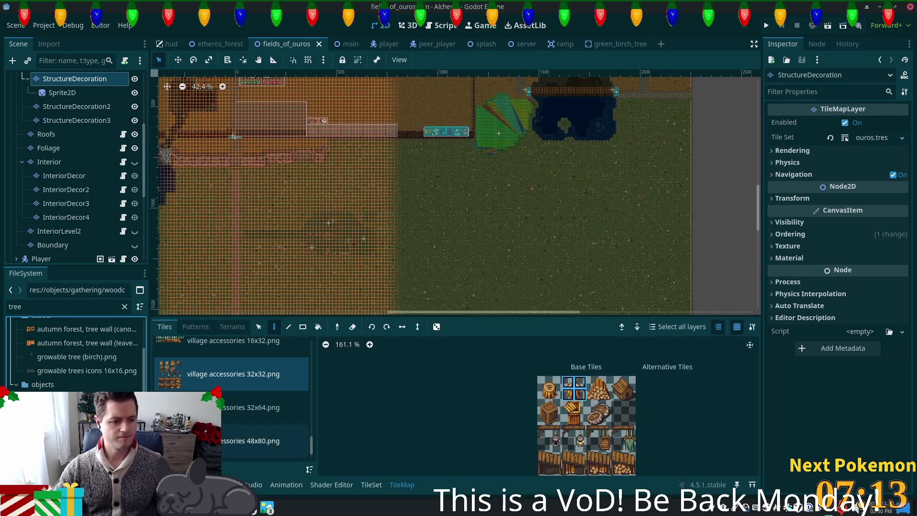
key("ctrl+d")
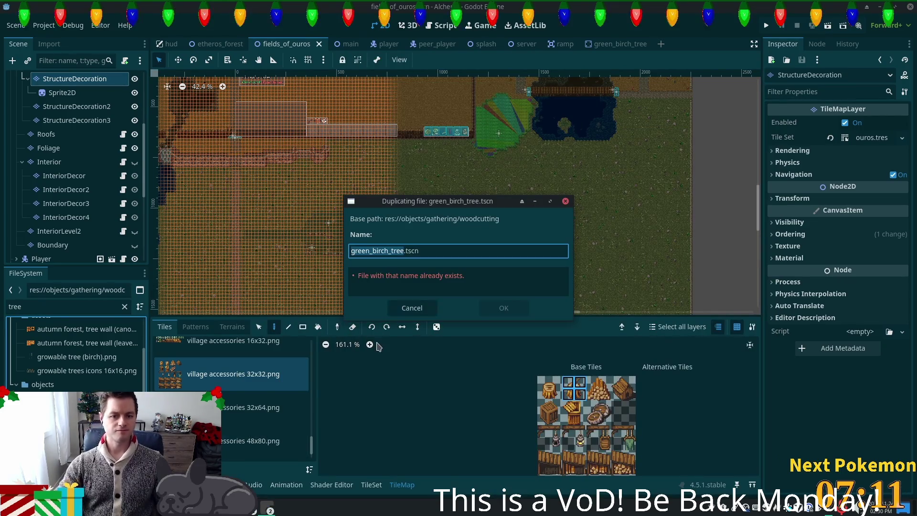
Save the birch scene copy as green_maple_tree.tscn and open it with its root node selected
key("Right")
key("ctrl+shift+Left")
key("shift+Left")
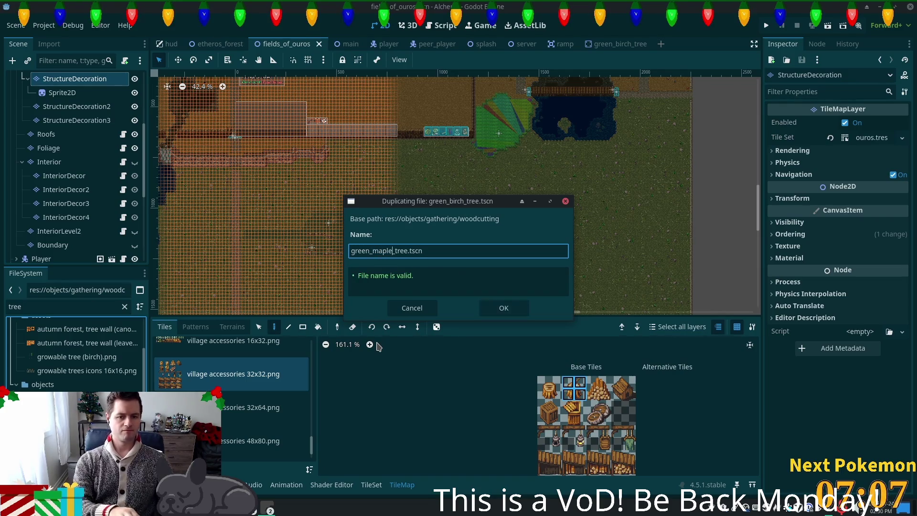
key("Return")
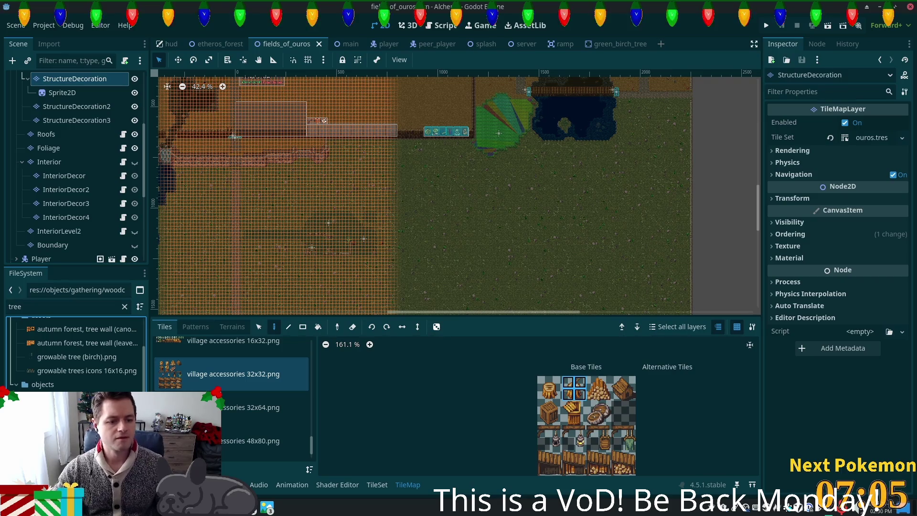
double_click(72, 412)
left_click(51, 79)
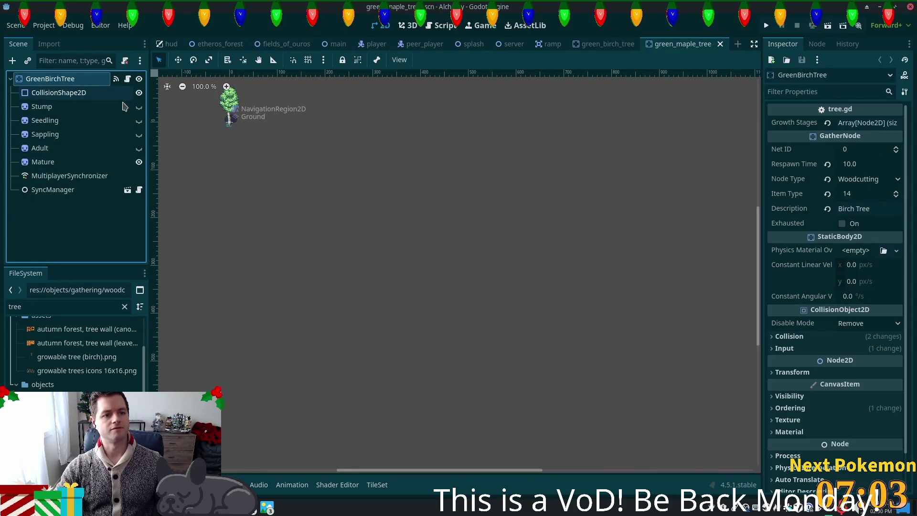
Rename the root node from GreenBirchTree to GreenMapleTree
key("F2")
key("Left")
key("Left")
key("Left")
key("shift+Left")
key("shift+Left")
key("shift+Left")
type("Map")
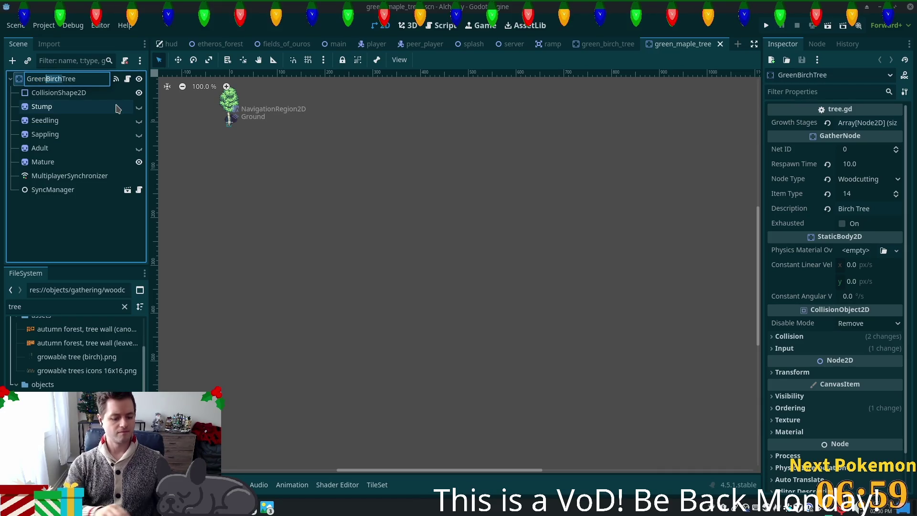
key("Return")
double_click(59, 80)
left_click(58, 78)
type("le")
key("Return")
Select the Stump sprite and centre and zoom the 2D view on the tree
left_click(41, 107)
mouse_move(302, 149)
left_mouse_down()
mouse_move(467, 313)
mouse_move(463, 272)
left_mouse_up()
scroll(435, 240, "up", 3)
scroll(435, 240, "up", 13)
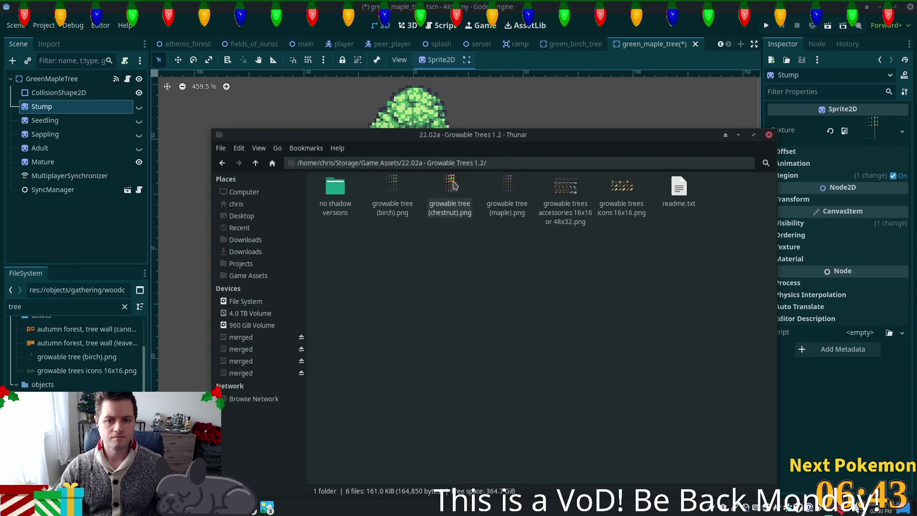
Import growable tree (maple).png from Thunar into the Godot project files and select it
mouse_move(507, 190)
left_mouse_down()
mouse_move(101, 355)
mouse_move(33, 316)
mouse_move(258, 374)
mouse_move(143, 378)
mouse_move(72, 358)
mouse_move(74, 374)
left_mouse_up()
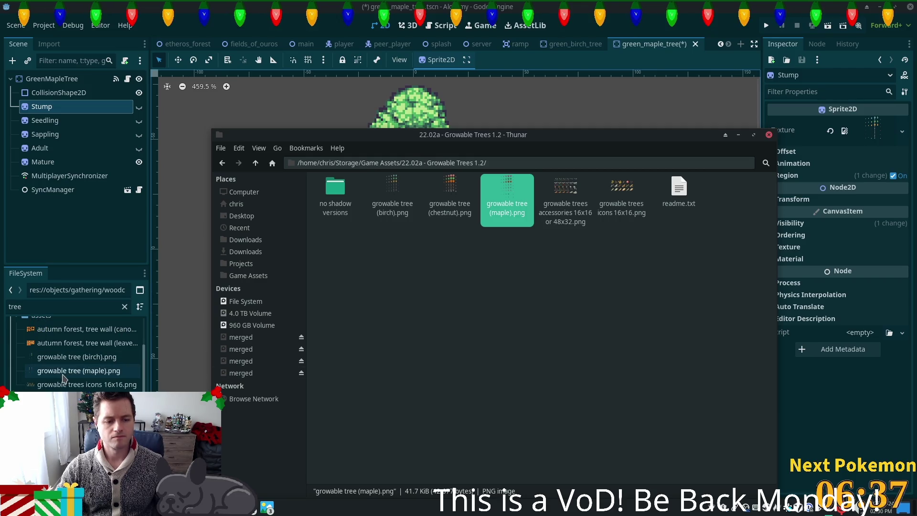
left_click(63, 375)
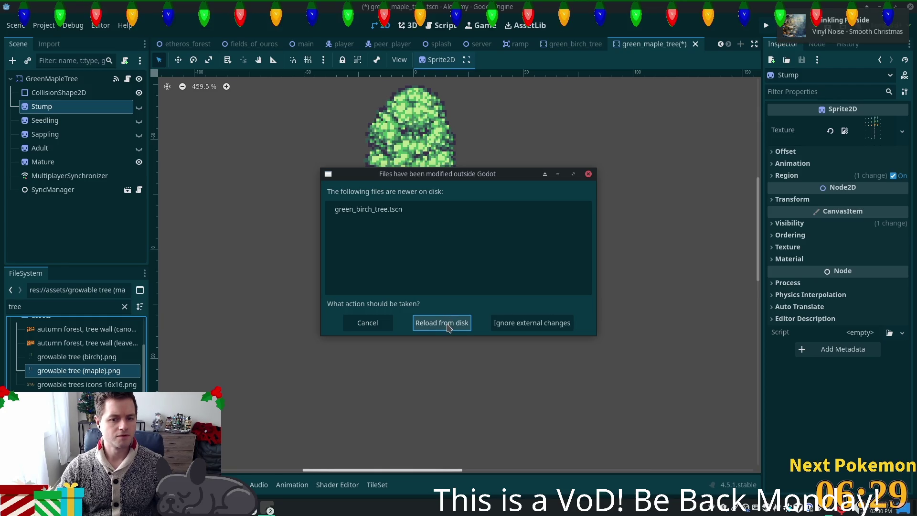
Reload the changed green_birch_tree scene from disk, switch to its tab, and run the project
left_click(442, 324)
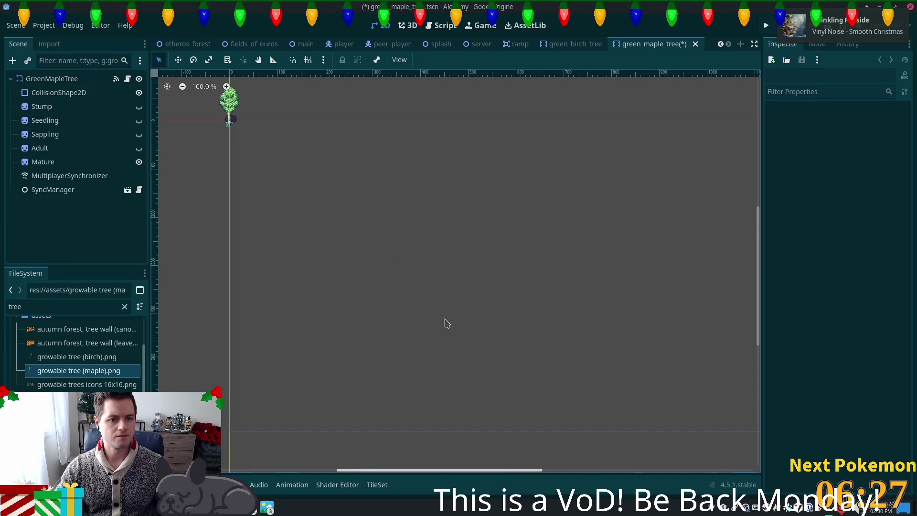
left_click(572, 46)
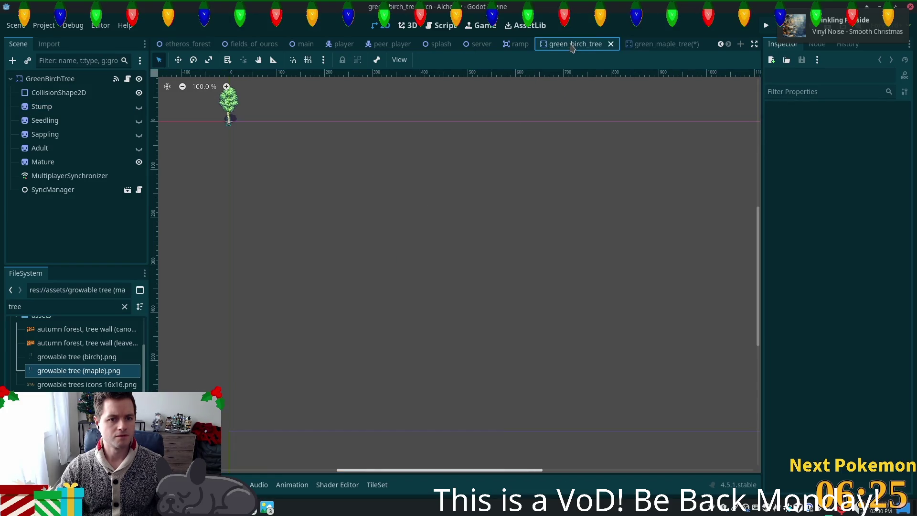
key("alt+Tab")
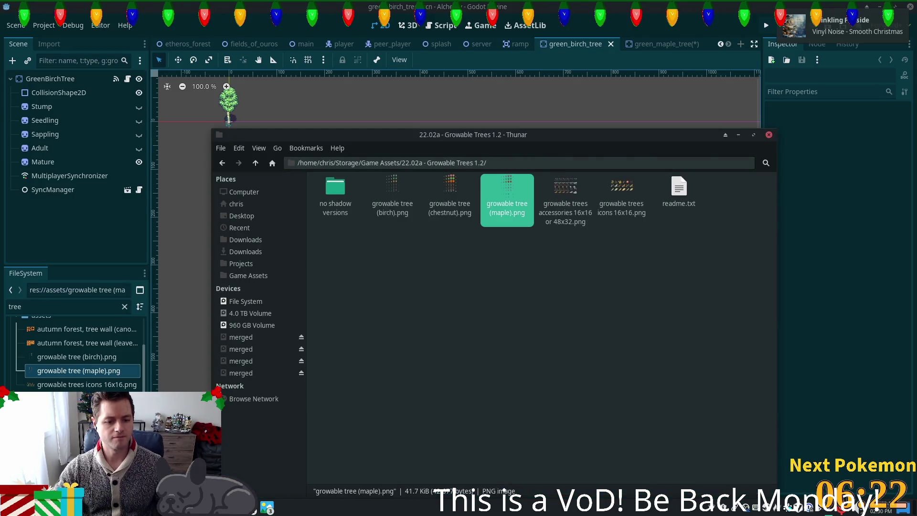
key("alt+Tab")
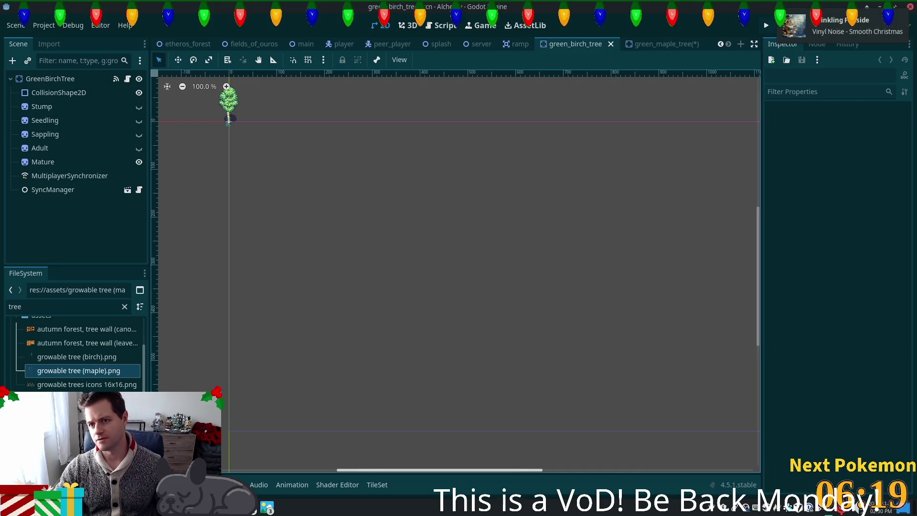
left_click(766, 25)
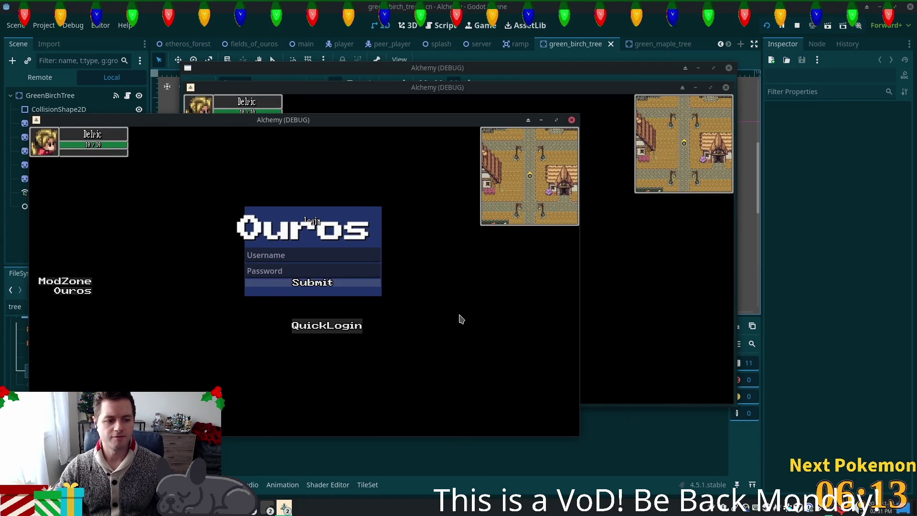
Quick-login, walk the character north past the ruins and east, then return to the fields_of_ouros scene
left_click(351, 326)
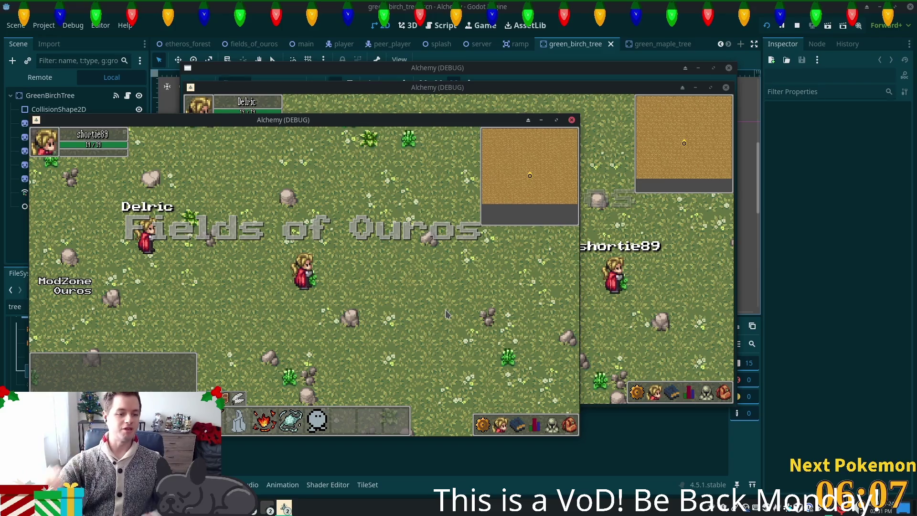
key("Up")
key("Right")
key("Up")
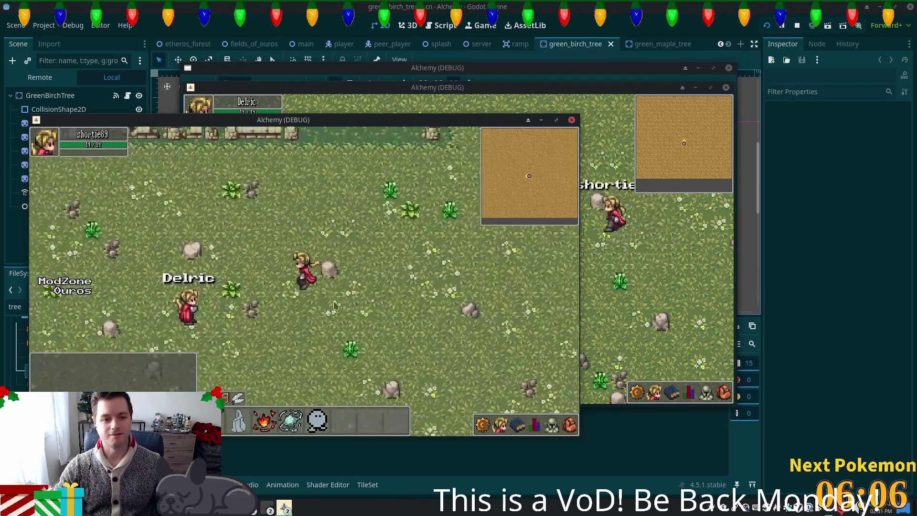
key("Up")
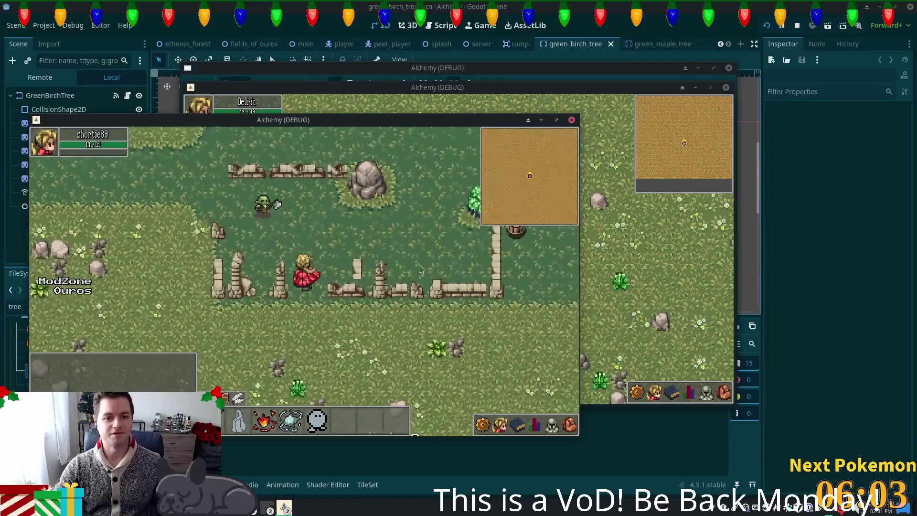
key("Right")
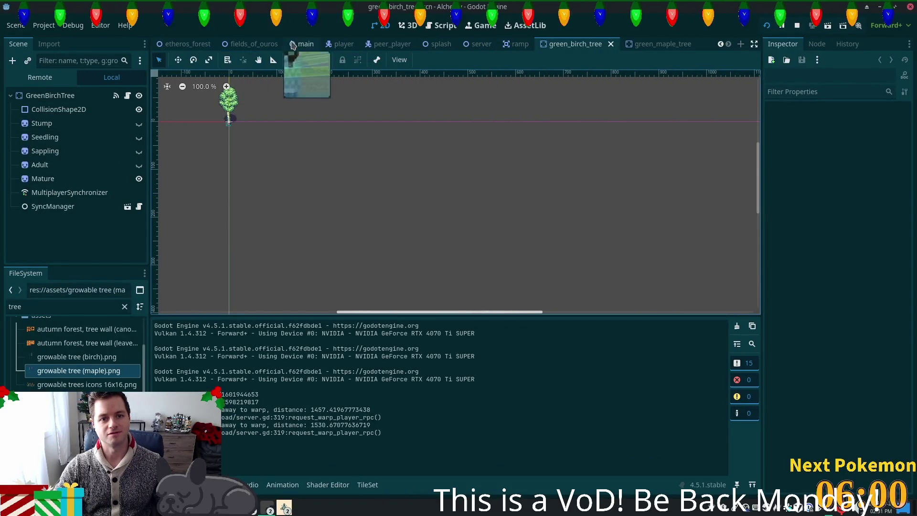
left_click(274, 44)
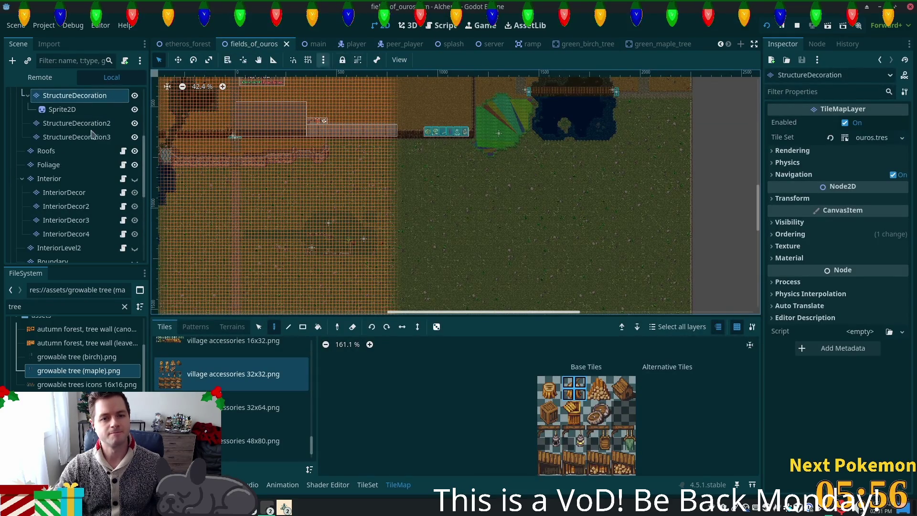
Clear and rebake the fields_of_ouros NavigationRegion2D polygon, then run the game
scroll(58, 110, "up", 5)
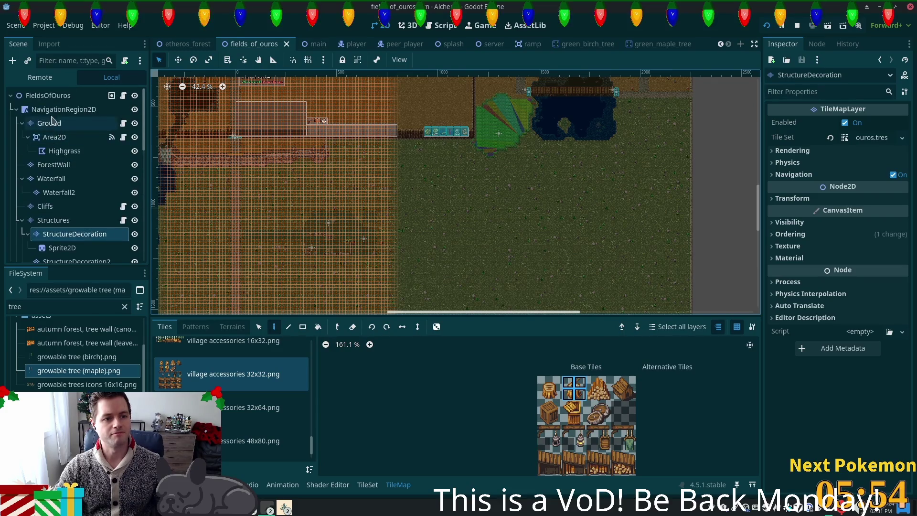
left_click(60, 110)
left_click(611, 60)
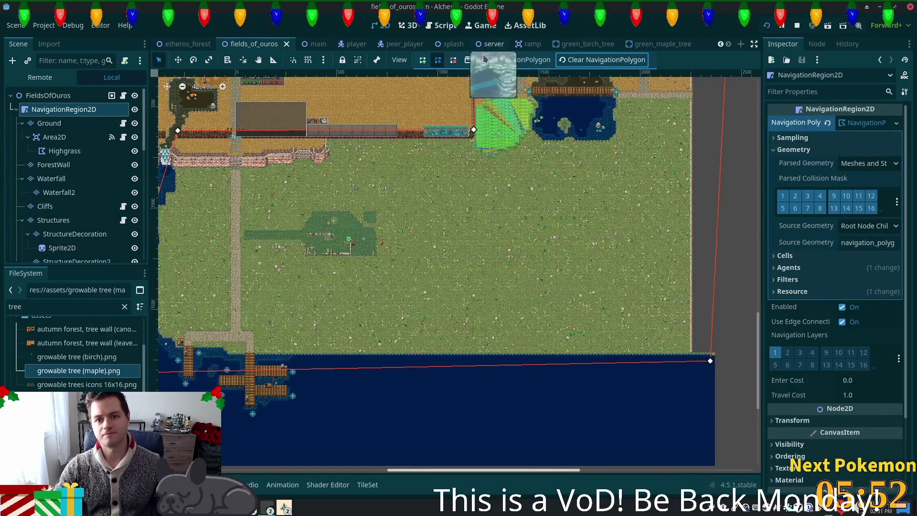
left_click(484, 58)
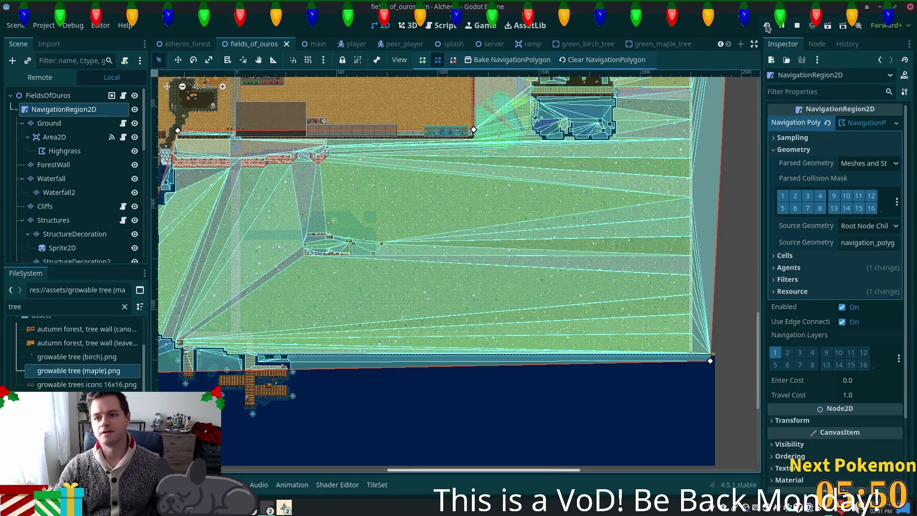
left_click(768, 27)
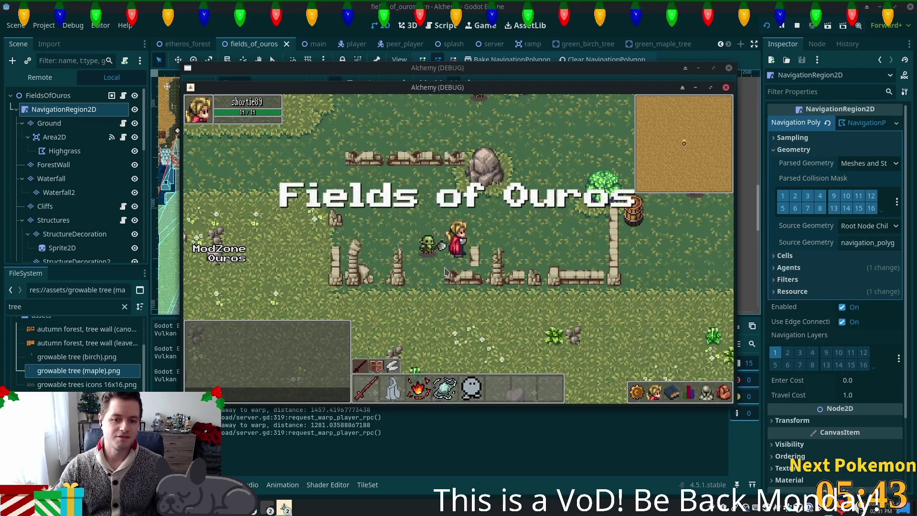
Quick-login and click-walk the character down-right across the field, then back north up the path
left_click(444, 272)
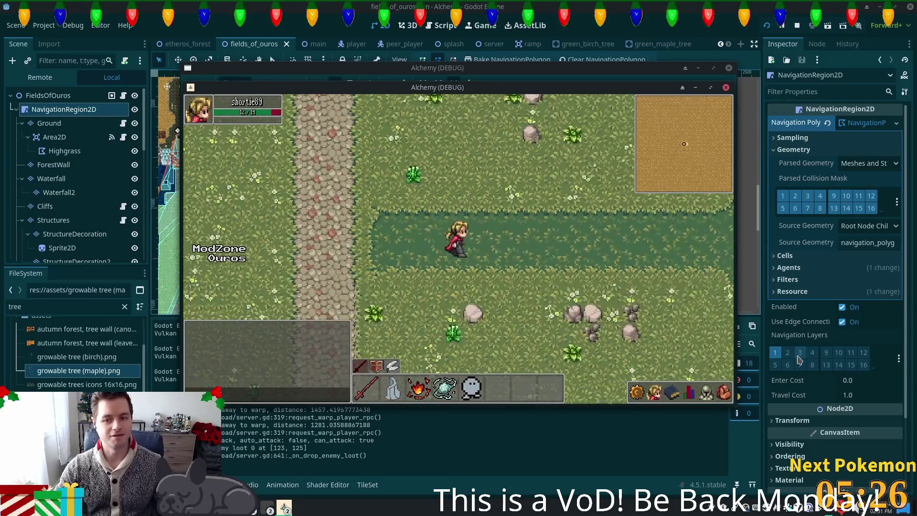
left_click(576, 321)
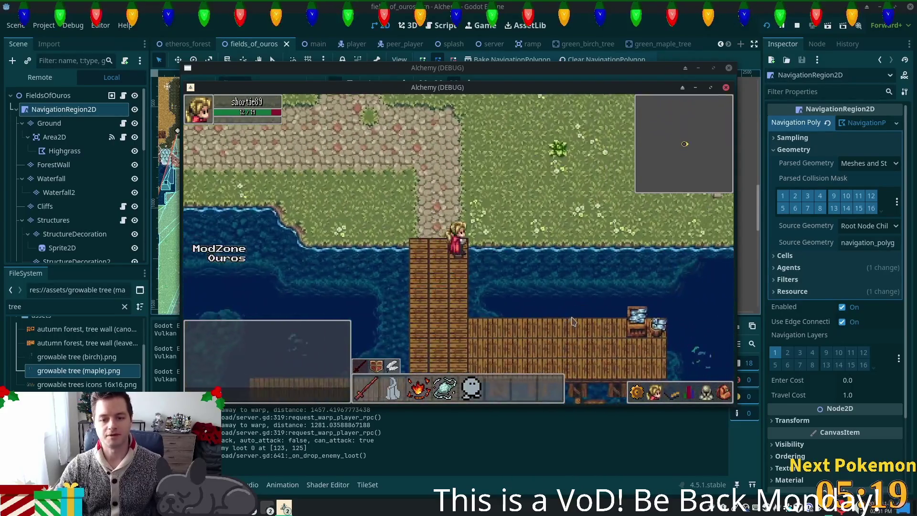
left_click(569, 210)
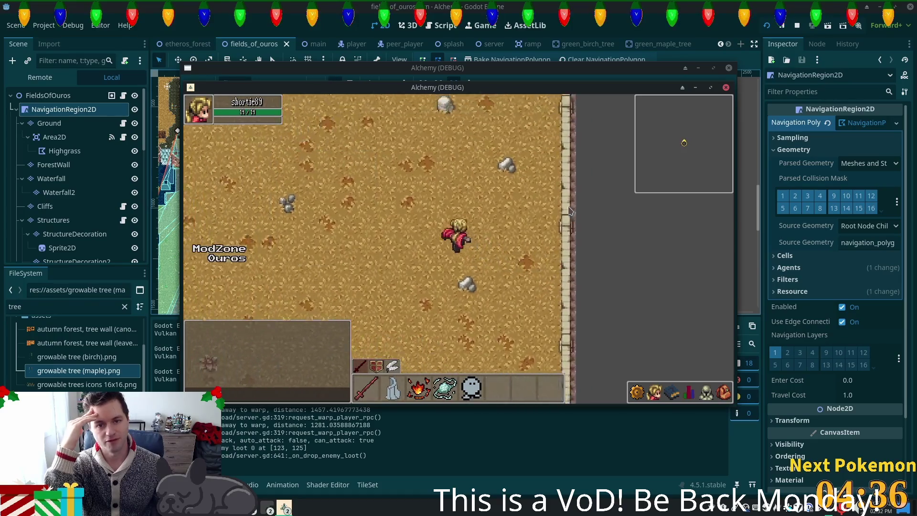
Walk the character around the open ground, through tall grass, along the shore onto the wooden bridge
key("s")
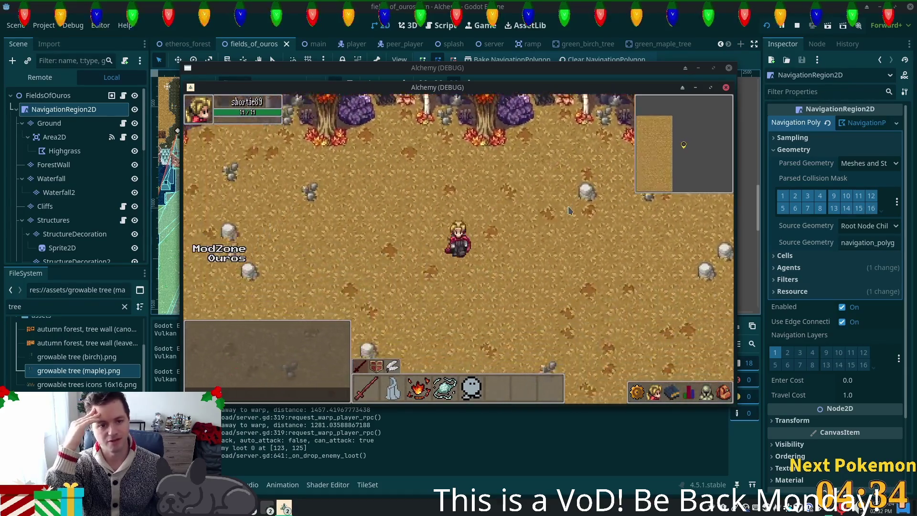
key("w")
key("d")
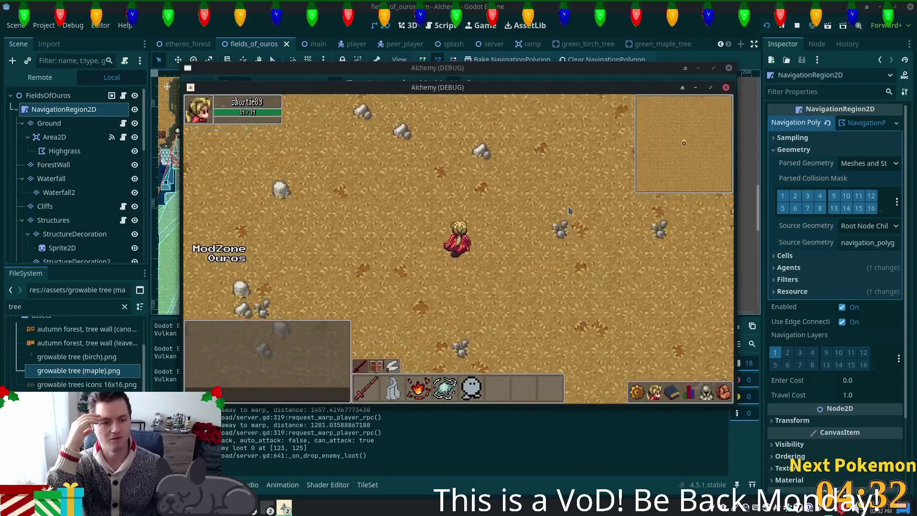
key("w")
key("a")
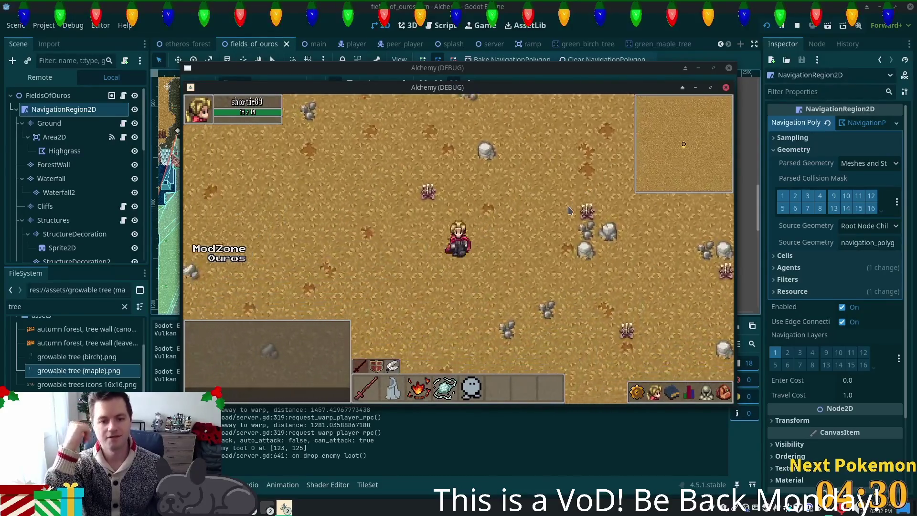
key("s")
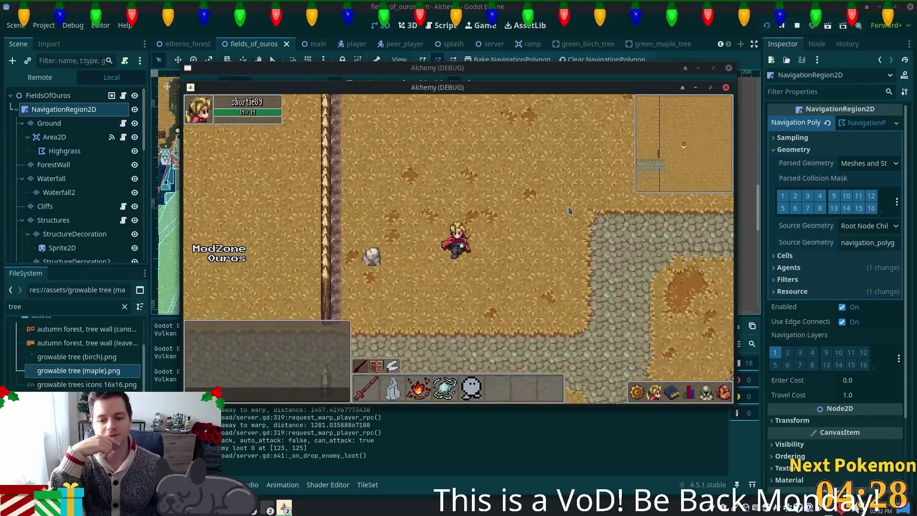
key("s")
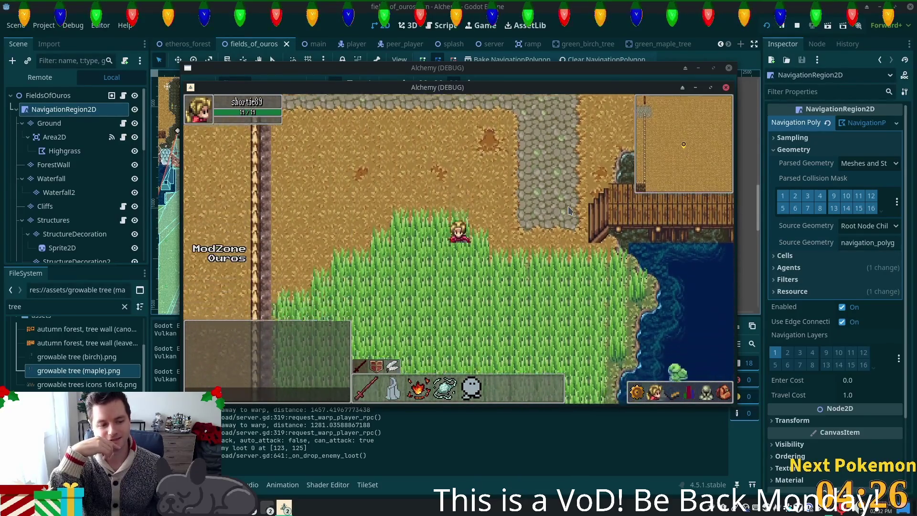
key("s")
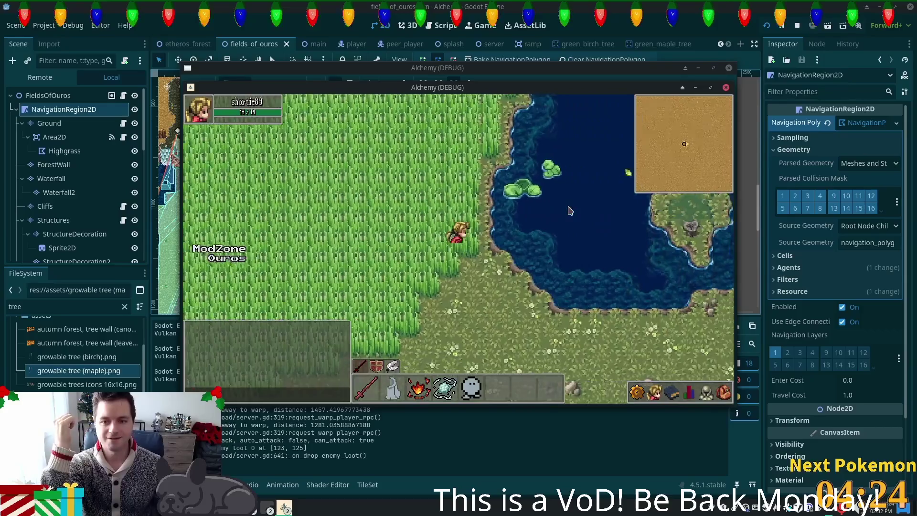
key("d")
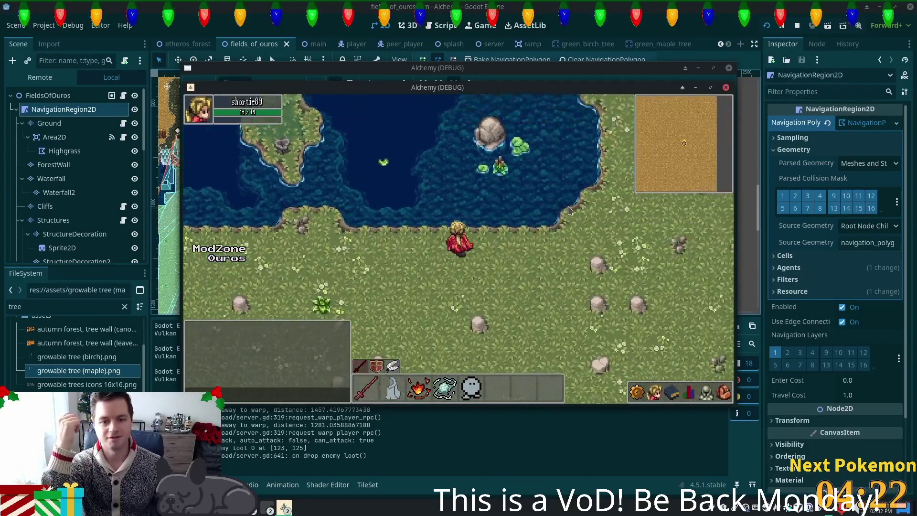
key("w")
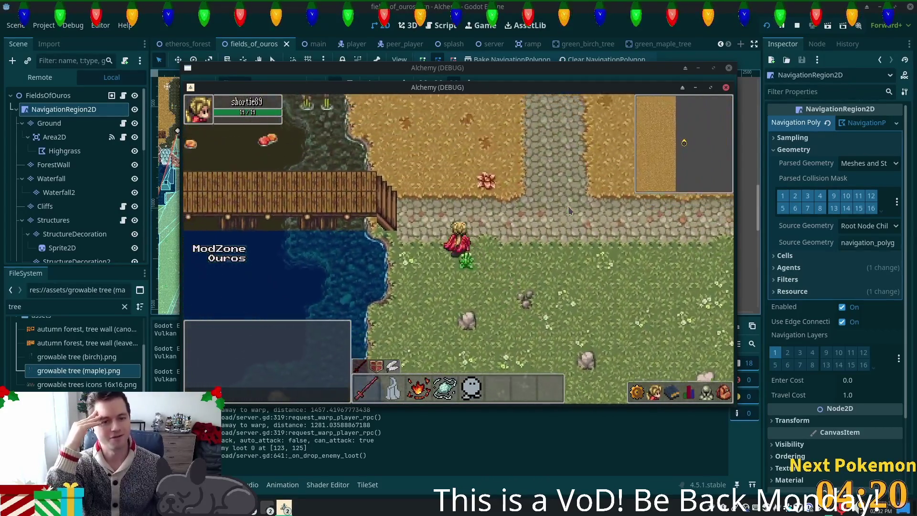
key("a")
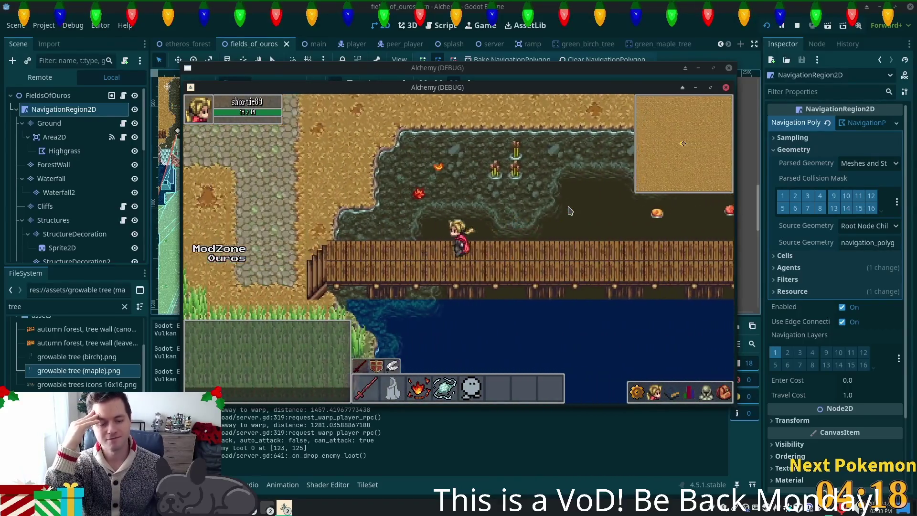
Walk south across the meadow to the water, then west and north through the fence gap past Ouros's well
key("a")
key("s")
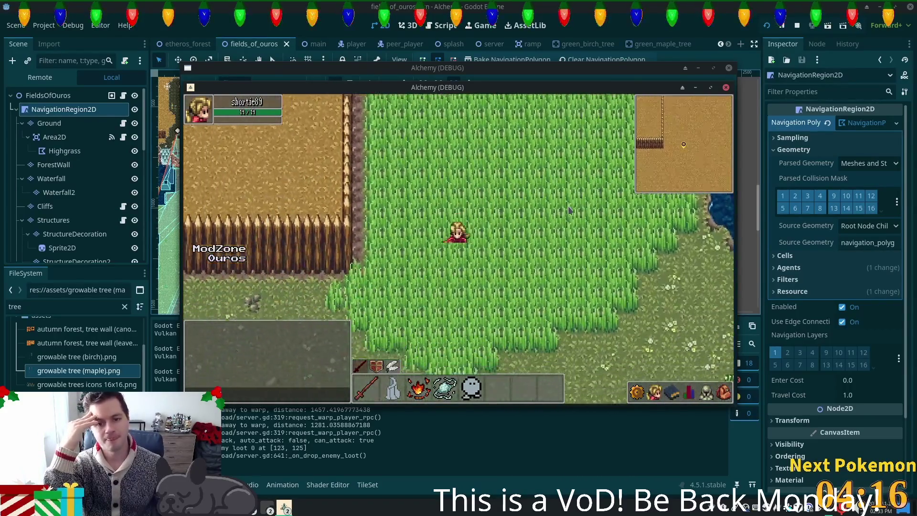
key("s")
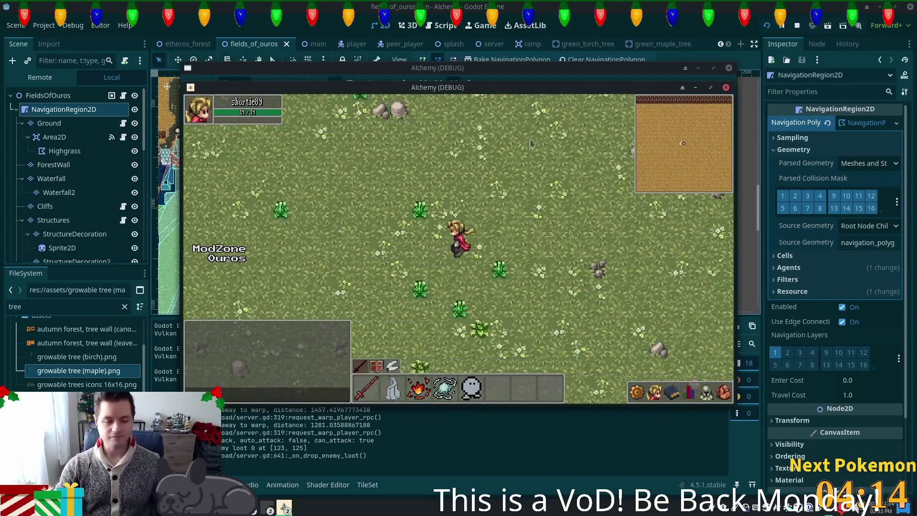
key("s")
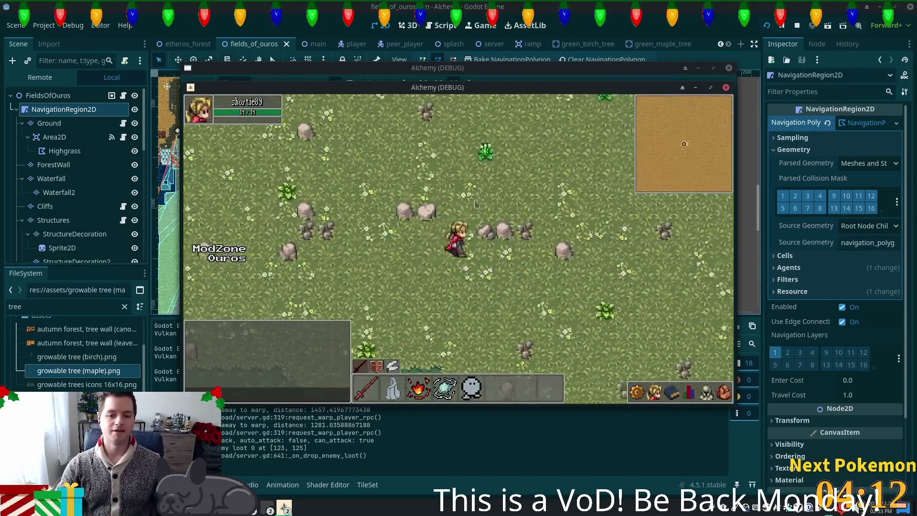
key("s")
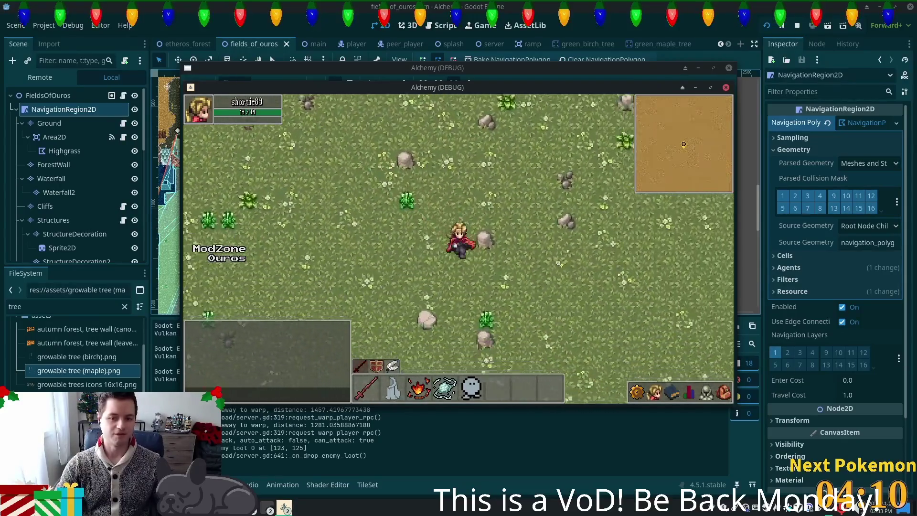
key("s")
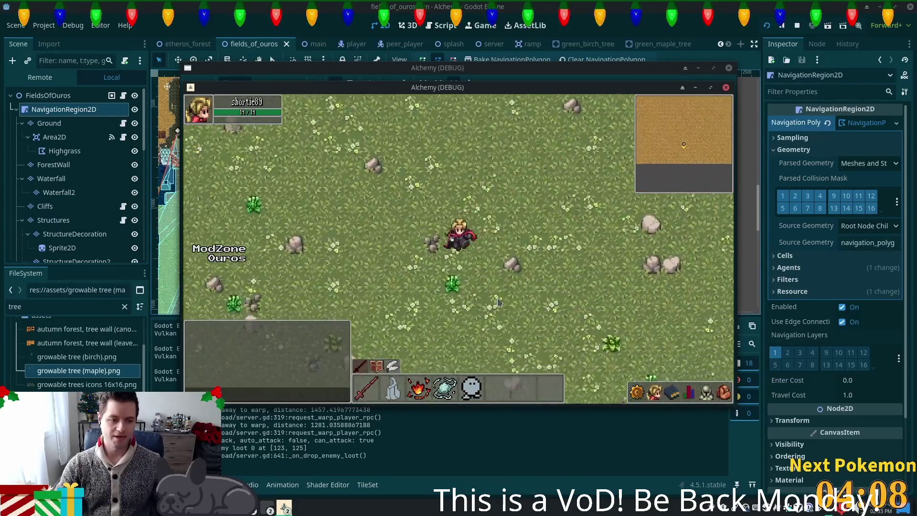
key("s")
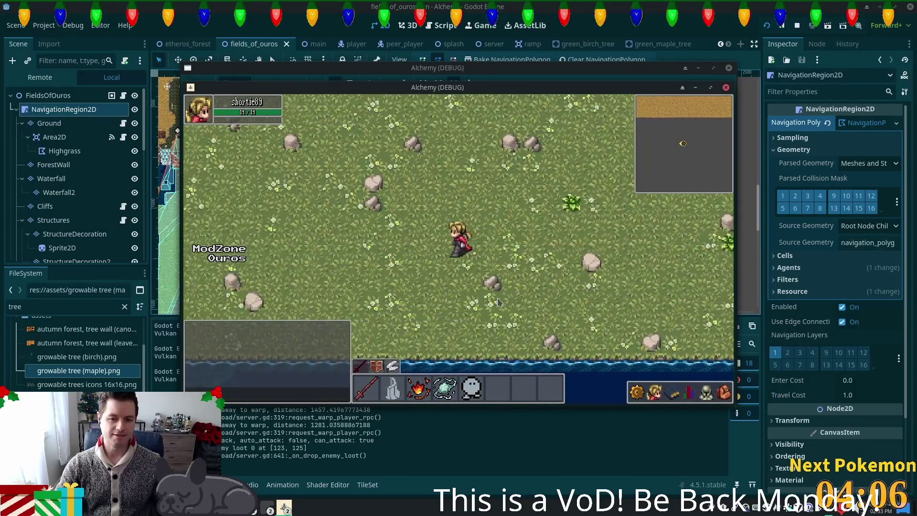
key("a")
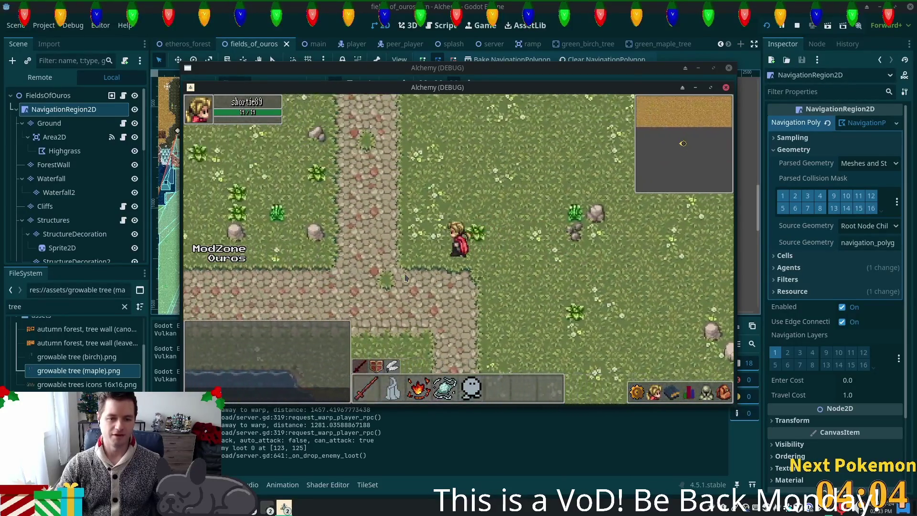
key("a")
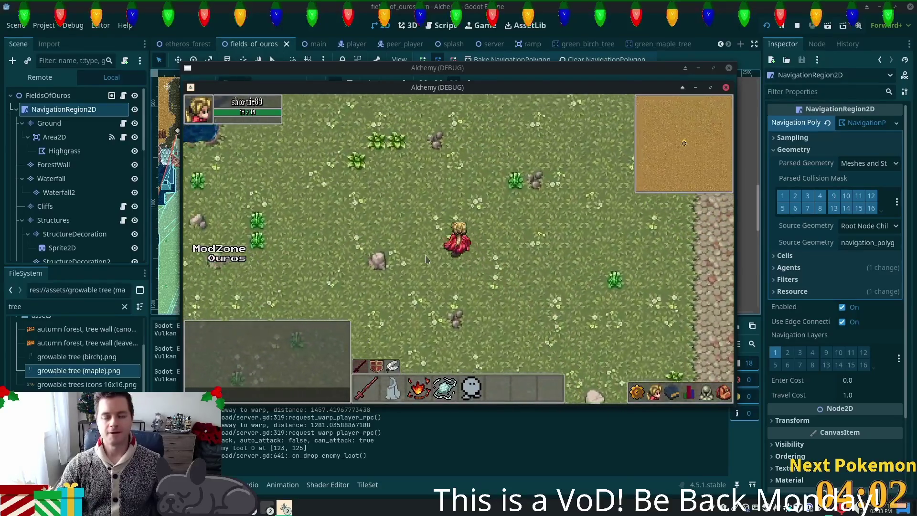
key("a")
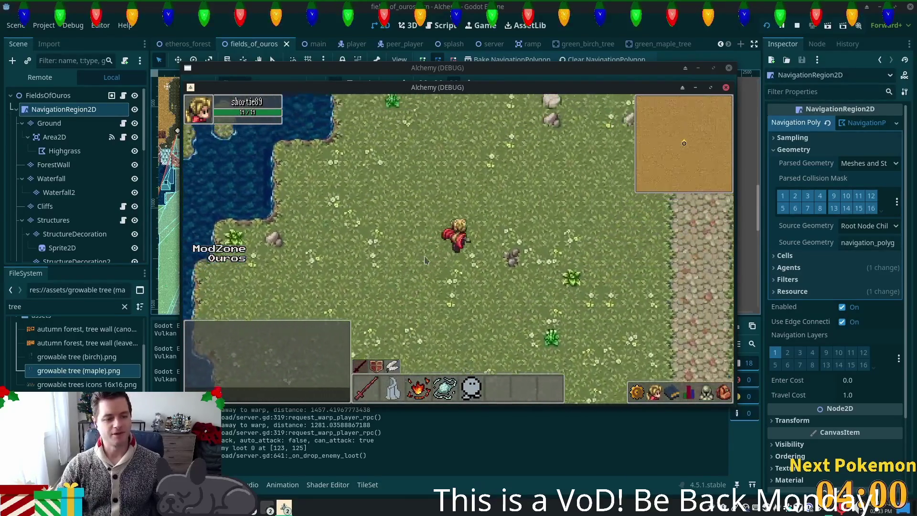
key("w")
key("d")
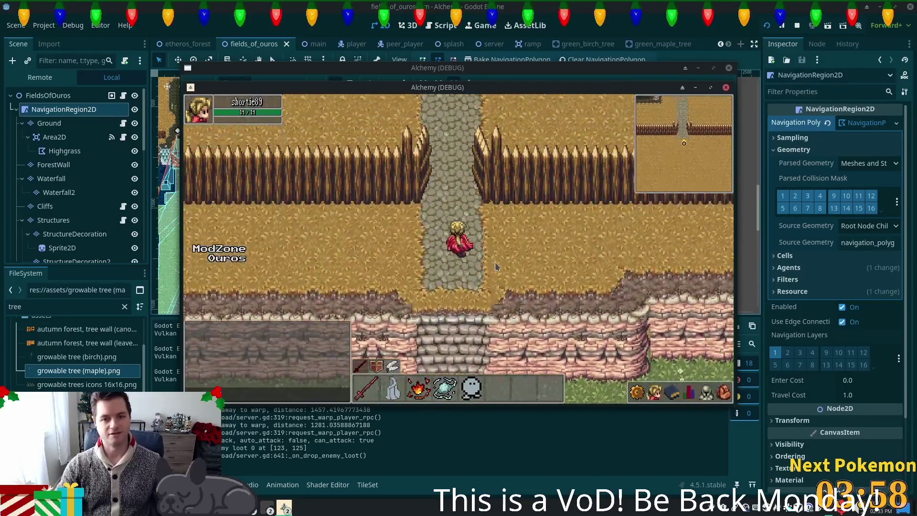
key("w")
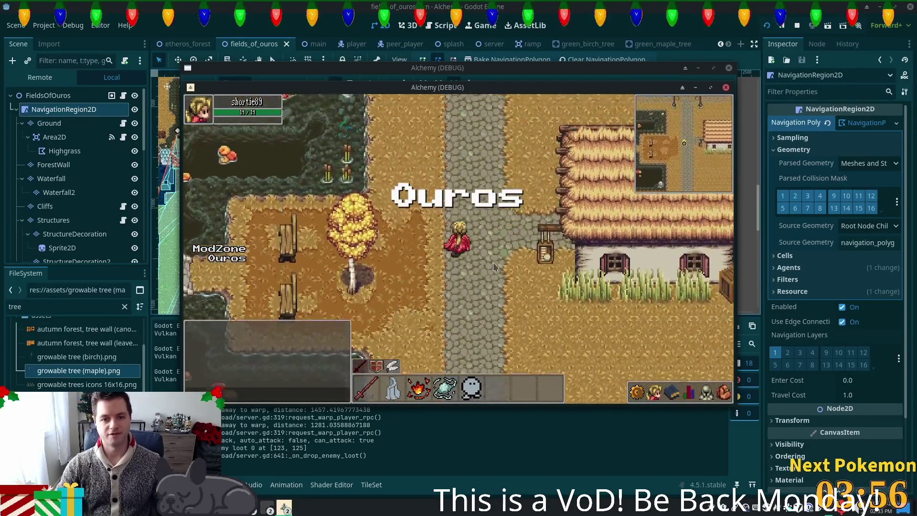
key("w")
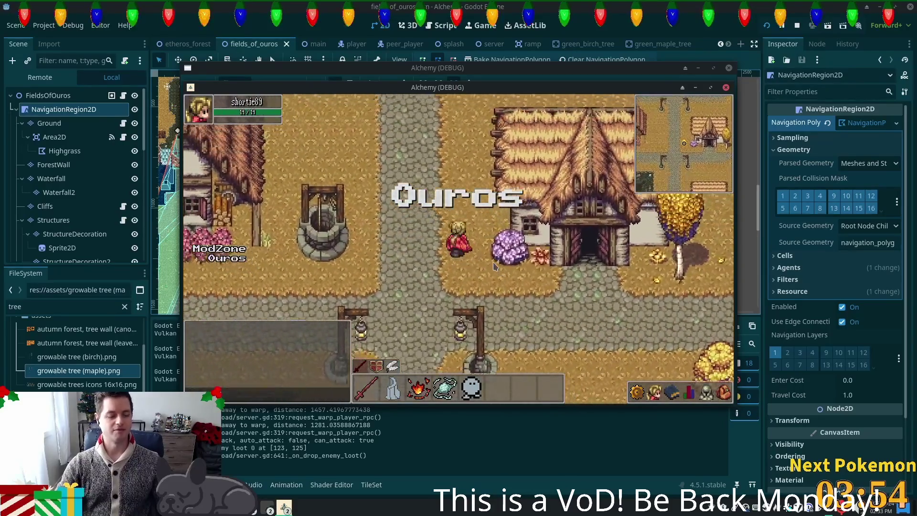
key("w")
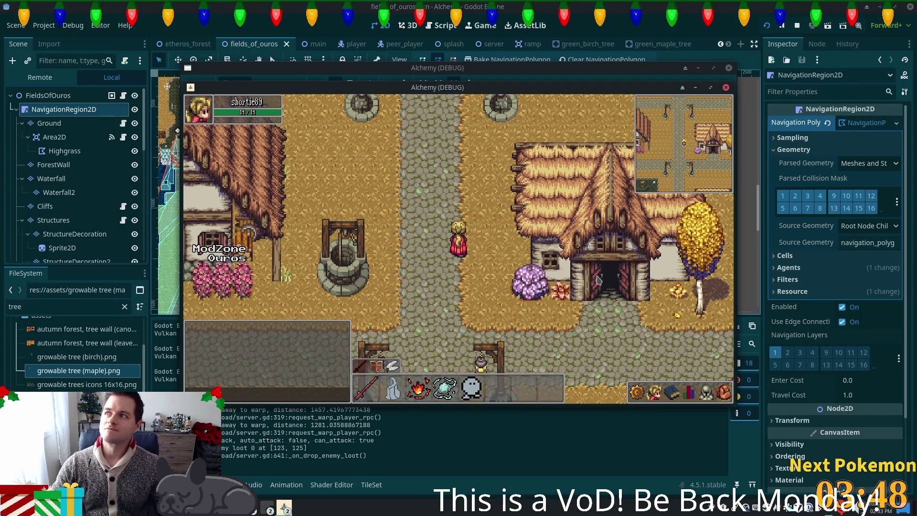
Walk through the village past the stone building and thatched house, opening and closing the inventory
key("w")
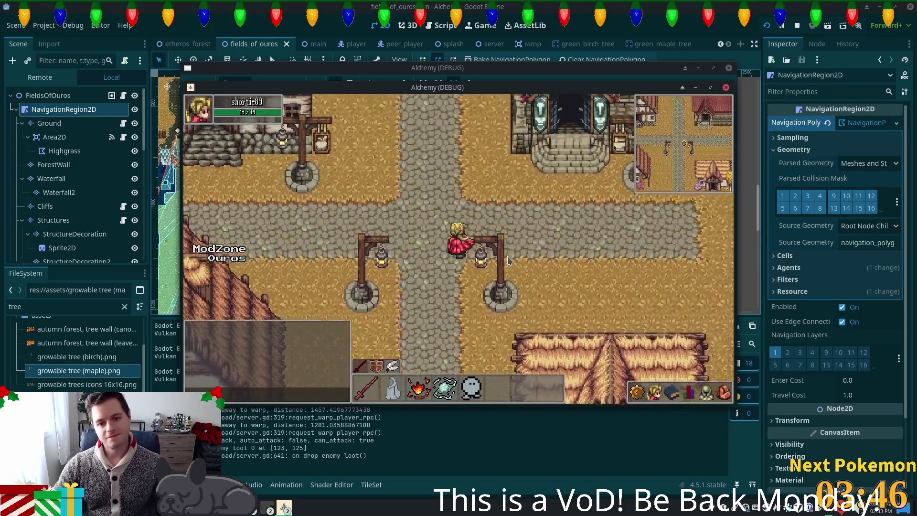
key("w")
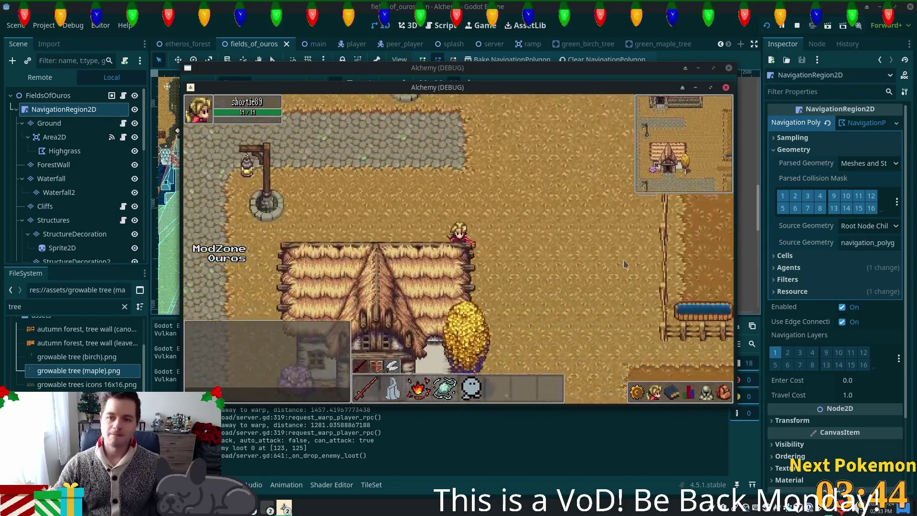
key("d")
key("s")
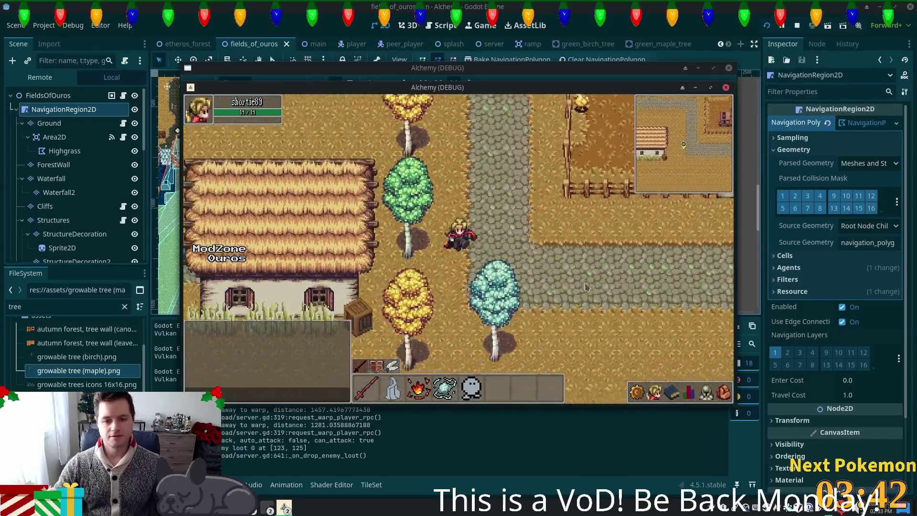
key("s")
key("w")
key("i")
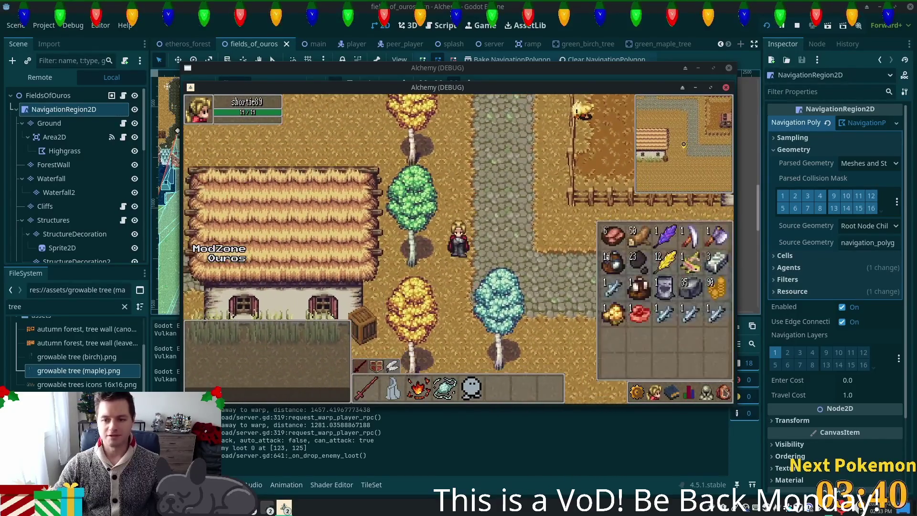
key("a")
key("i")
key("a")
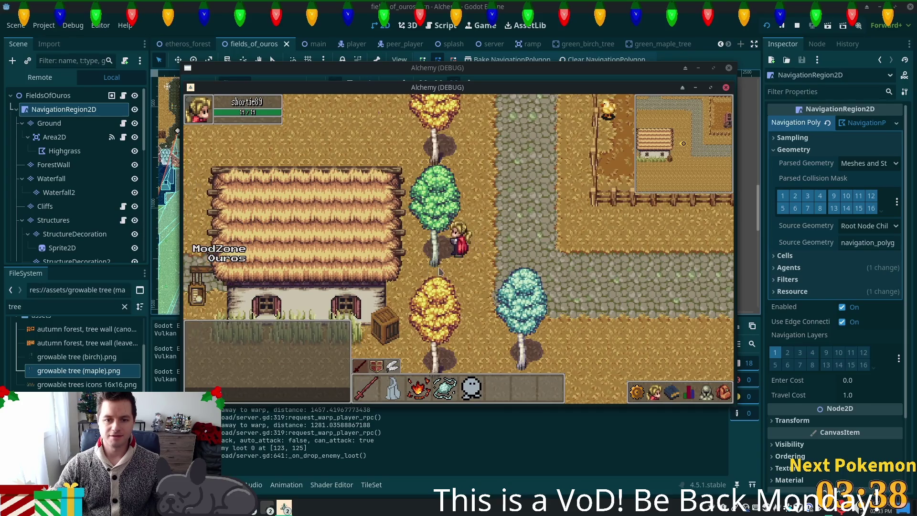
key("d")
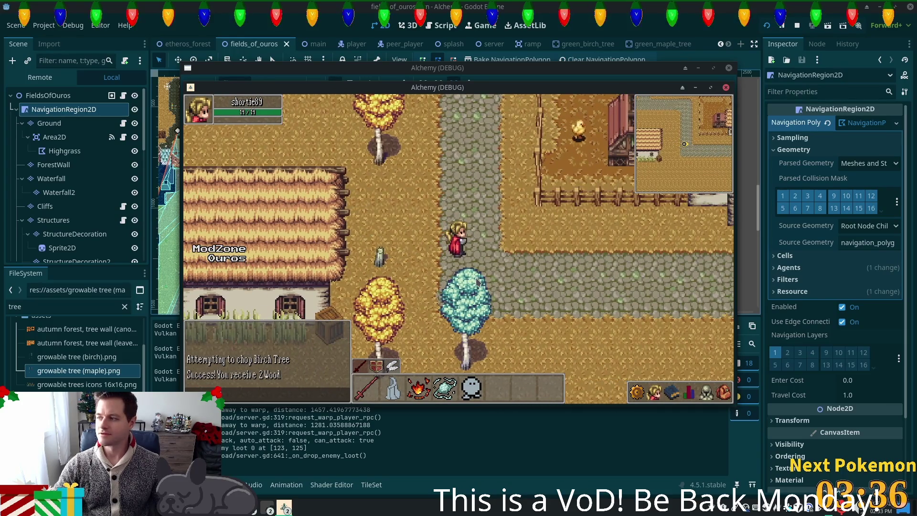
key("s")
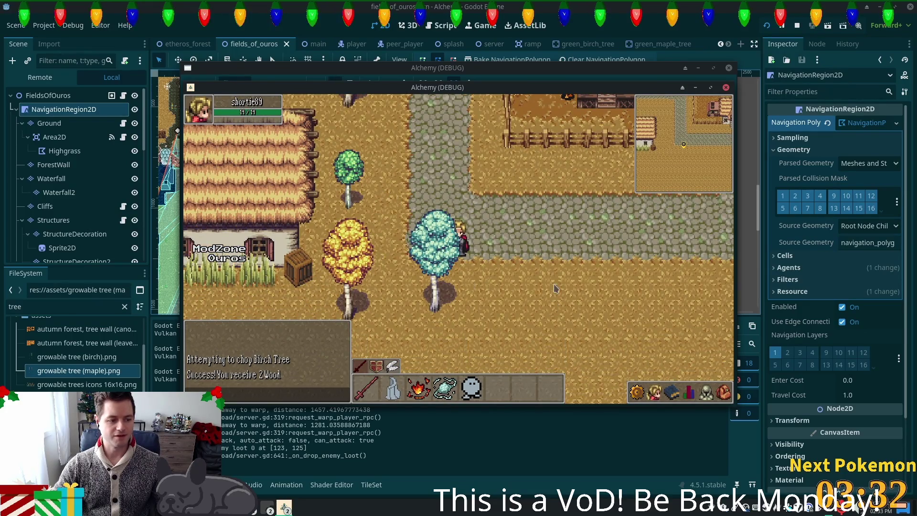
key("w")
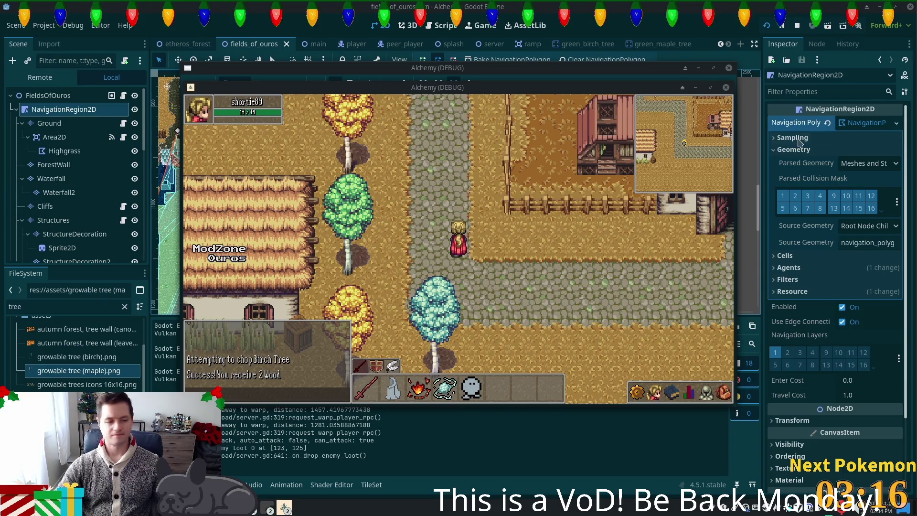
Walk down the stone path through the palisade into Fields of Ouros, then return to the maple scene
key("w")
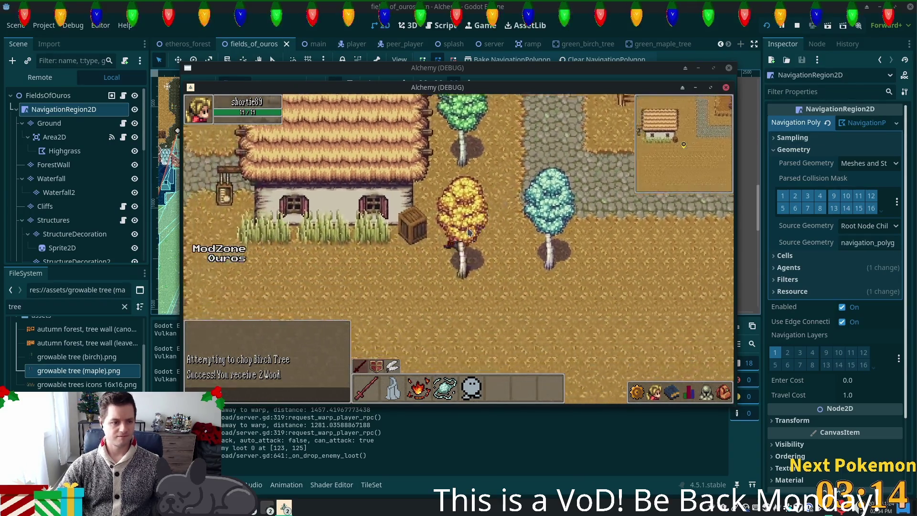
key("s")
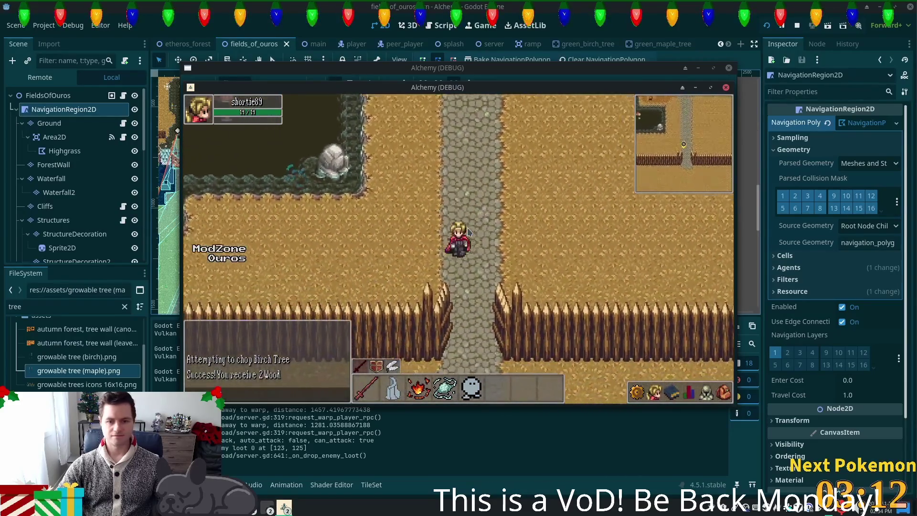
key("s")
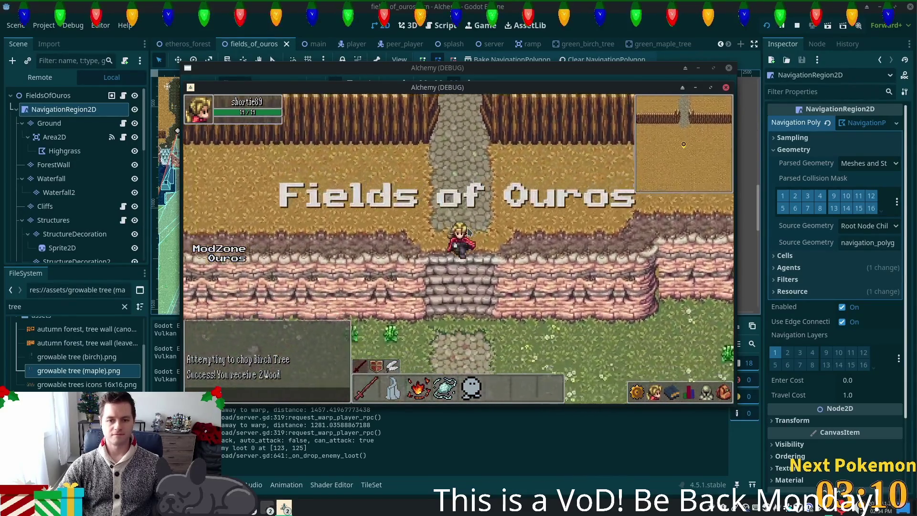
key("s")
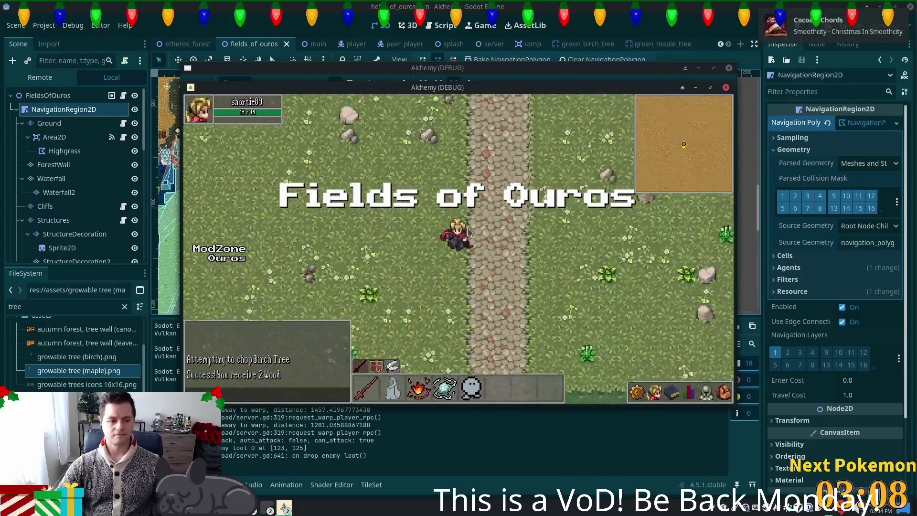
key("d")
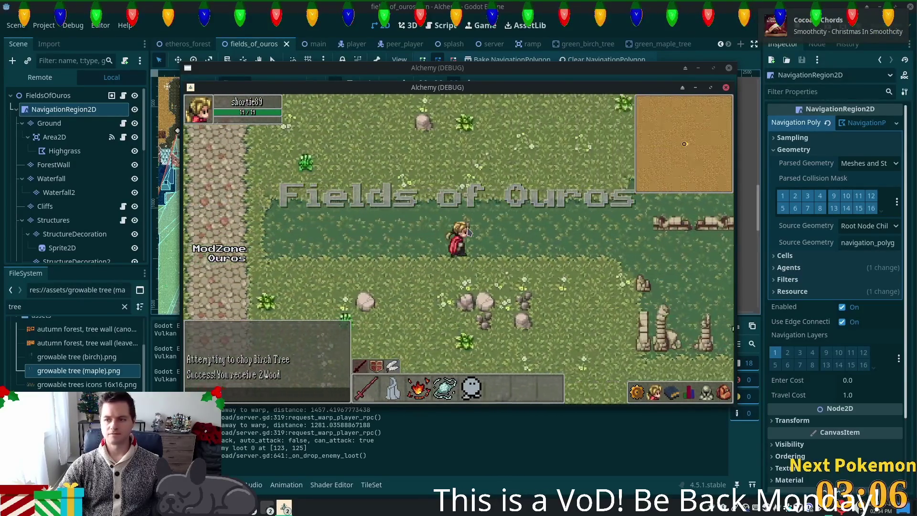
key("s")
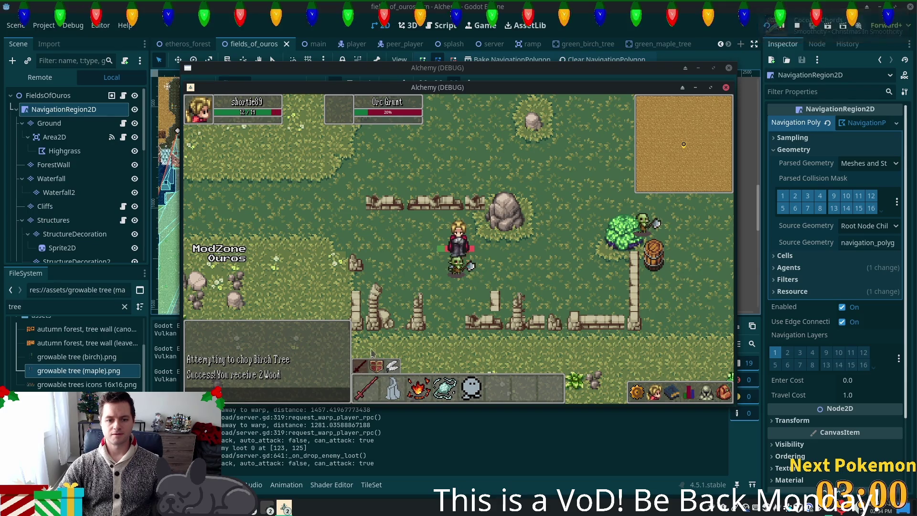
key("s")
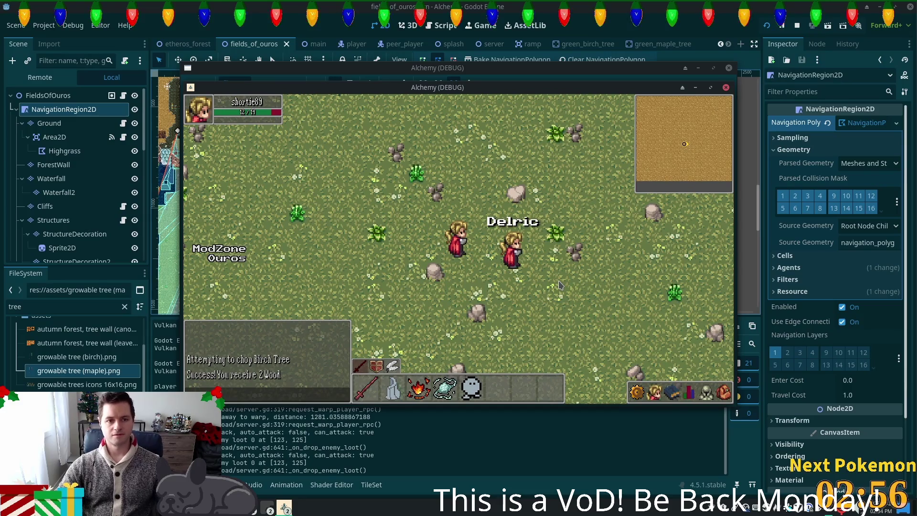
left_click(650, 47)
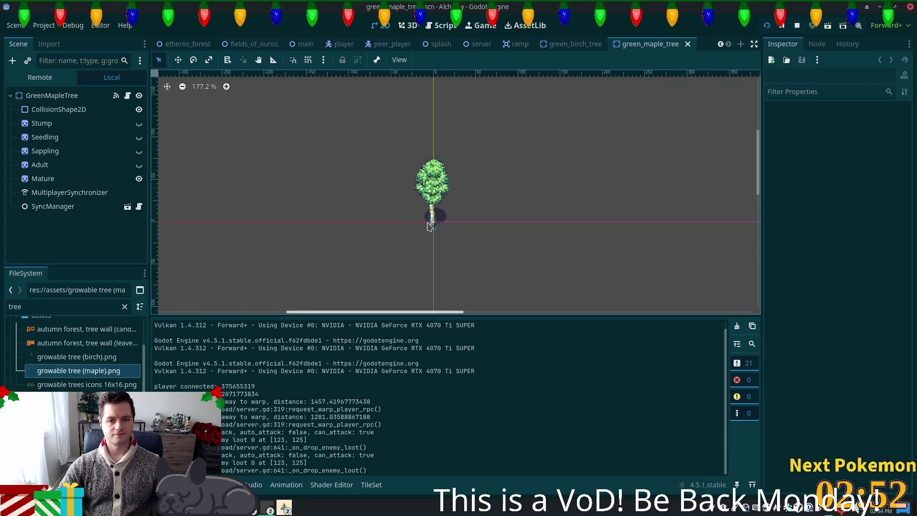
Assign growable tree (maple).png as the Stump sprite's texture
scroll(426, 226, "up", 3)
left_click(429, 225)
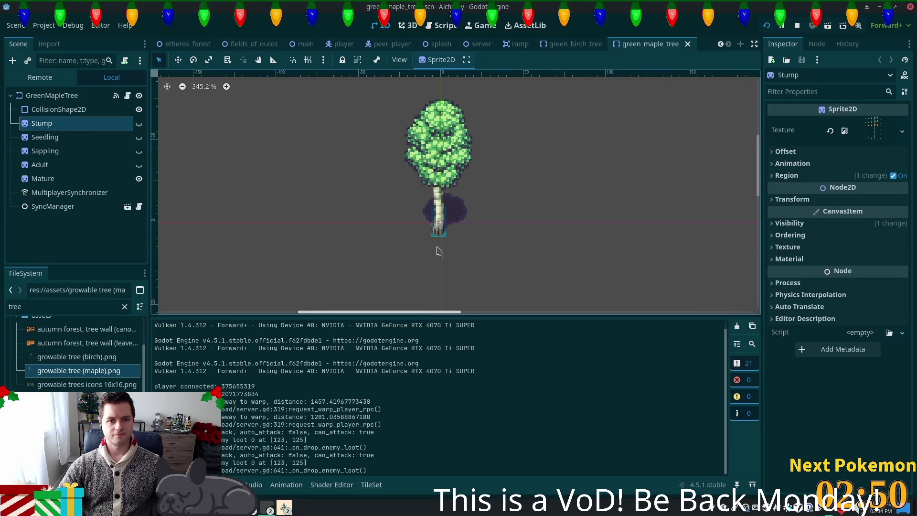
scroll(484, 234, "up", 5)
scroll(414, 222, "up", 2)
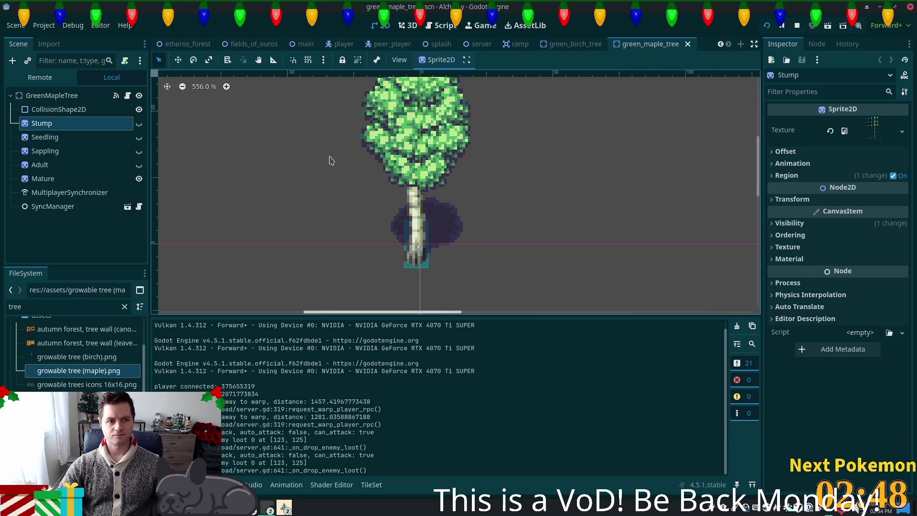
mouse_move(58, 375)
left_mouse_down()
mouse_move(421, 258)
mouse_move(877, 133)
left_mouse_up()
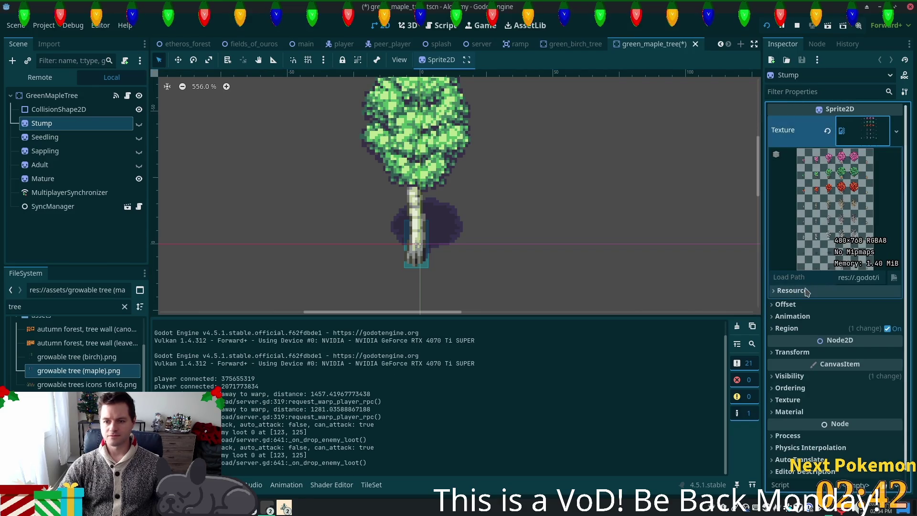
Widen the Stump region to 15×21 at 432,171 and save the scene
left_click(788, 328)
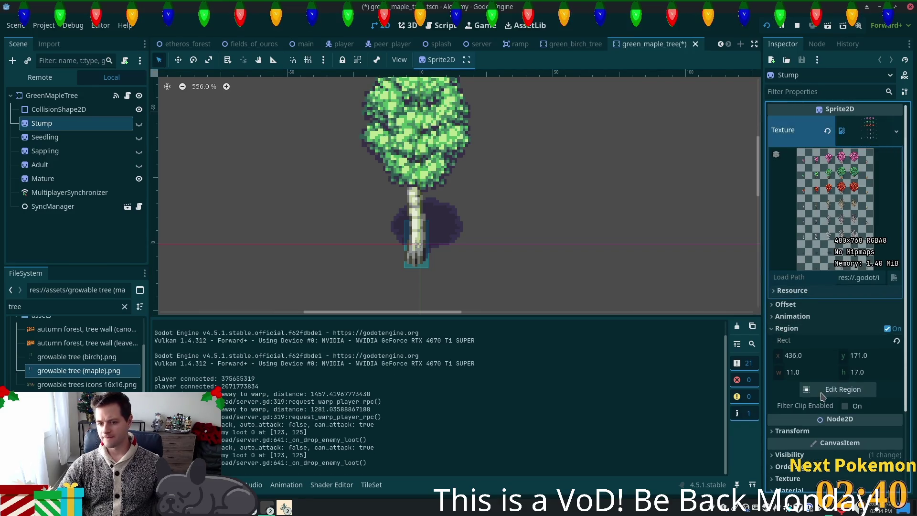
left_click(807, 391)
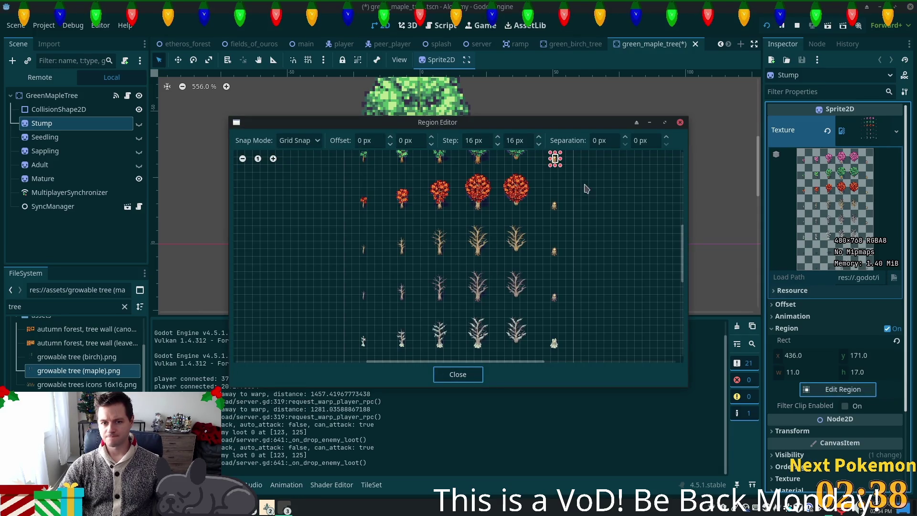
scroll(555, 182, "up", 5)
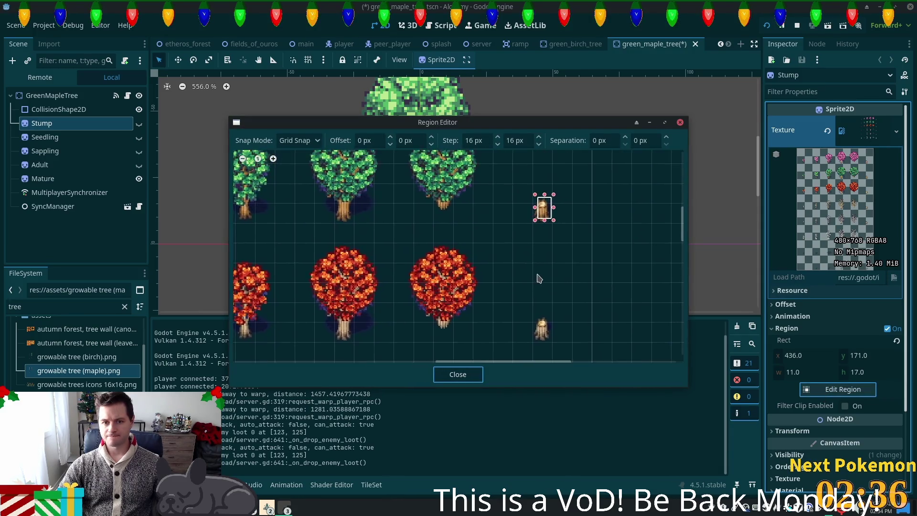
scroll(549, 210, "up", 1)
scroll(539, 229, "down", 3)
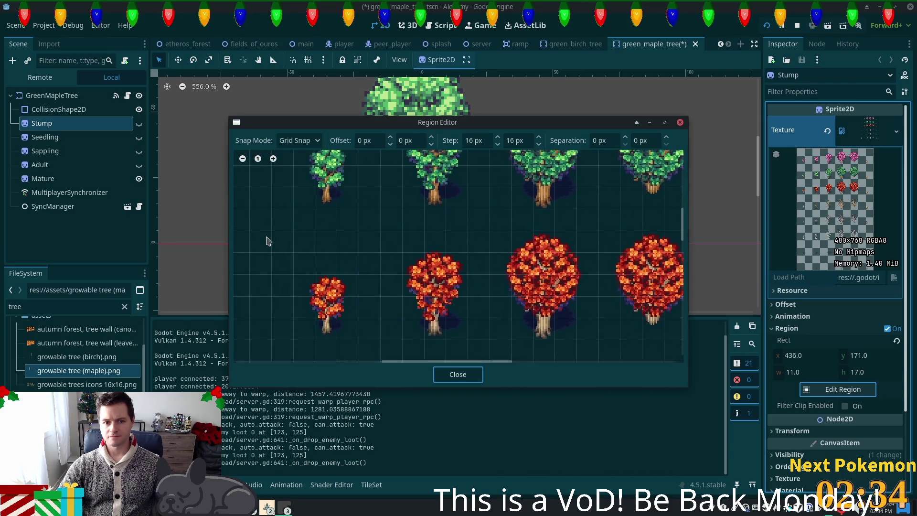
scroll(526, 268, "up", 3)
scroll(516, 244, "up", 2)
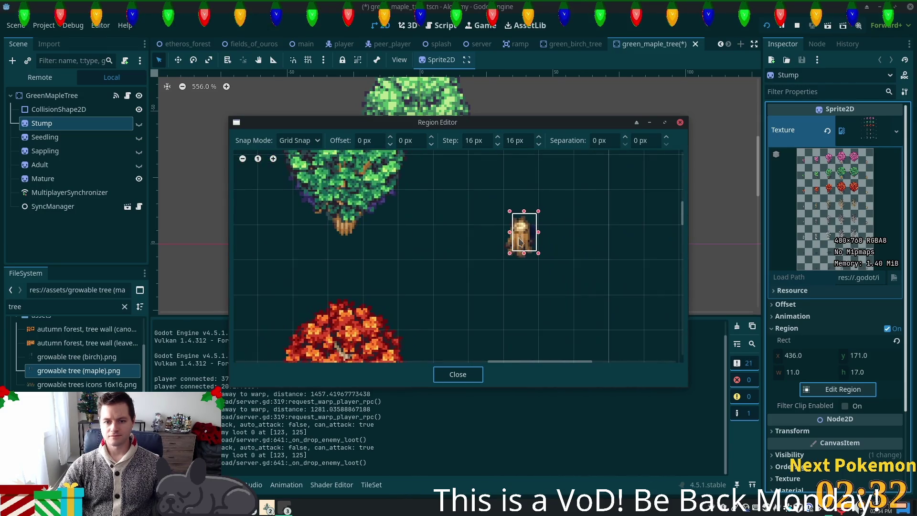
left_click_drag(511, 233, 523, 264)
left_click(459, 375)
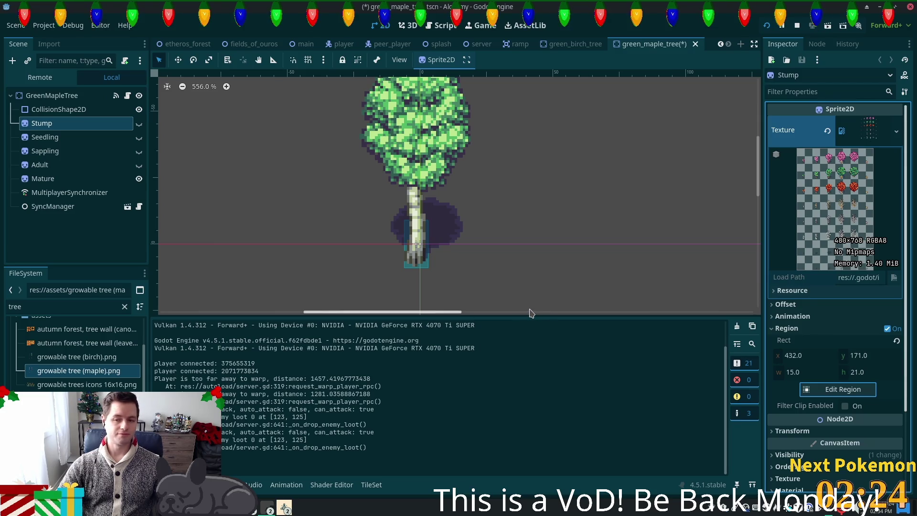
key("ctrl+s")
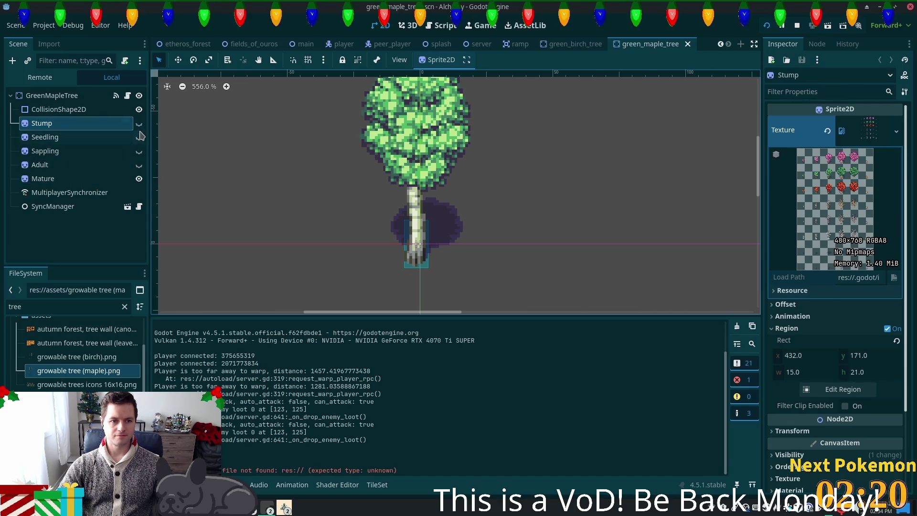
Hide Mature, show Stump, and widen the collision rectangle to fit the stump
left_click(139, 179)
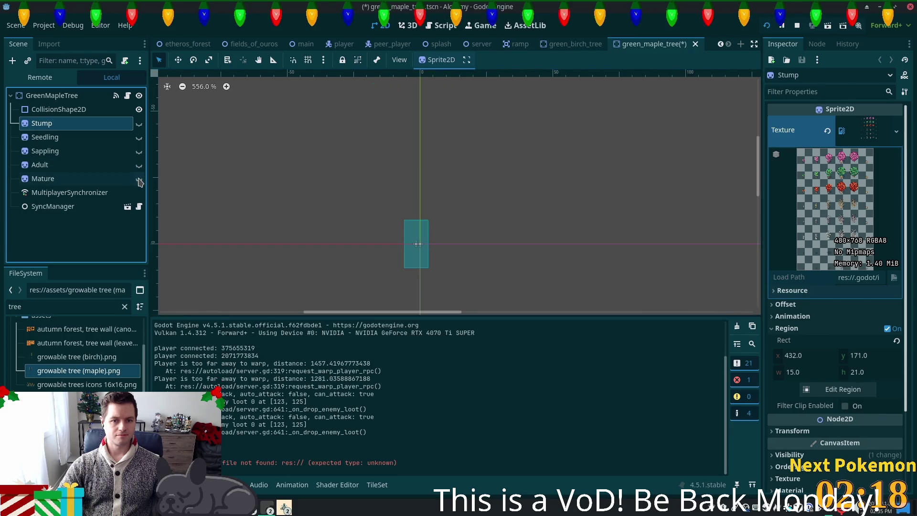
left_click(139, 124)
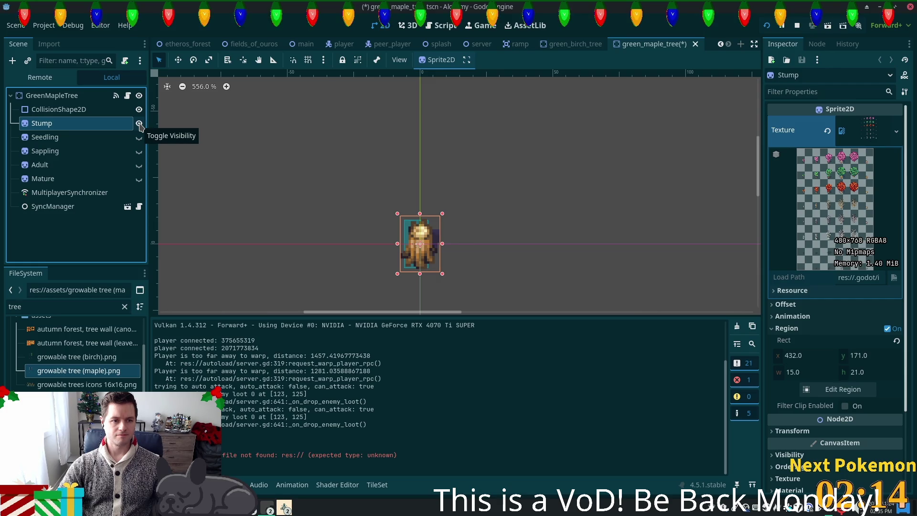
left_click(58, 109)
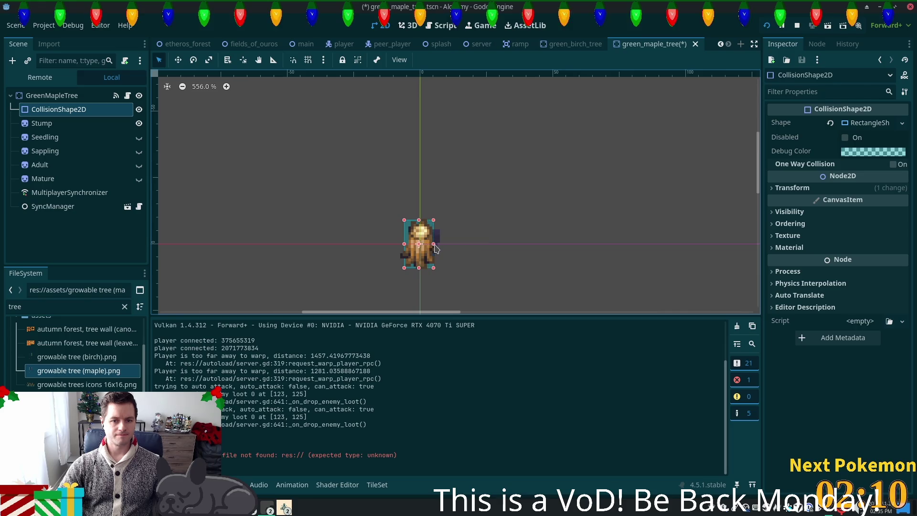
left_click_drag(429, 245, 436, 244)
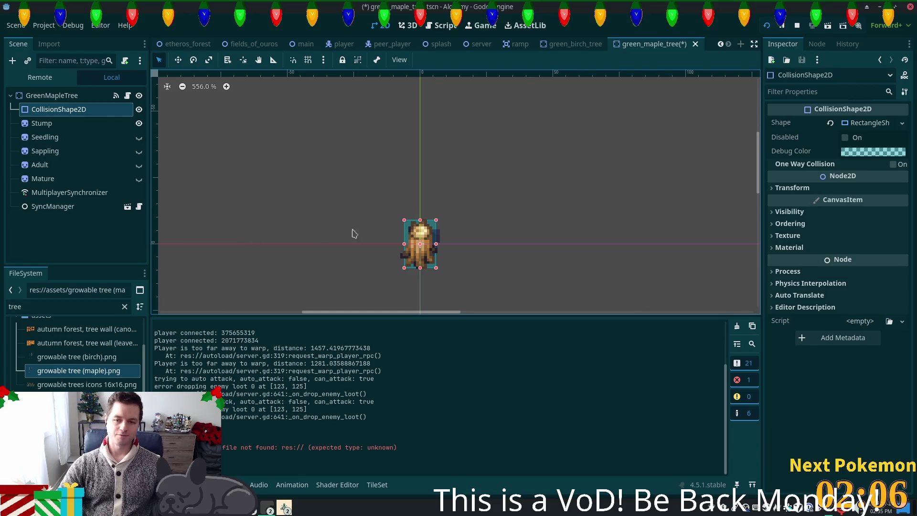
Save green_maple_tree, then select the Seedling and Sappling sprites
key("ctrl+s")
left_click(55, 137)
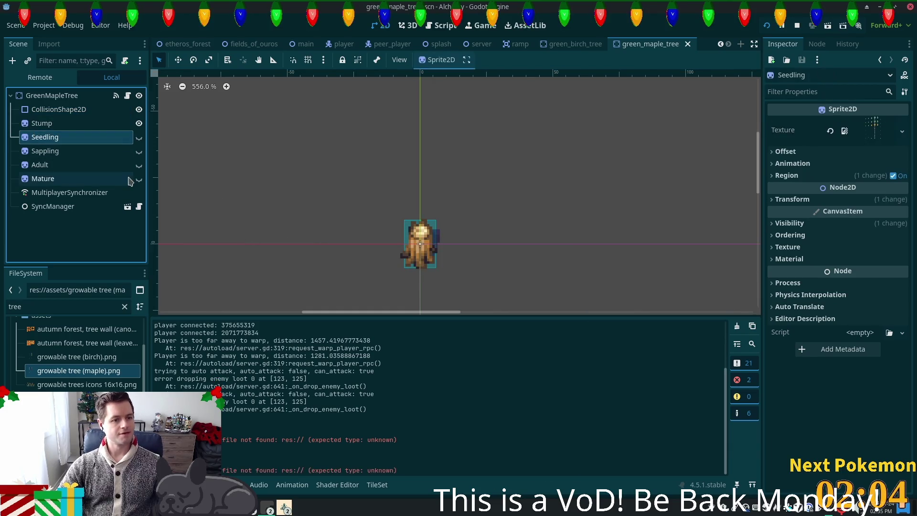
left_click(90, 152)
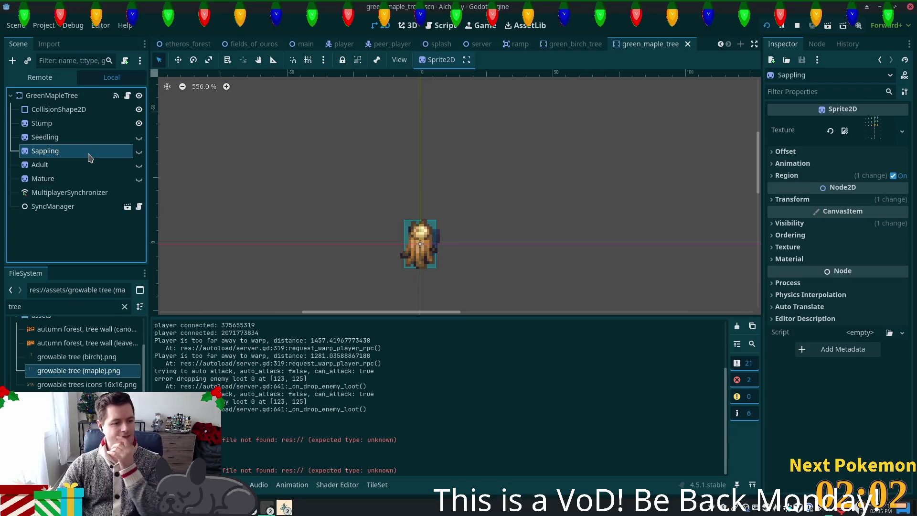
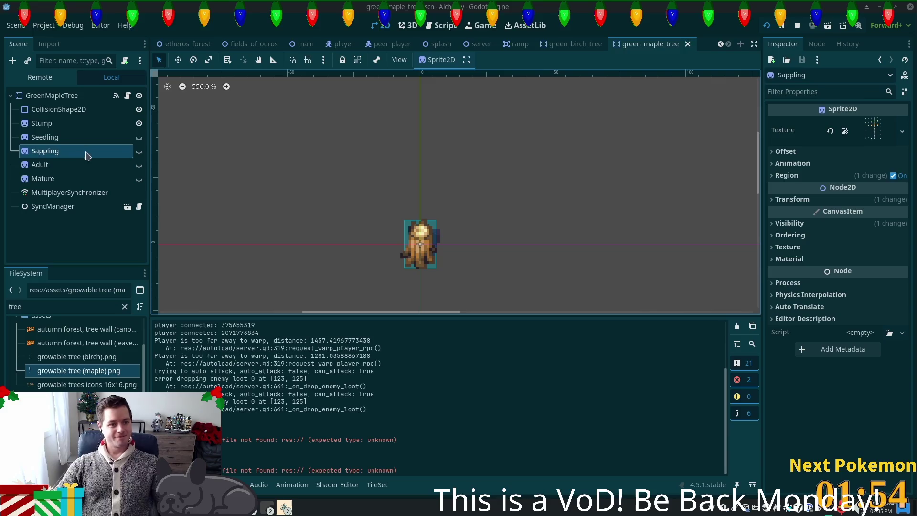
Show the Seedling sprite and assign it the growable tree (maple).png texture
left_click(55, 123)
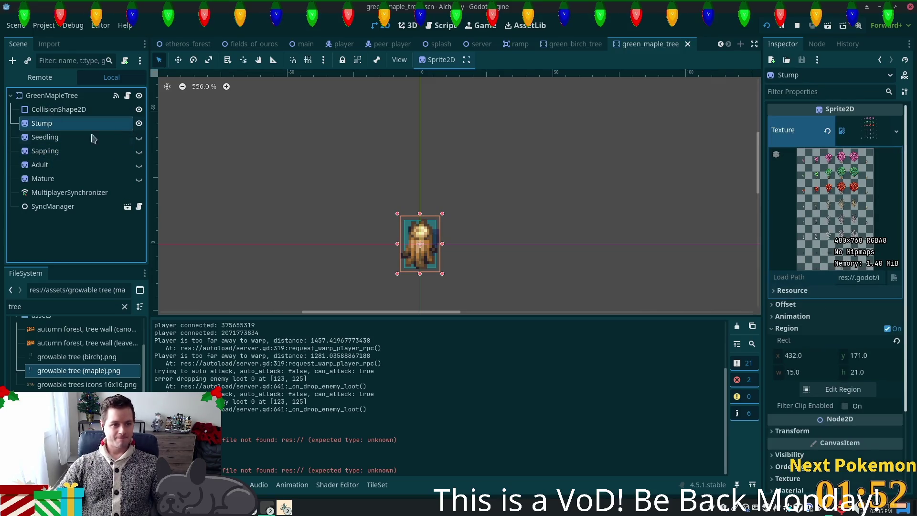
left_click(109, 136)
left_click(138, 140)
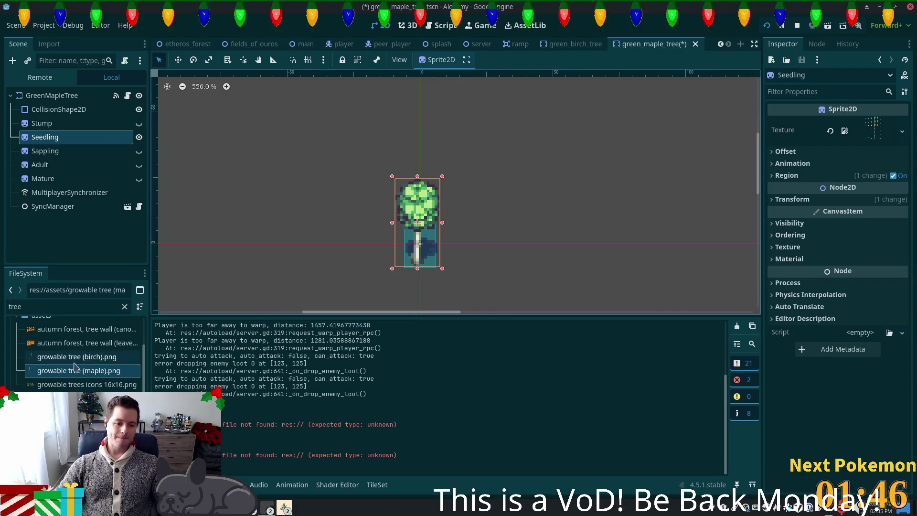
left_click_drag(58, 374, 393, 266)
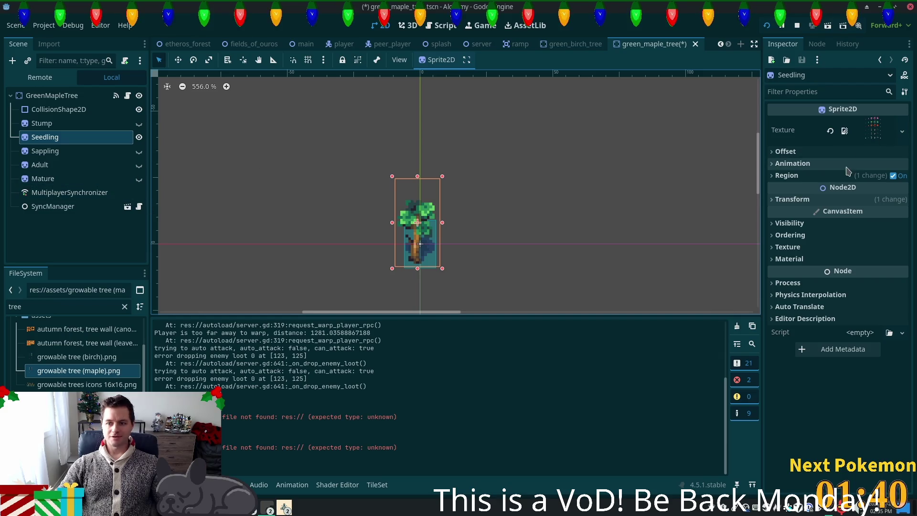
Check Seedling's maple region (32,155, 17×33) in the Region Editor, then hide Seedling
left_click(813, 176)
left_click(833, 236)
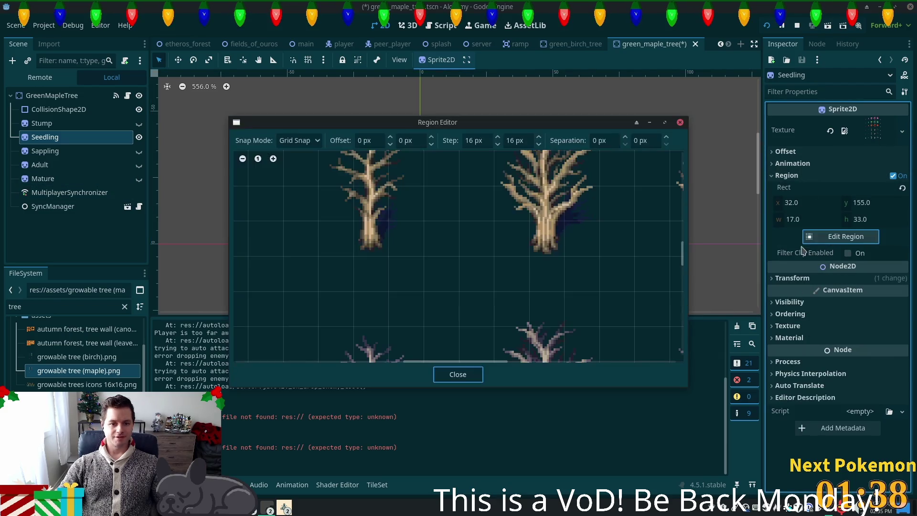
scroll(440, 254, "down", 4)
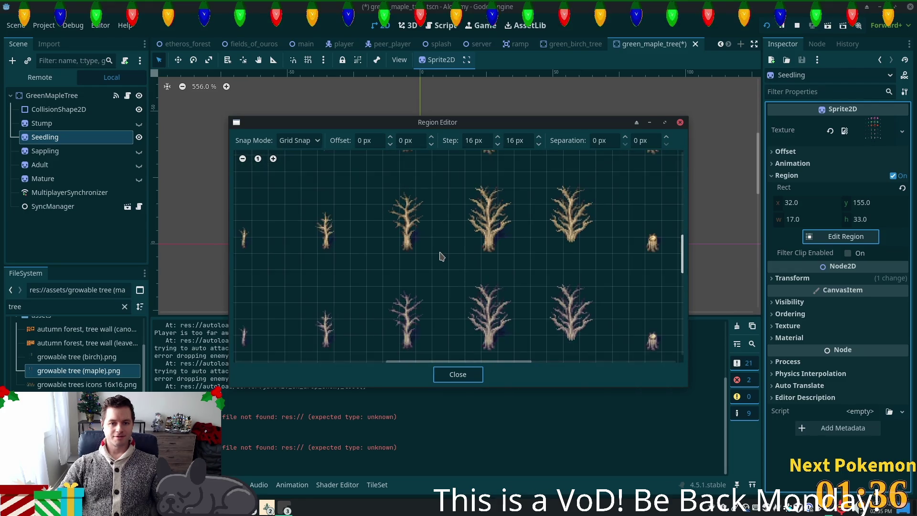
scroll(439, 256, "down", 3)
scroll(372, 225, "up", 5)
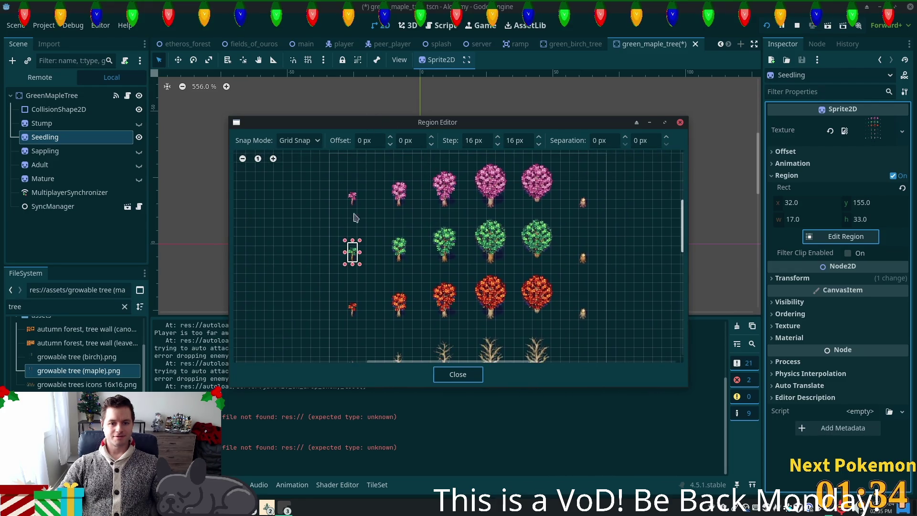
scroll(329, 291, "up", 5)
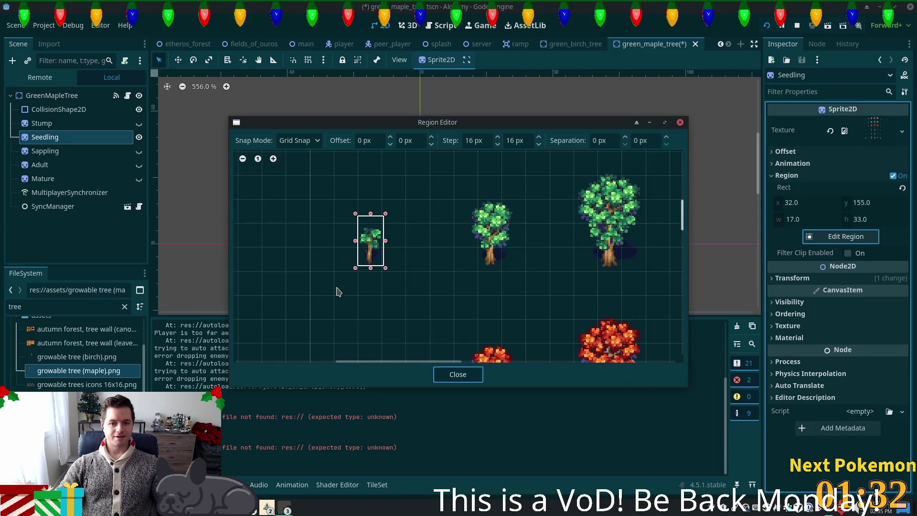
scroll(337, 292, "up", 1)
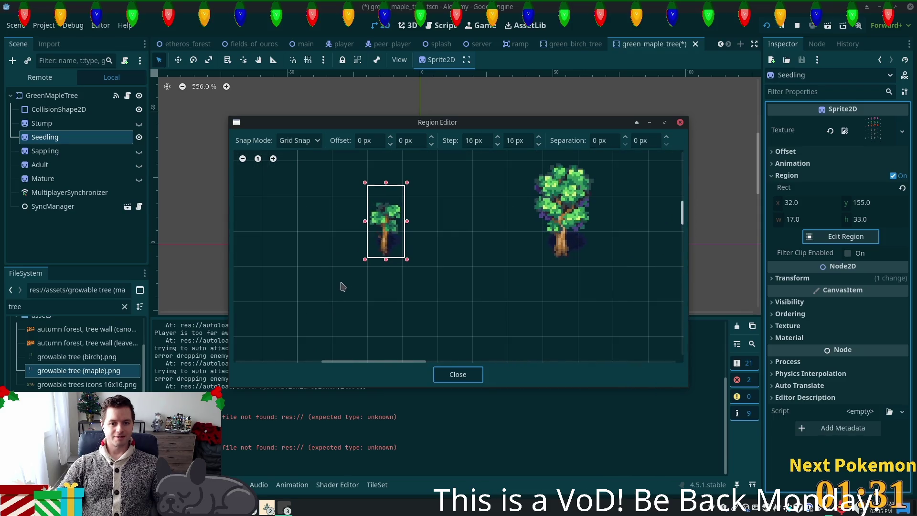
left_click(458, 374)
left_click(139, 138)
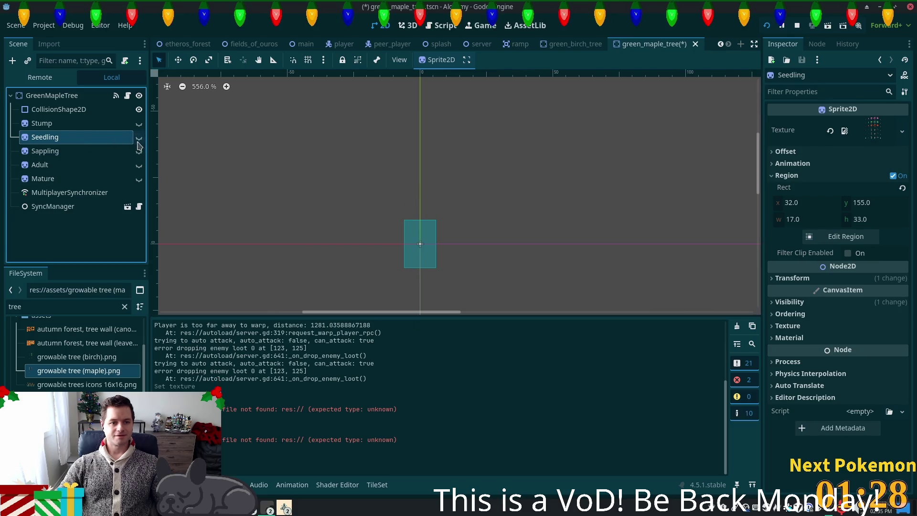
Give the Sappling sprite the growable tree (maple).png texture and save the scene
left_click(139, 151)
left_click(115, 151)
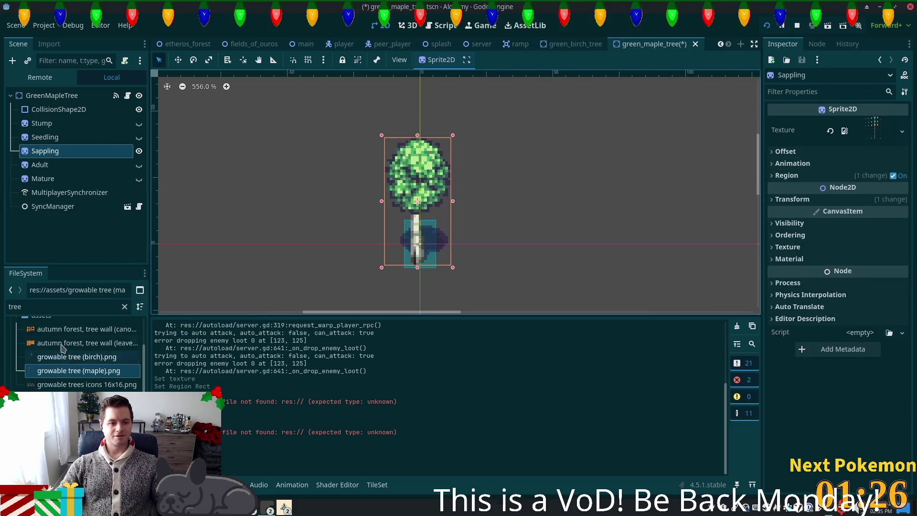
mouse_move(56, 372)
left_mouse_down()
mouse_move(874, 147)
mouse_move(874, 136)
left_mouse_up()
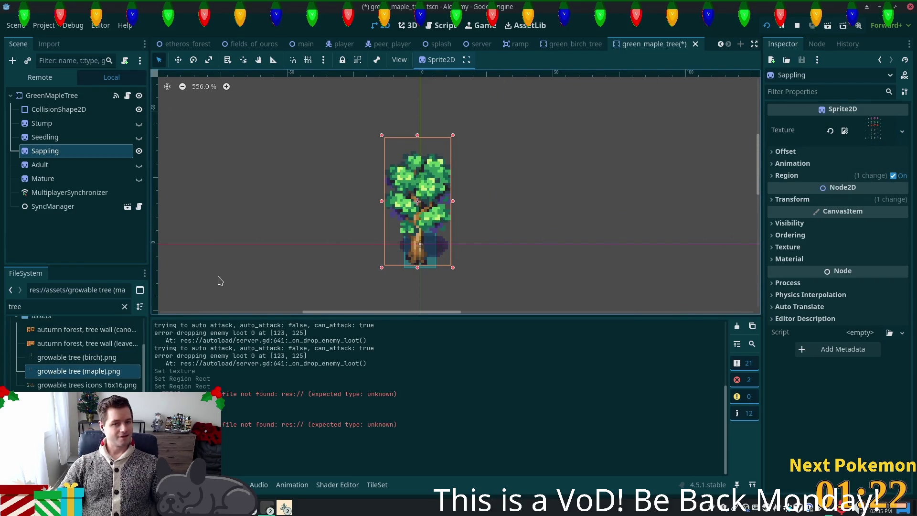
key("ctrl+s")
Resize the Adult sprite's region to 176,125 at 48×67 to frame the full maple
left_click(47, 164)
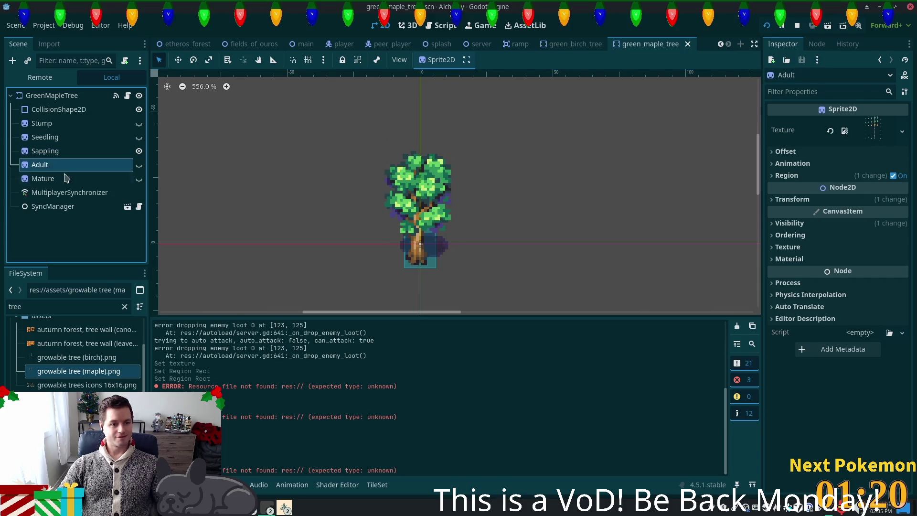
left_click(139, 151)
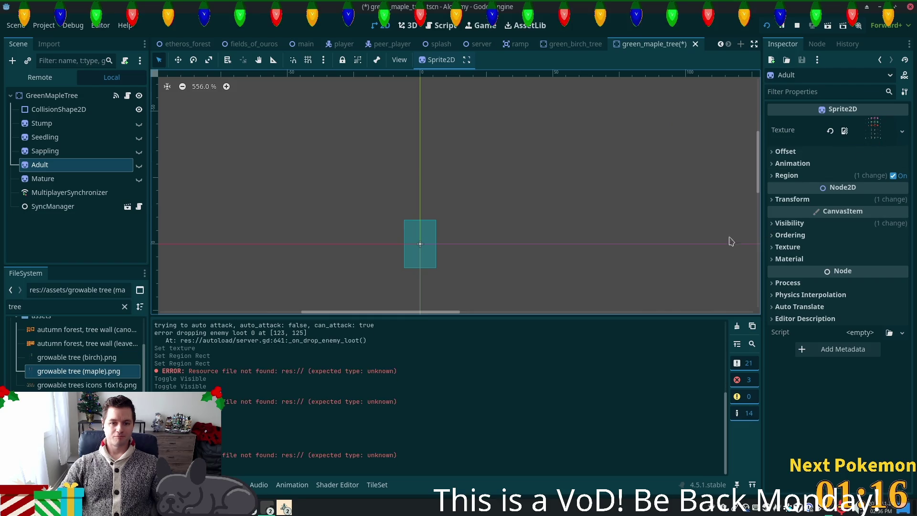
left_click(139, 165)
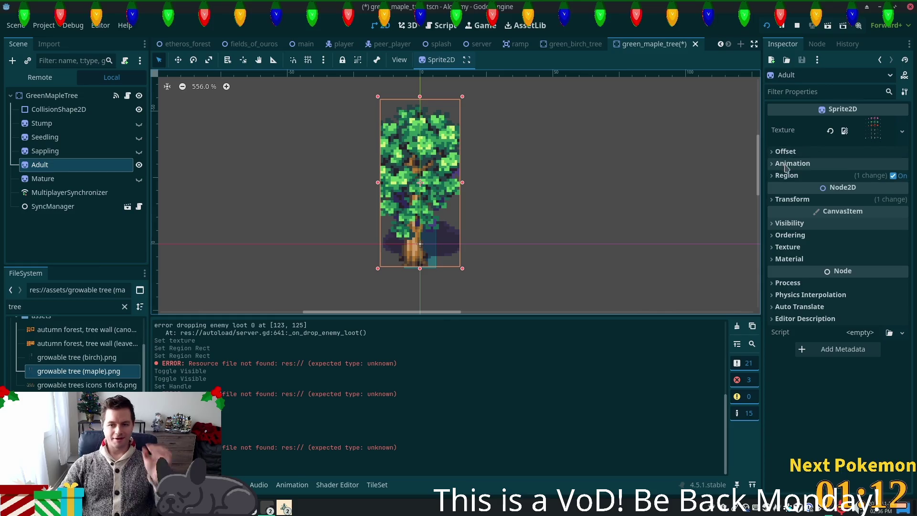
left_click(788, 175)
left_click(831, 238)
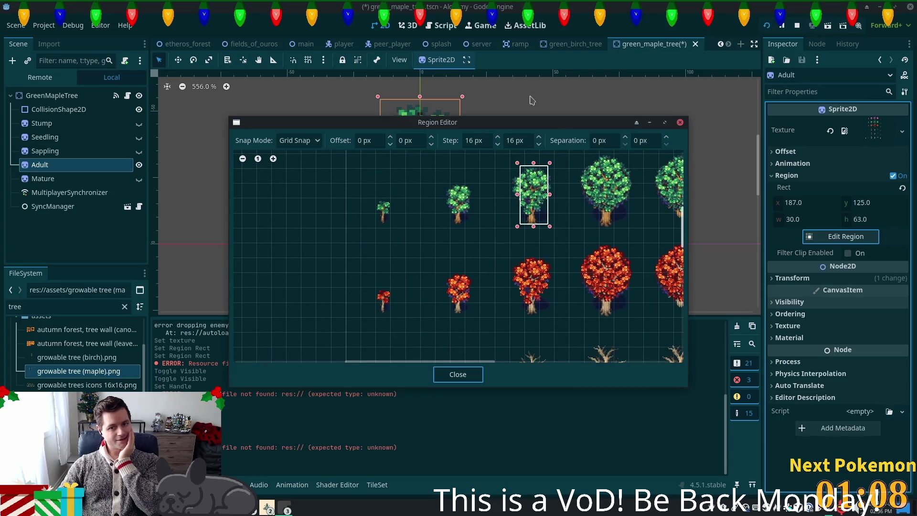
scroll(561, 189, "up", 4)
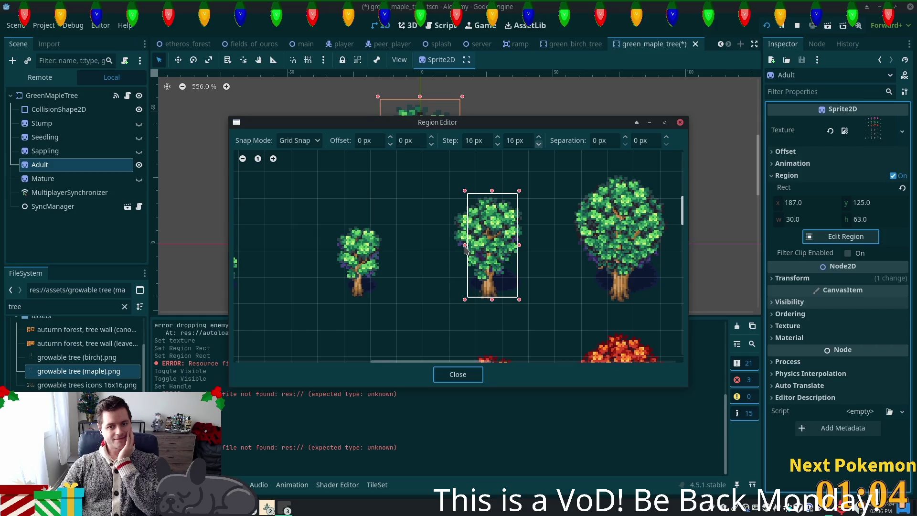
left_click_drag(466, 249, 445, 249)
left_click_drag(519, 248, 532, 256)
left_click(458, 374)
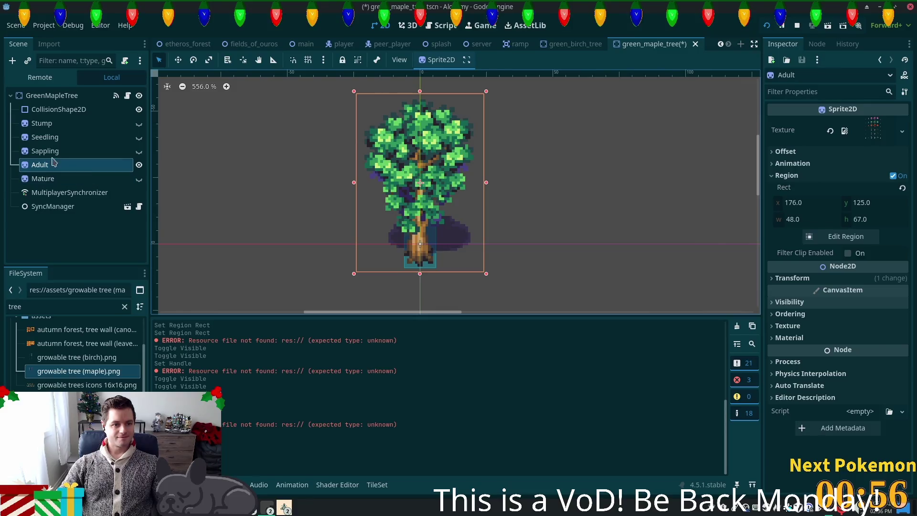
Hide Adult, briefly compare against Sappling, and select the Mature node
left_click(139, 165)
left_click(139, 151)
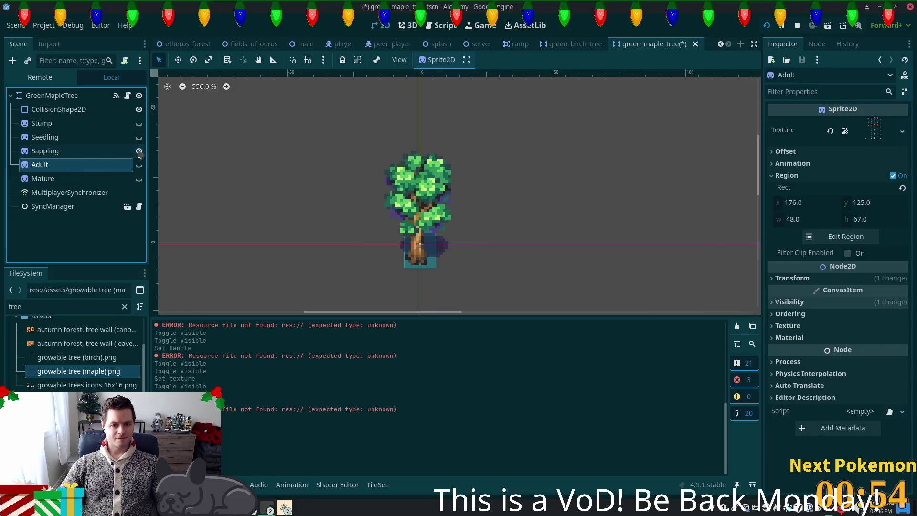
left_click(139, 151)
left_click(84, 182)
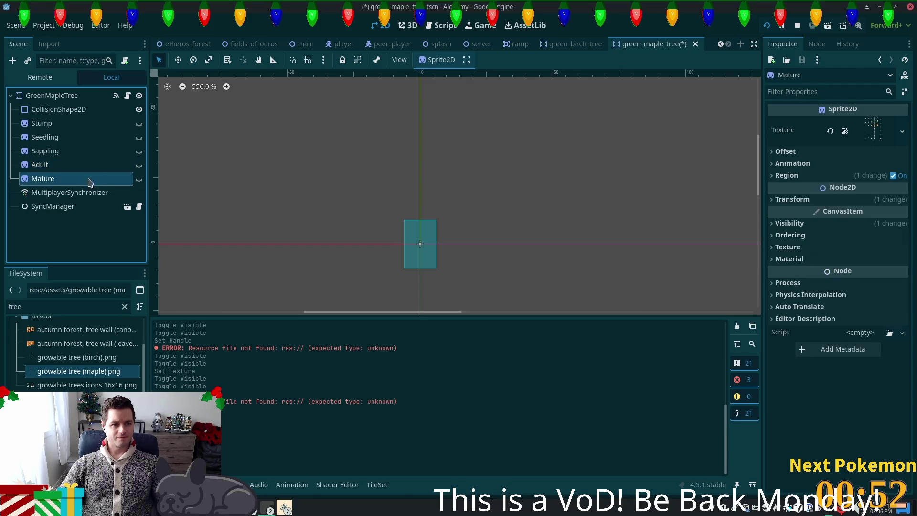
Show the Mature sprite and give it the growable tree (maple).png texture
left_click(139, 179)
scroll(380, 199, "down", 3)
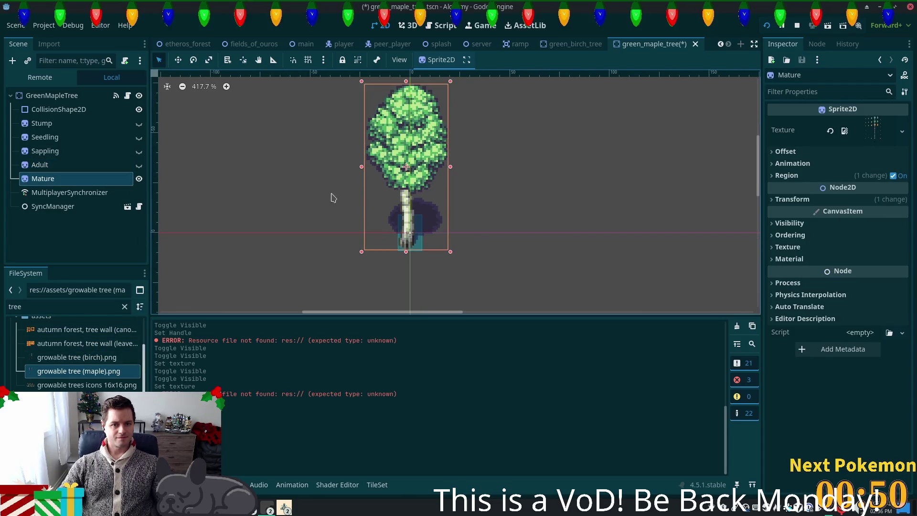
left_click_drag(333, 197, 327, 248)
left_click_drag(57, 379, 878, 137)
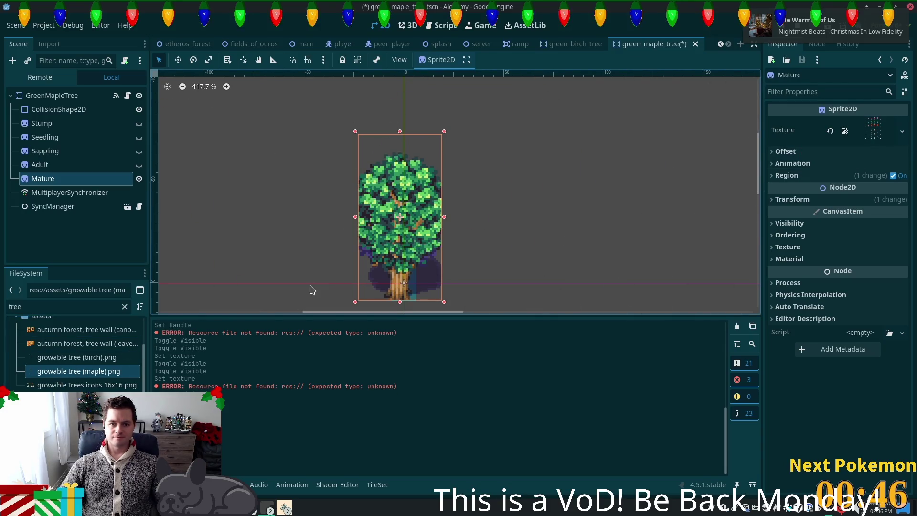
scroll(364, 234, "up", 2)
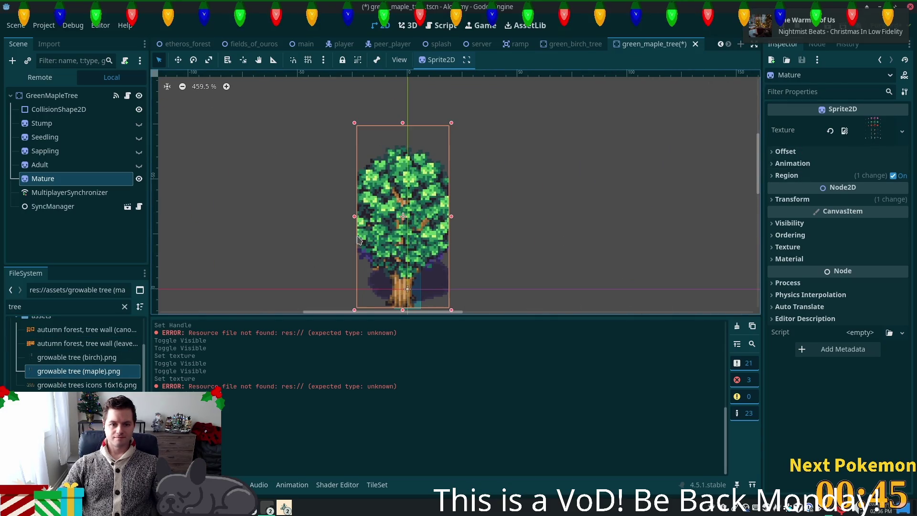
Frame Mature's region at 240,105 with size 80×87 around the whole maple tree
left_click(806, 176)
left_click(843, 237)
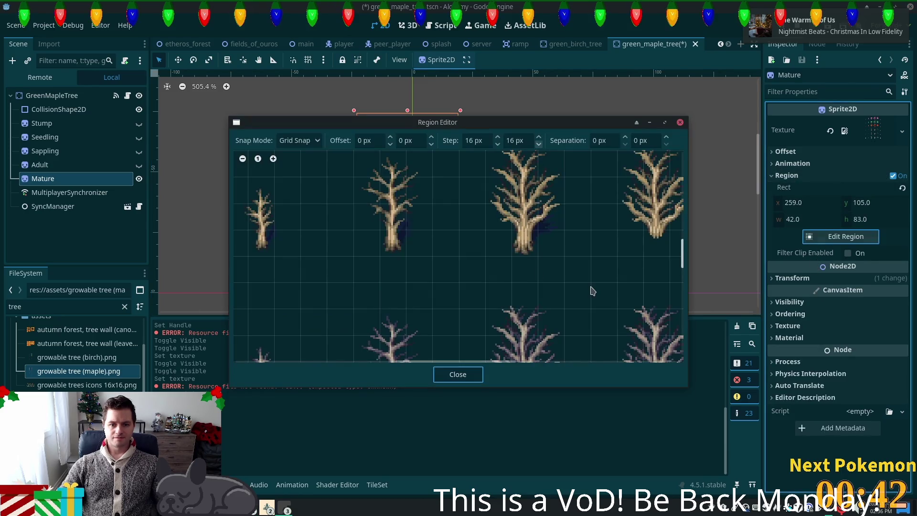
scroll(490, 266, "down", 3)
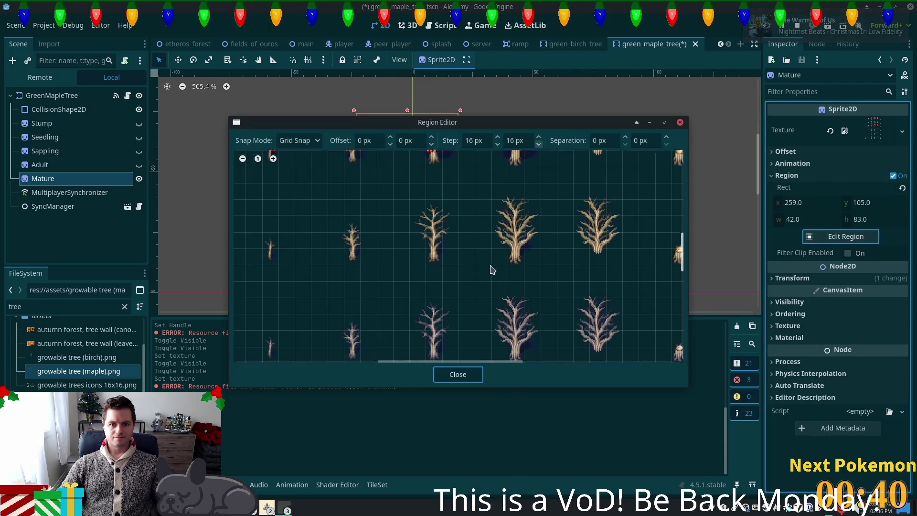
scroll(491, 266, "up", 5)
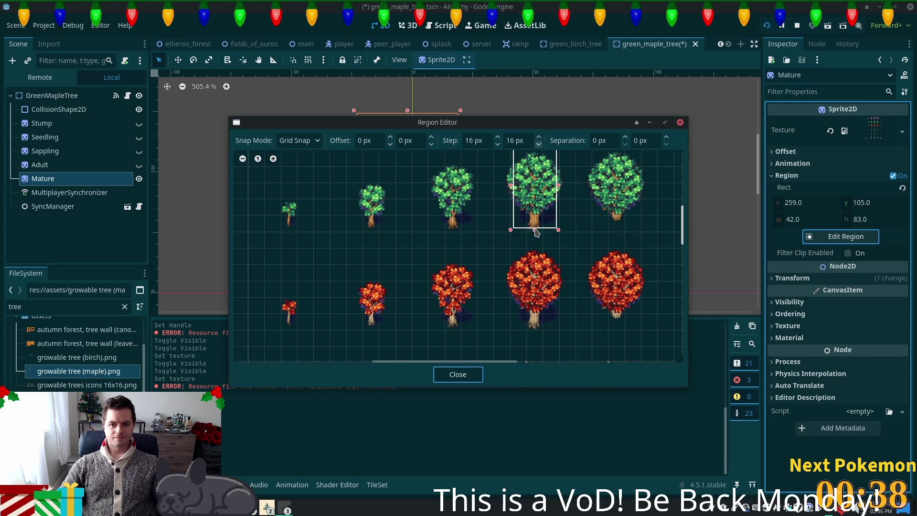
left_click_drag(535, 231, 534, 235)
left_click_drag(511, 186, 510, 193)
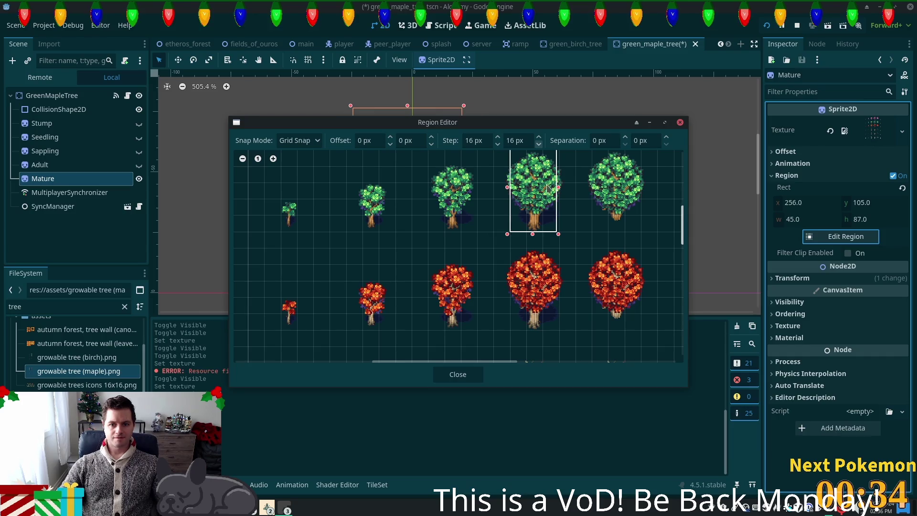
scroll(531, 224, "up", 2)
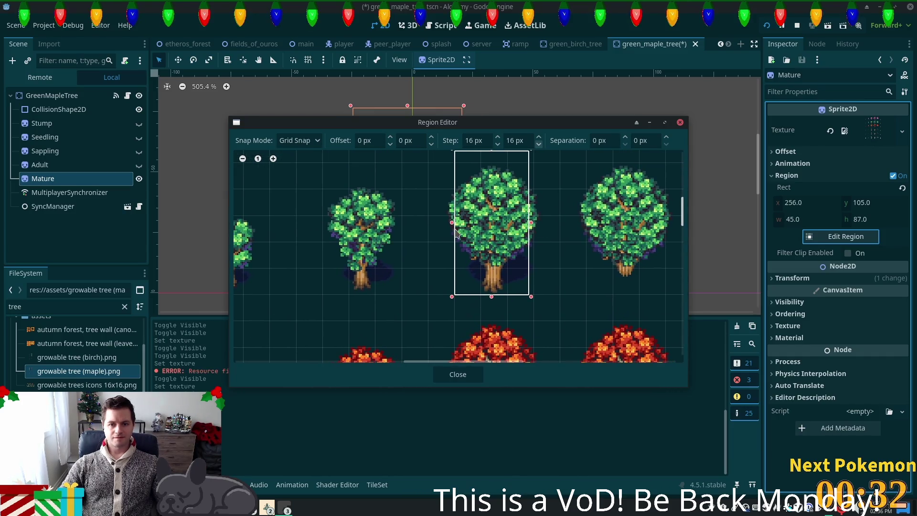
left_click_drag(452, 223, 427, 223)
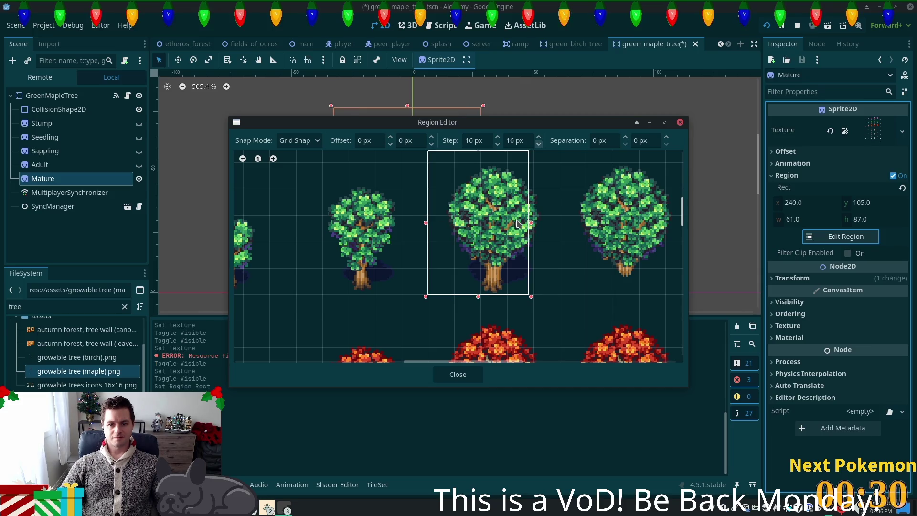
left_click_drag(531, 223, 562, 227)
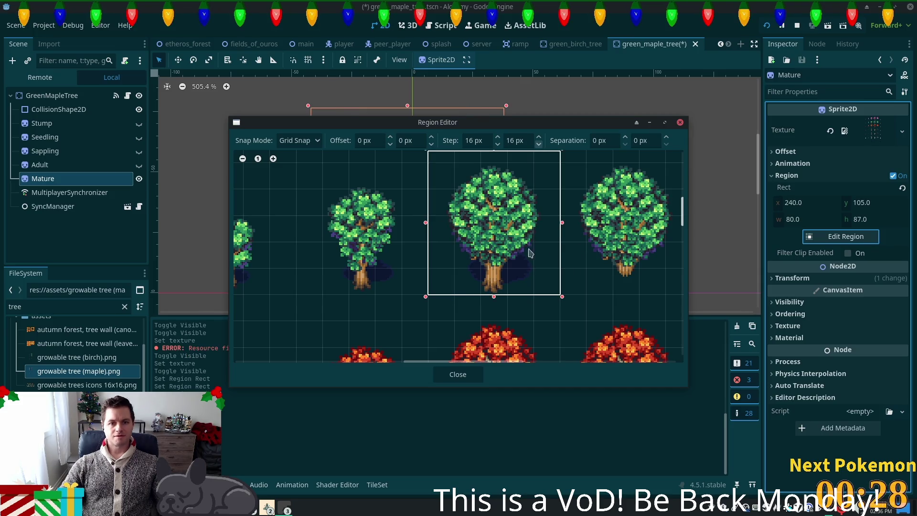
left_click(691, 9)
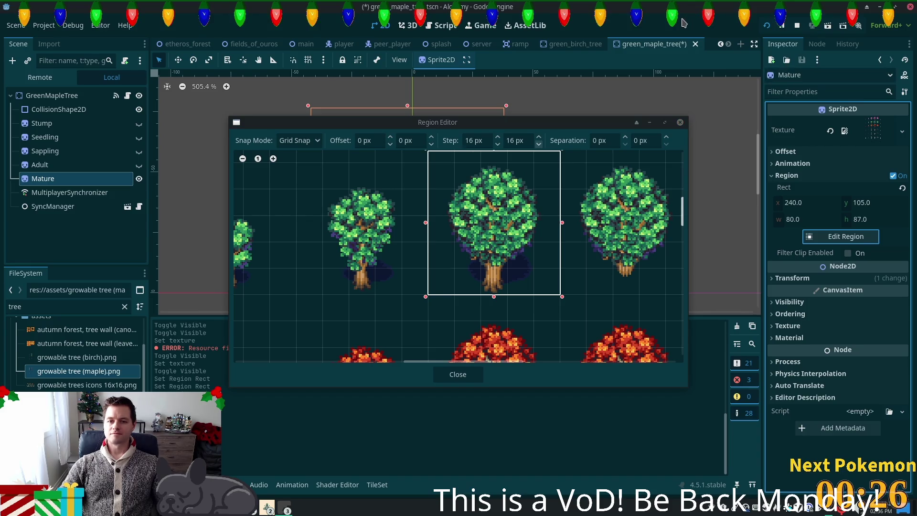
left_click(680, 122)
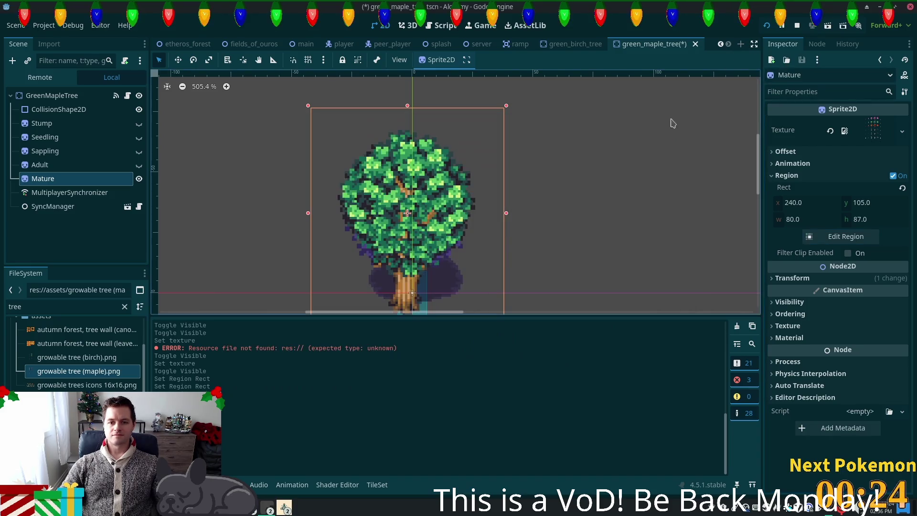
Save green_maple_tree.tscn and return to the fields_of_ouros level
key("ctrl+s")
scroll(569, 153, "down", 4)
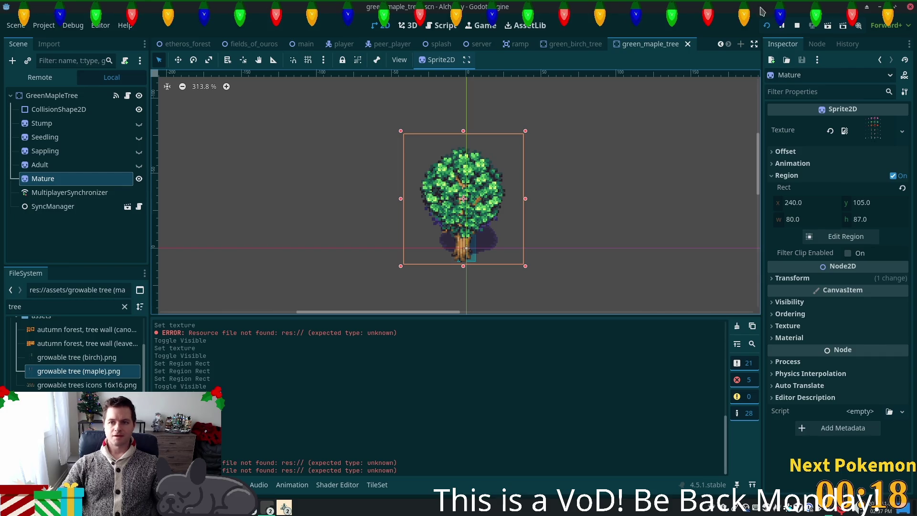
left_click(768, 28)
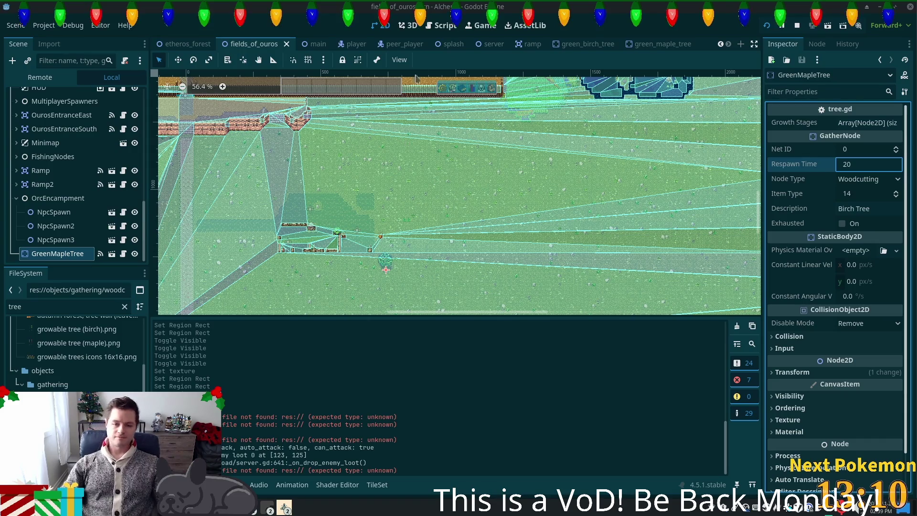
Select the FieldsOfOuros root node and dismiss the alert about duplicating the scene root
scroll(510, 205, "down", 1)
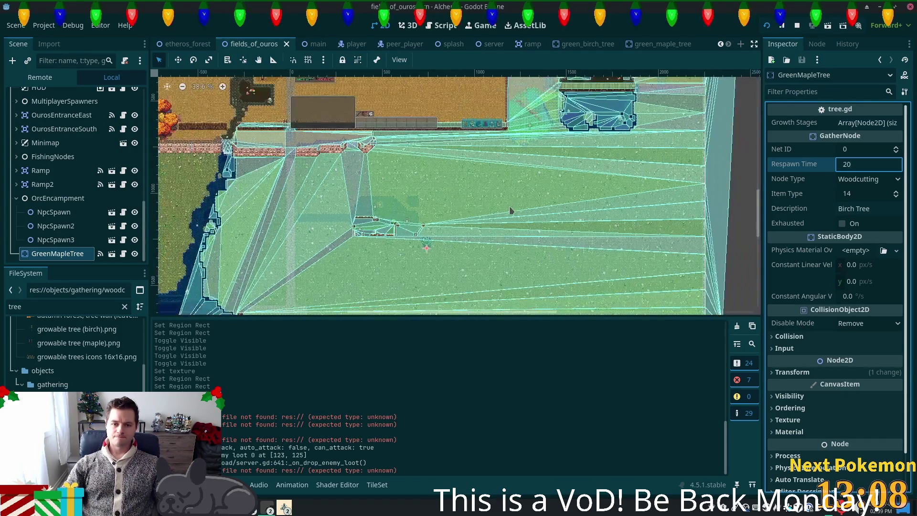
scroll(427, 244, "up", 3)
scroll(427, 245, "up", 1)
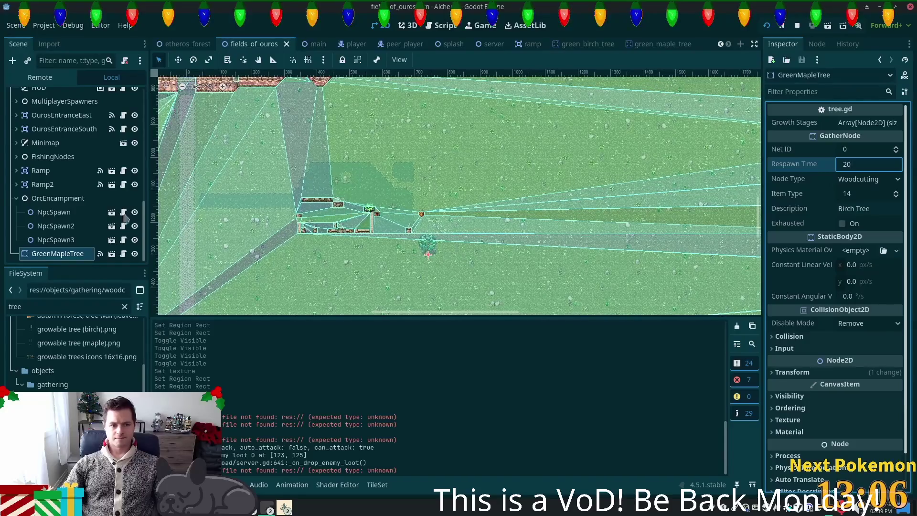
scroll(124, 233, "up", 2)
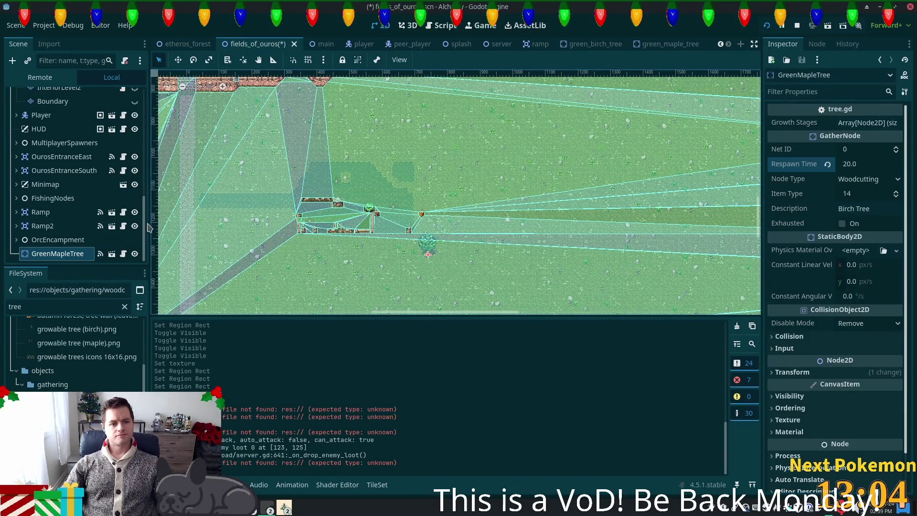
scroll(52, 120, "up", 10)
left_click(52, 97)
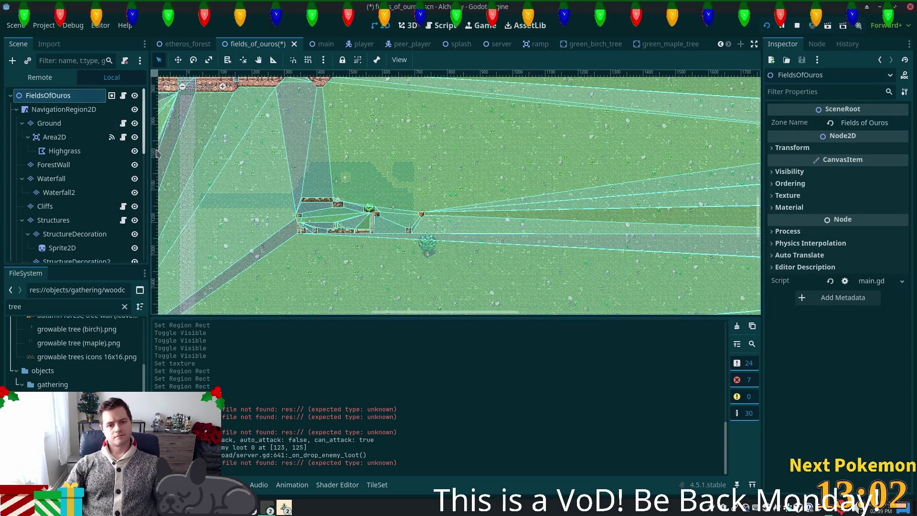
key("ctrl+d")
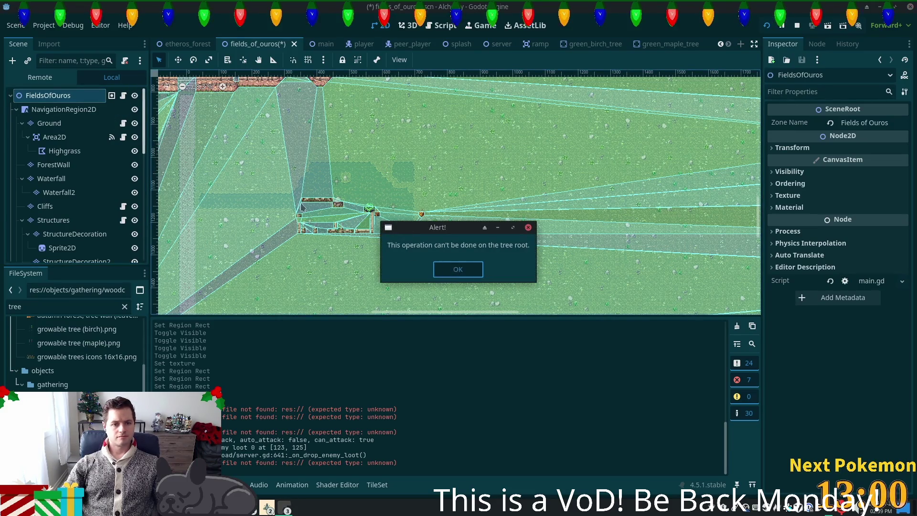
key("Return")
Add a plain Node to fields_of_ouros and rename it Trees
key("ctrl+a")
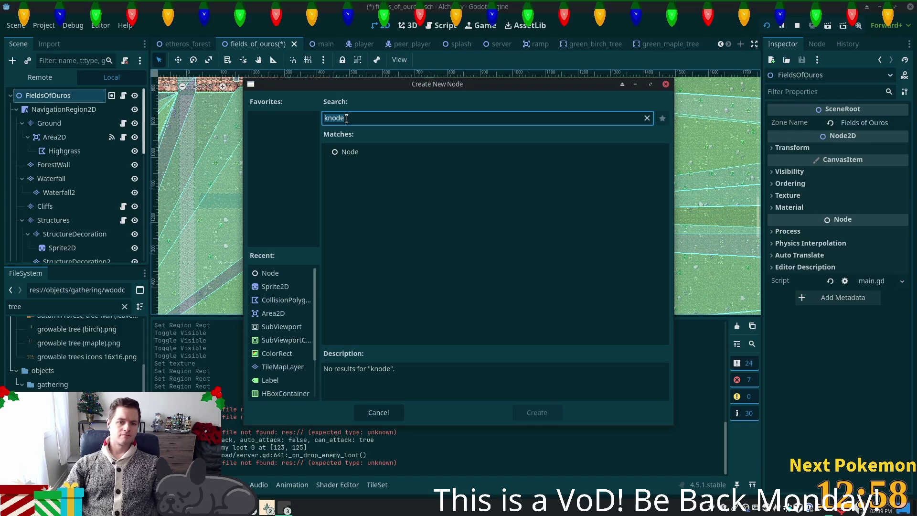
type("node")
key("Return")
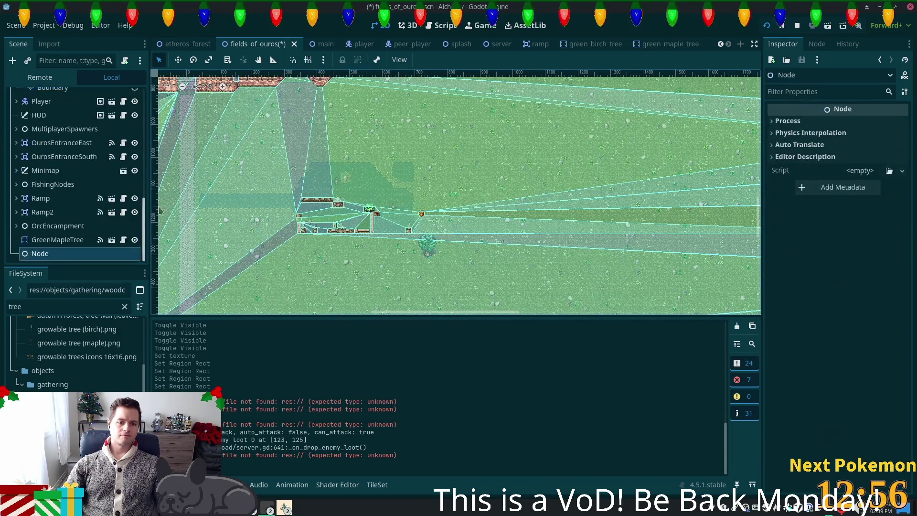
double_click(46, 255)
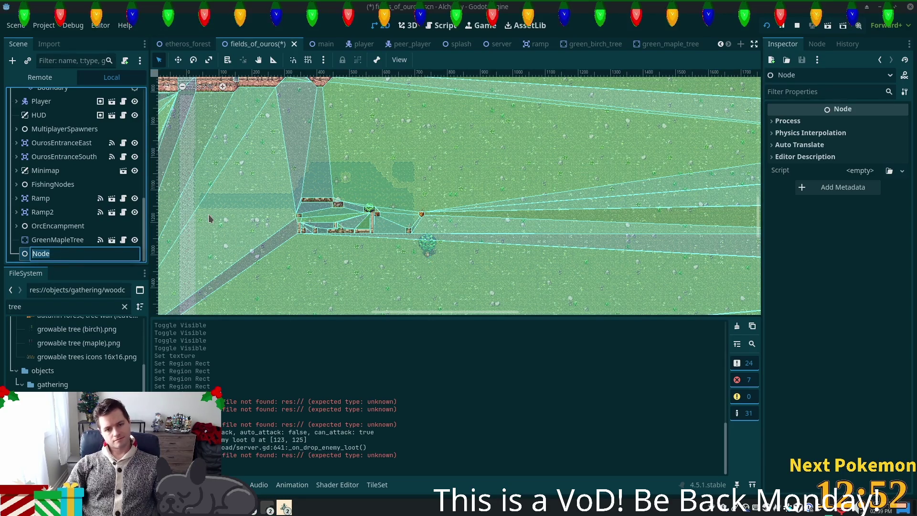
type("Trees")
key("Return")
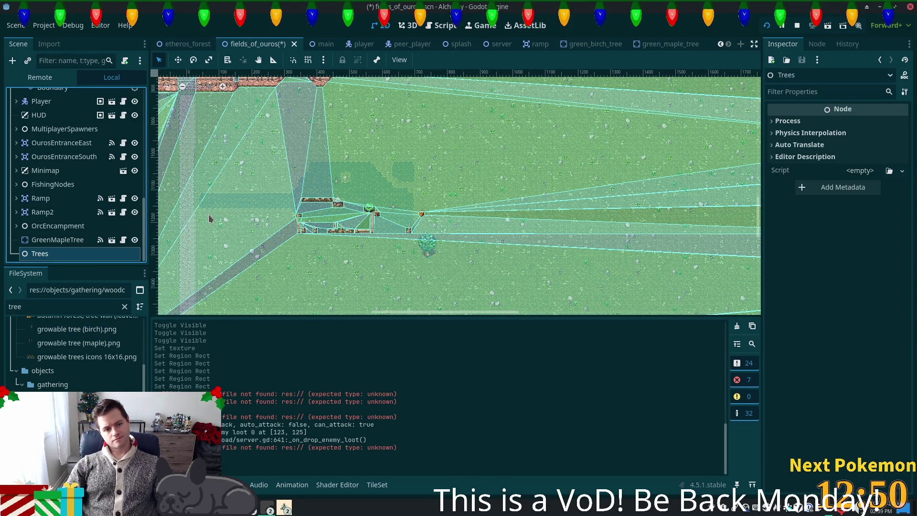
scroll(422, 264, "up", 3)
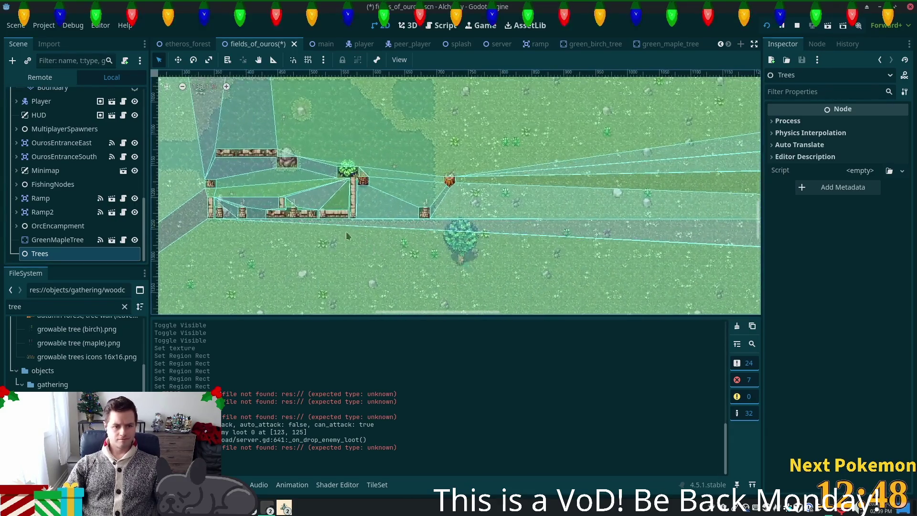
Move GreenMapleTree under Trees and place a first copy below-right of it
left_click_drag(52, 240, 53, 253)
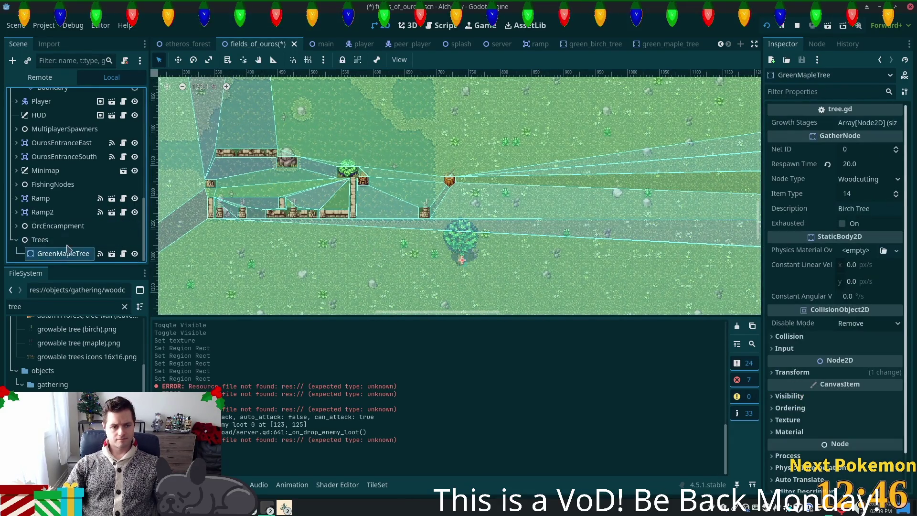
scroll(503, 254, "down", 3)
scroll(502, 255, "down", 5)
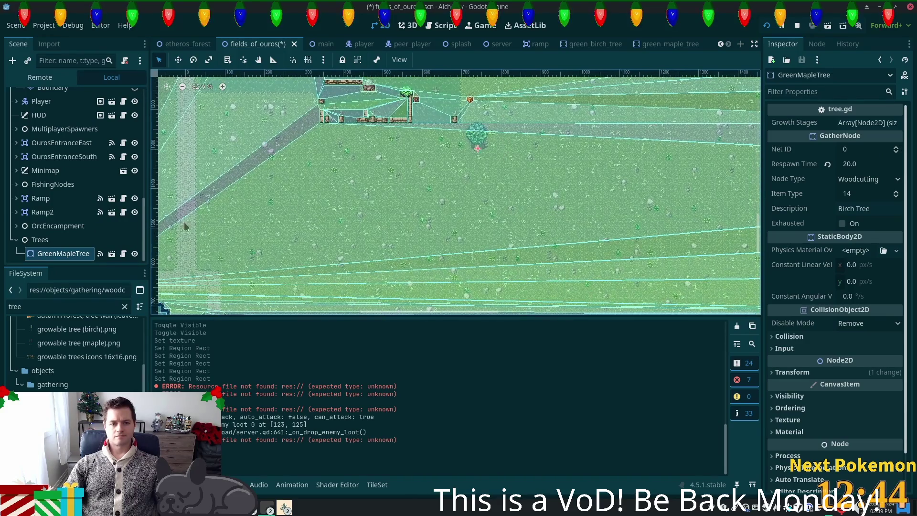
left_click(48, 254)
key("ctrl+d")
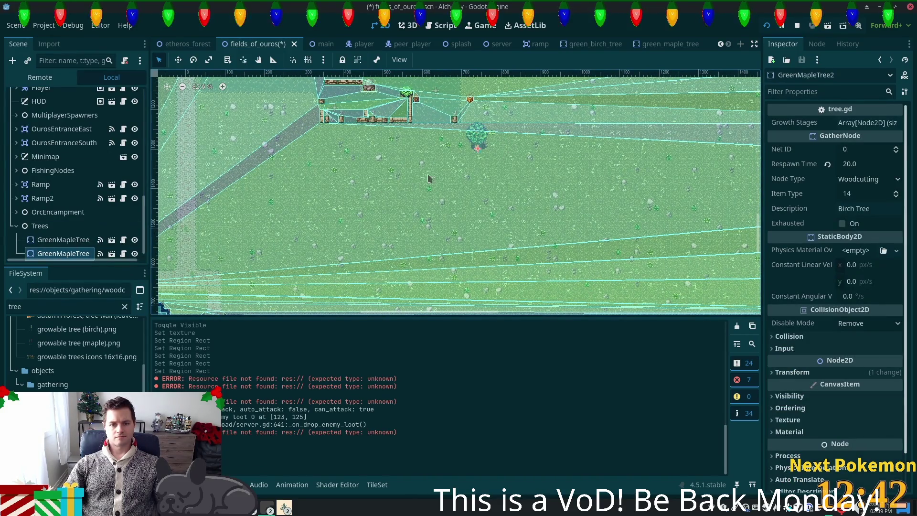
left_click(178, 60)
mouse_move(478, 148)
left_mouse_down()
mouse_move(541, 180)
mouse_move(535, 195)
mouse_move(439, 243)
mouse_move(478, 221)
left_mouse_up()
Duplicate and scatter the third through eighth maple trees across the field
key("ctrl+d")
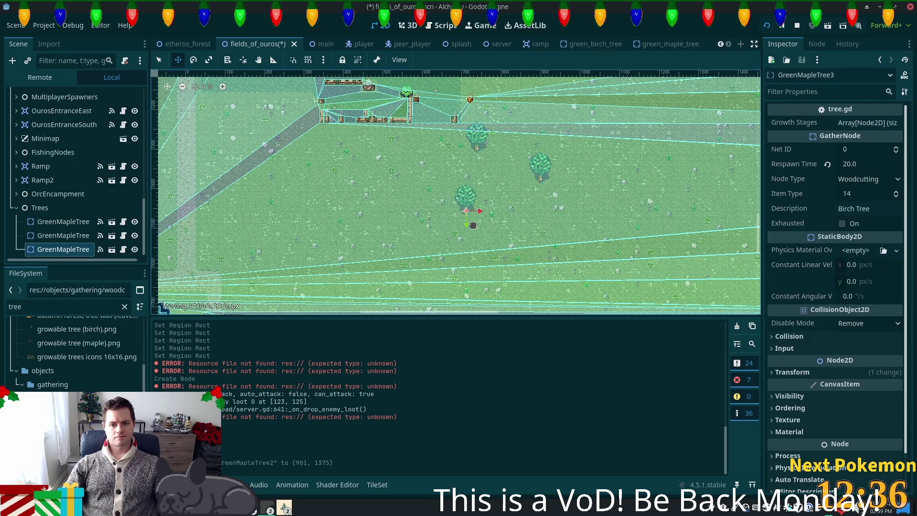
key("ctrl+d")
left_click_drag(513, 245, 544, 277)
key("ctrl+d")
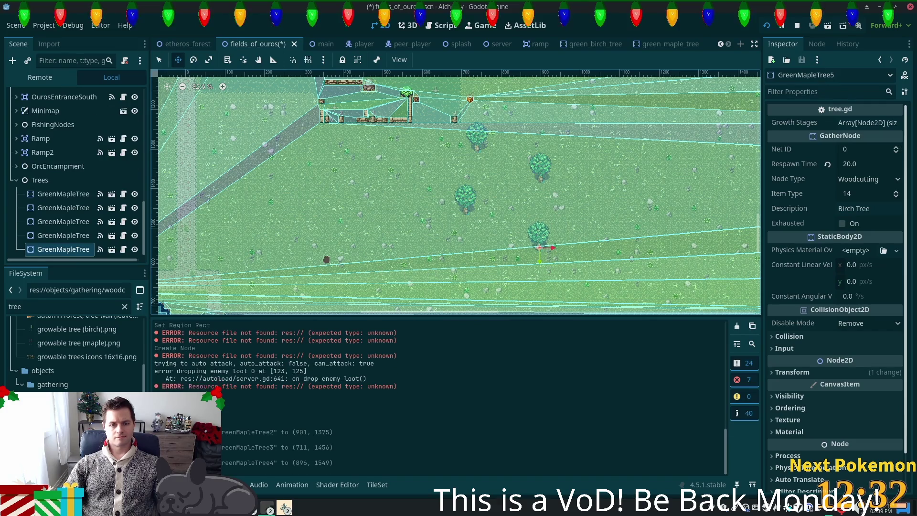
left_click_drag(390, 235, 285, 214)
key("ctrl+d")
mouse_move(277, 246)
left_mouse_down()
mouse_move(256, 231)
mouse_move(233, 161)
mouse_move(225, 179)
left_mouse_up()
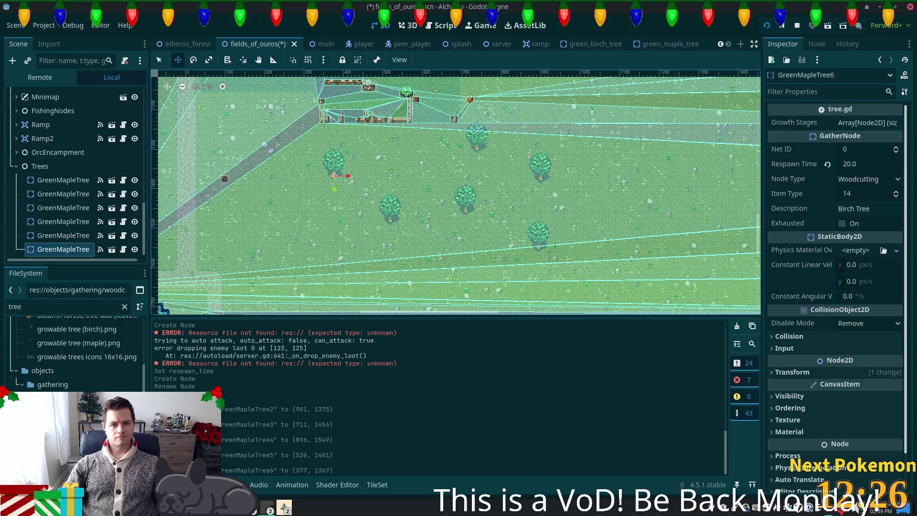
key("ctrl+d")
left_click_drag(318, 293, 275, 349)
key("ctrl+d")
mouse_move(354, 229)
left_mouse_down()
mouse_move(515, 260)
mouse_move(514, 243)
left_mouse_up()
Place the ninth, tenth and eleventh maple copies toward the upper right, then save the level
scroll(521, 229, "down", 3)
scroll(521, 229, "right", 2)
scroll(522, 220, "up", 2)
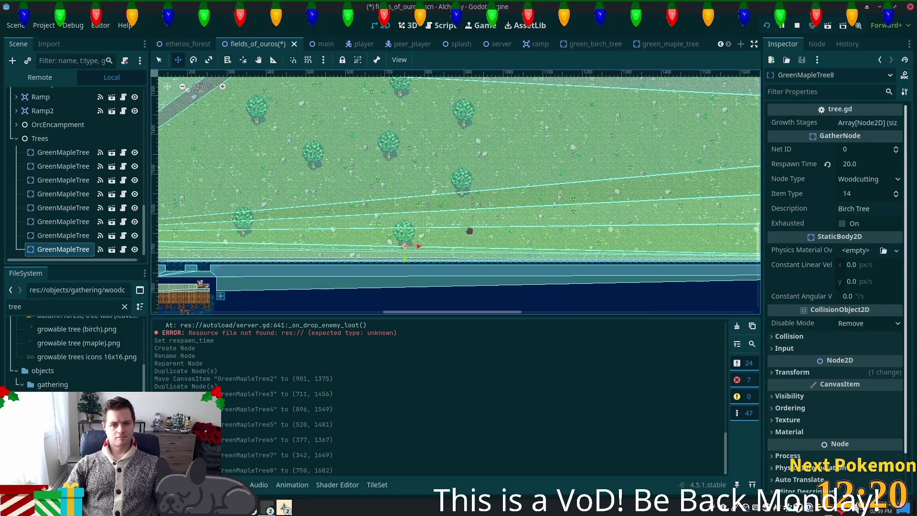
key("ctrl+d")
left_click_drag(314, 189, 620, 115)
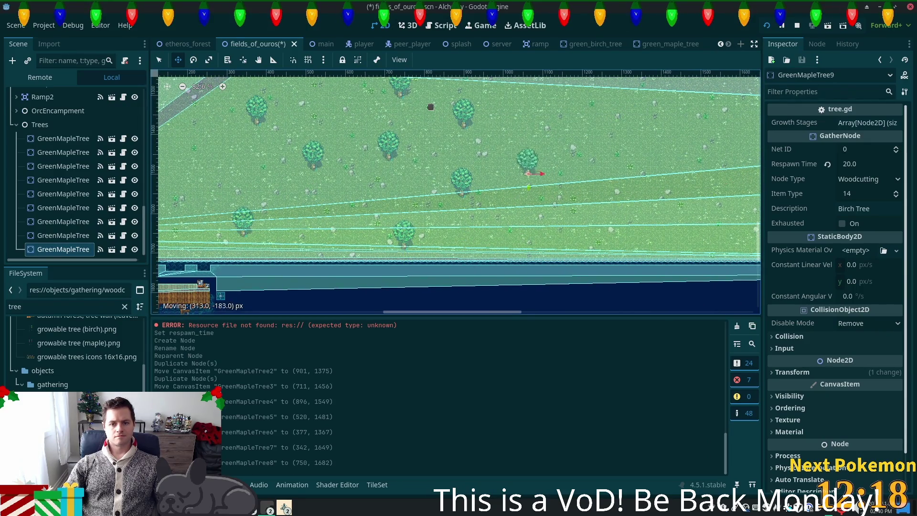
left_click_drag(430, 106, 479, 127)
scroll(479, 127, "up", 4)
key("ctrl+d")
mouse_move(469, 243)
left_mouse_down()
mouse_move(481, 225)
mouse_move(440, 108)
left_mouse_up()
key("ctrl+d")
scroll(481, 285, "up", 3)
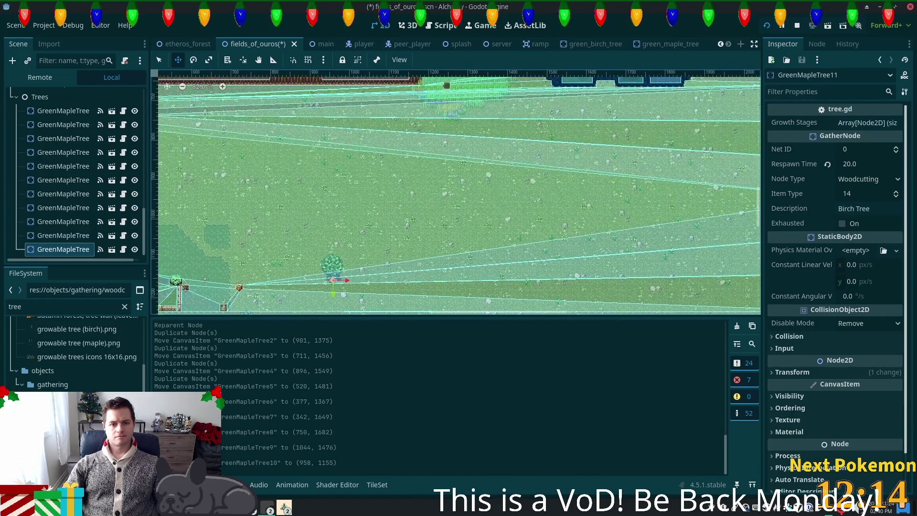
left_click_drag(505, 224, 621, 242)
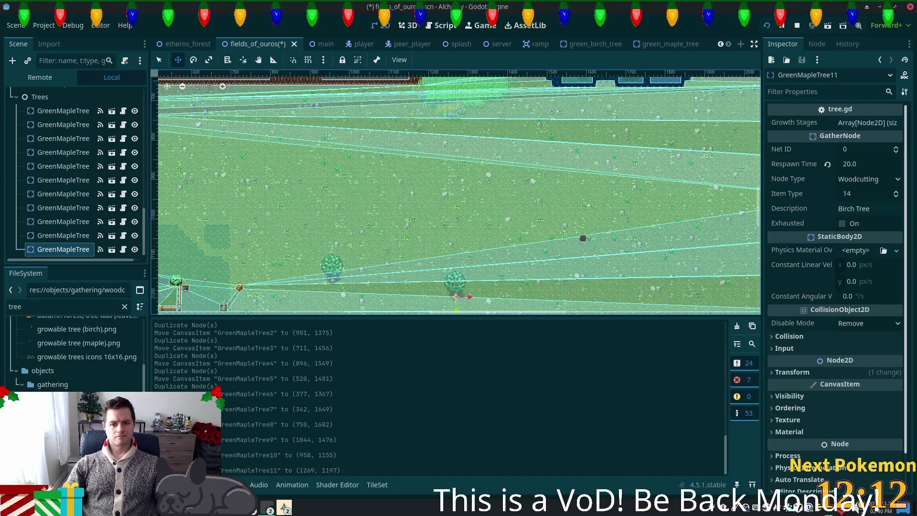
scroll(554, 287, "down", 5)
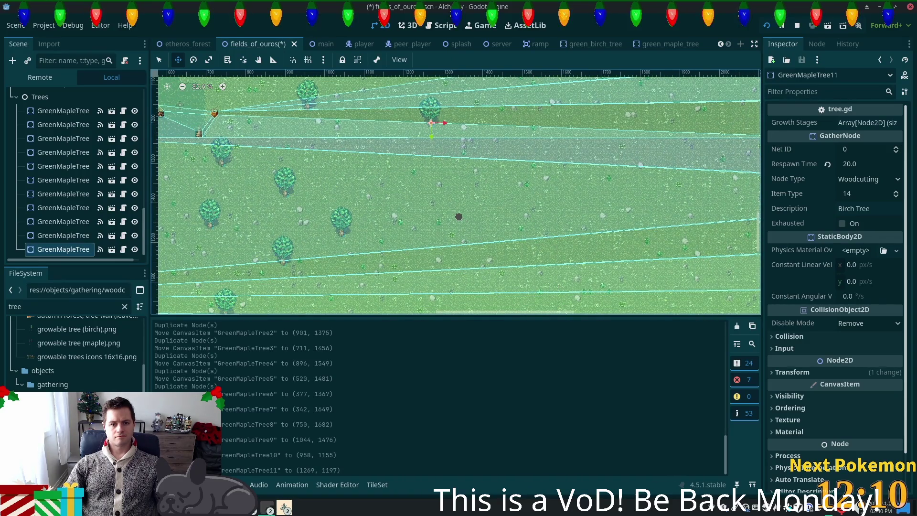
scroll(457, 218, "down", 3)
key("ctrl+s")
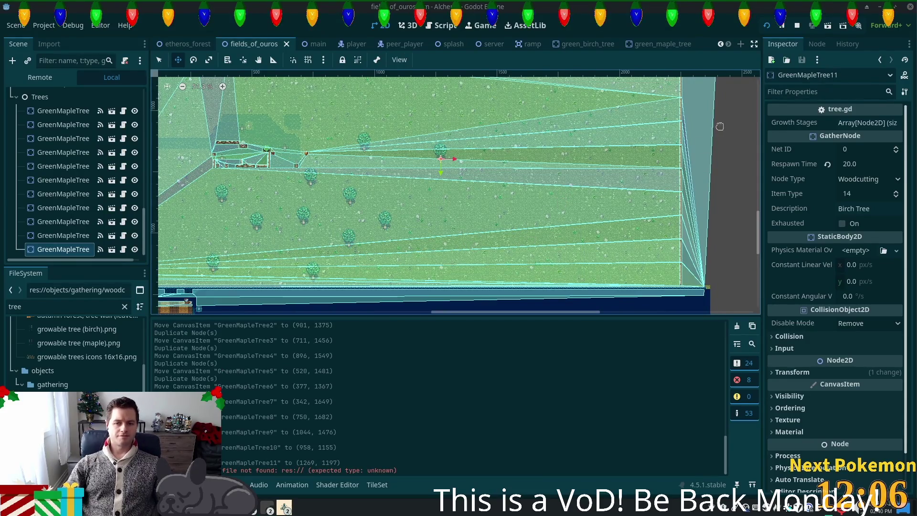
Bring the running debug game forward and walk the character south and north
left_click(285, 507)
left_click(325, 448)
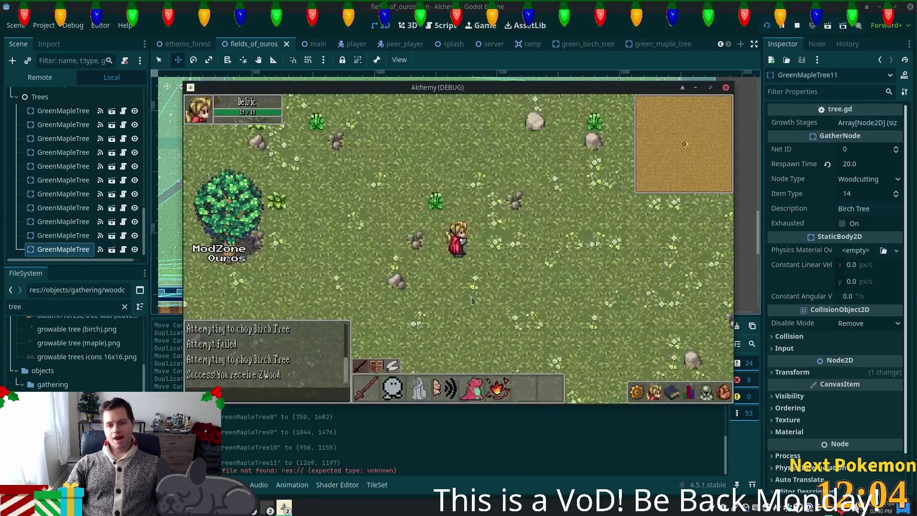
key("s")
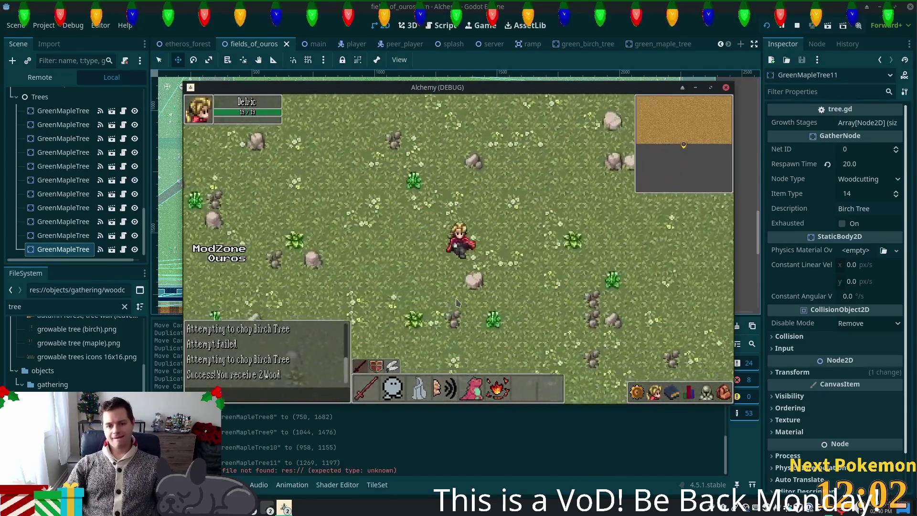
key("w")
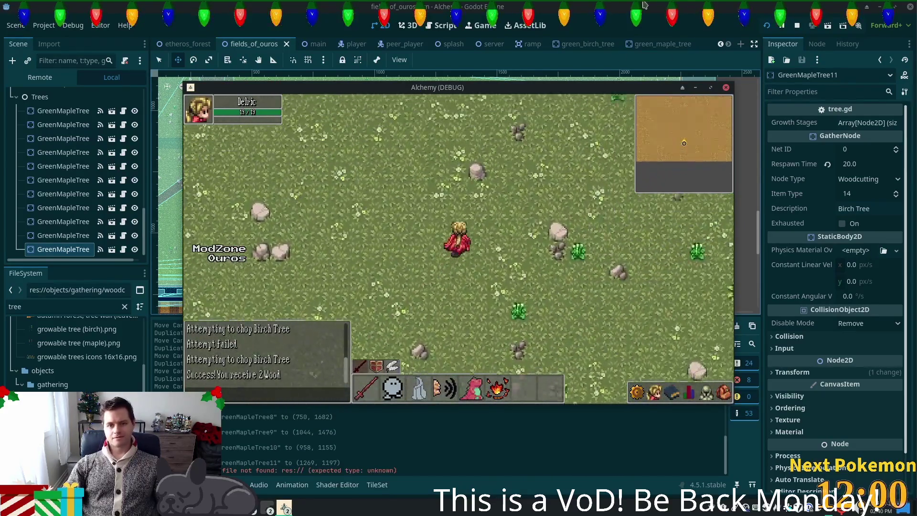
key("w")
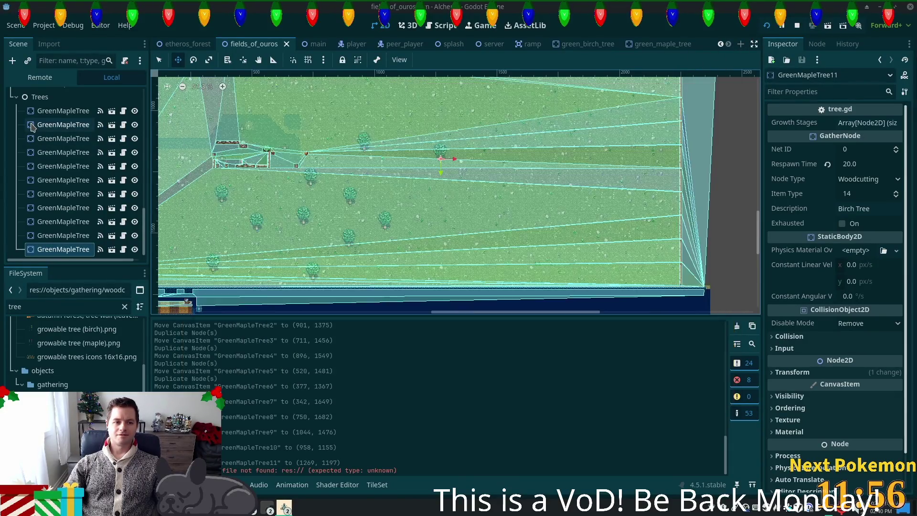
Select the first GreenMapleTree node and run the project again
left_click(63, 124)
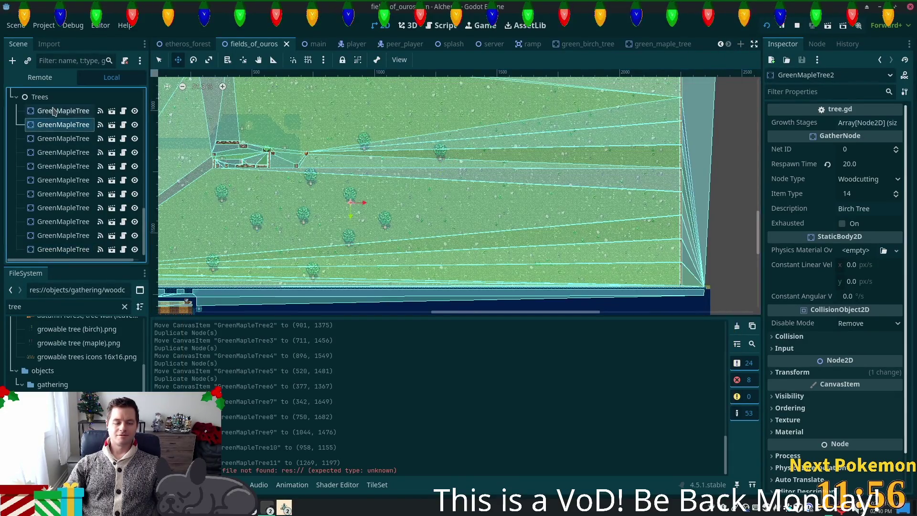
left_click(54, 112)
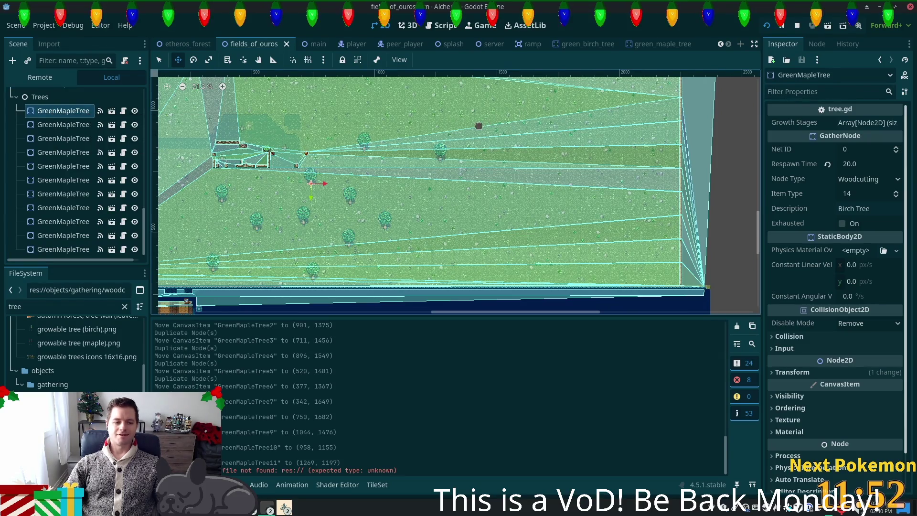
left_click(766, 27)
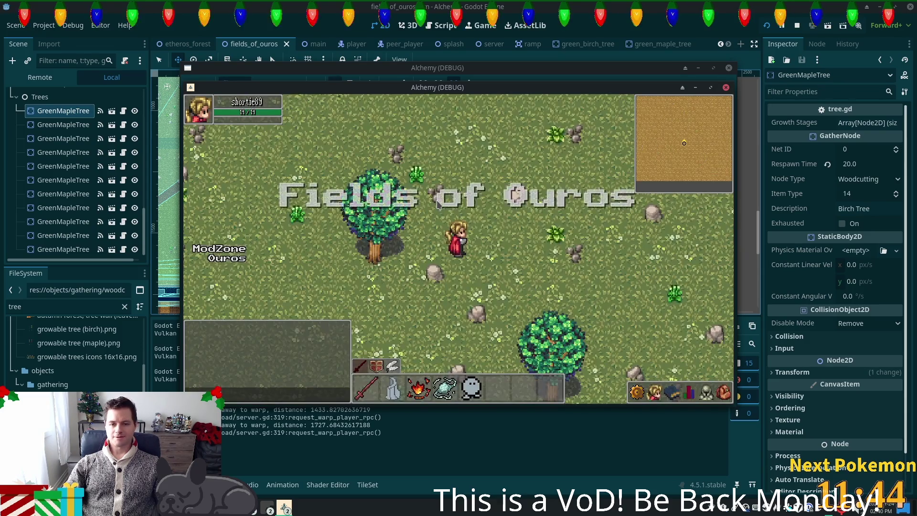
Walk the character among the maples in every direction, then close the game with F8
key("s")
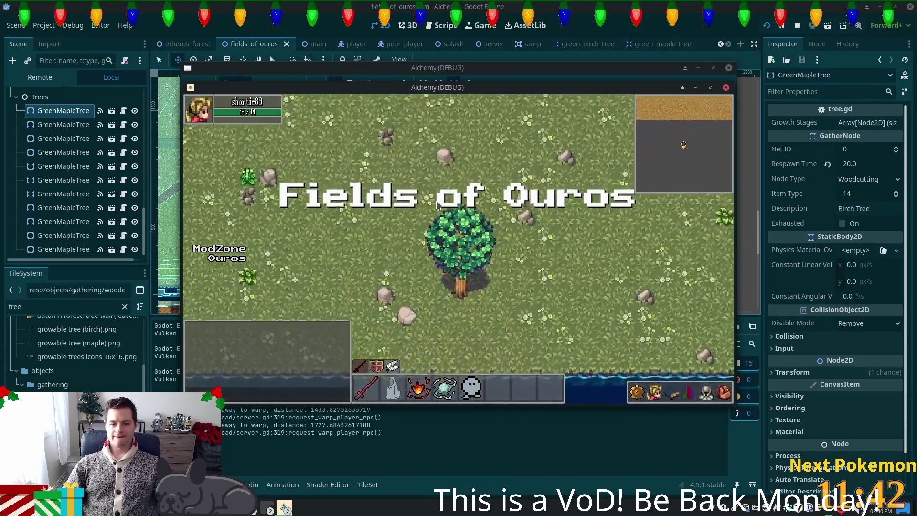
key("w")
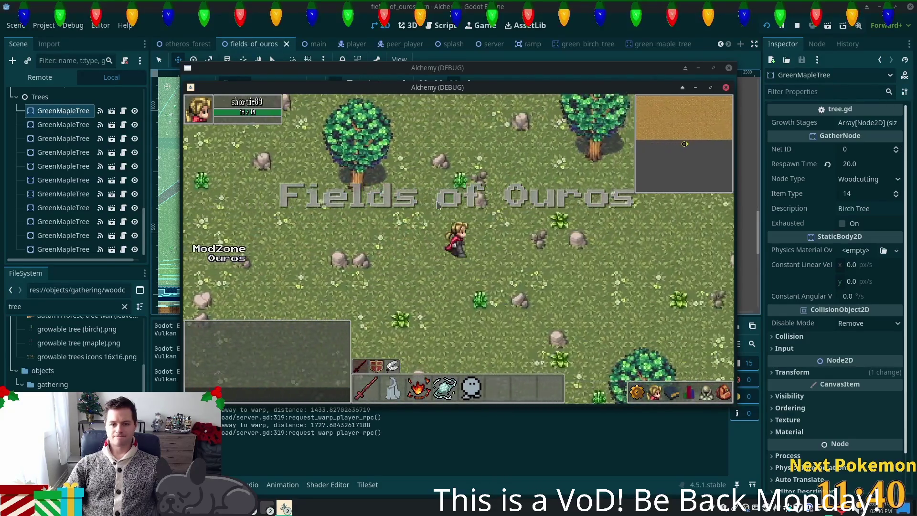
key("w")
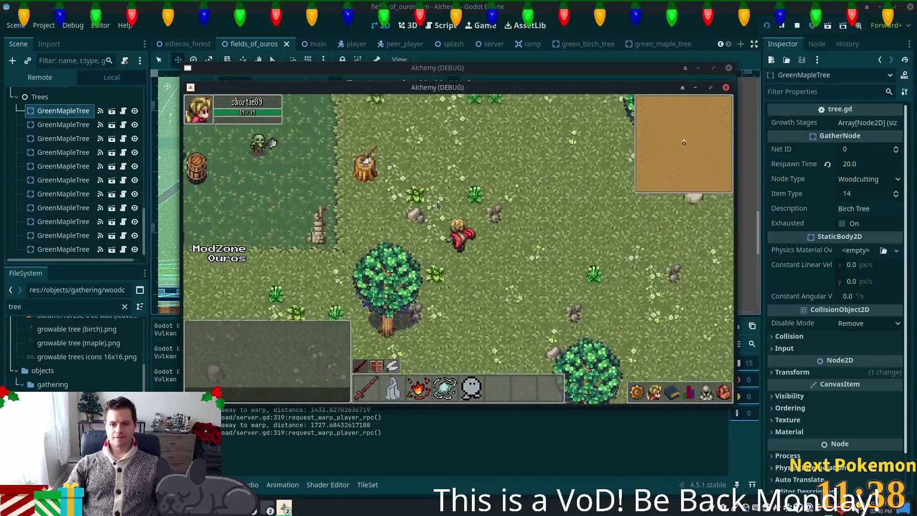
key("d")
key("w")
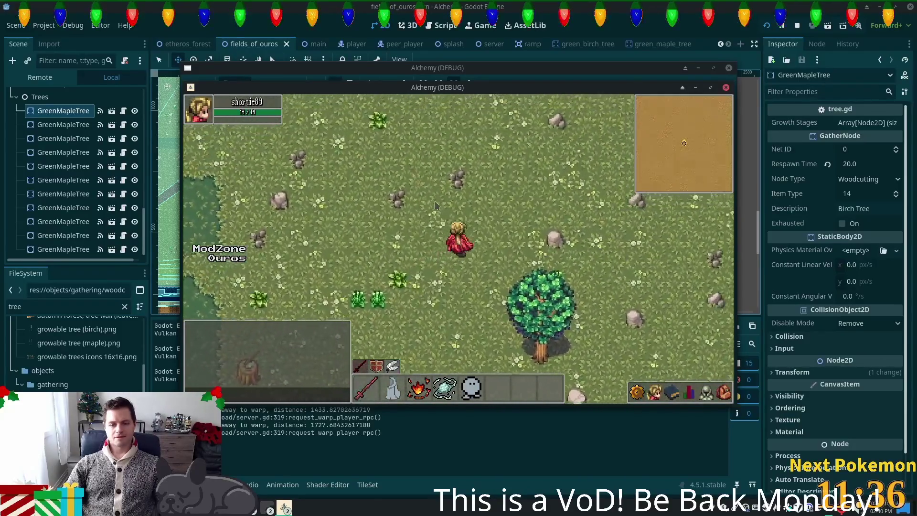
key("s")
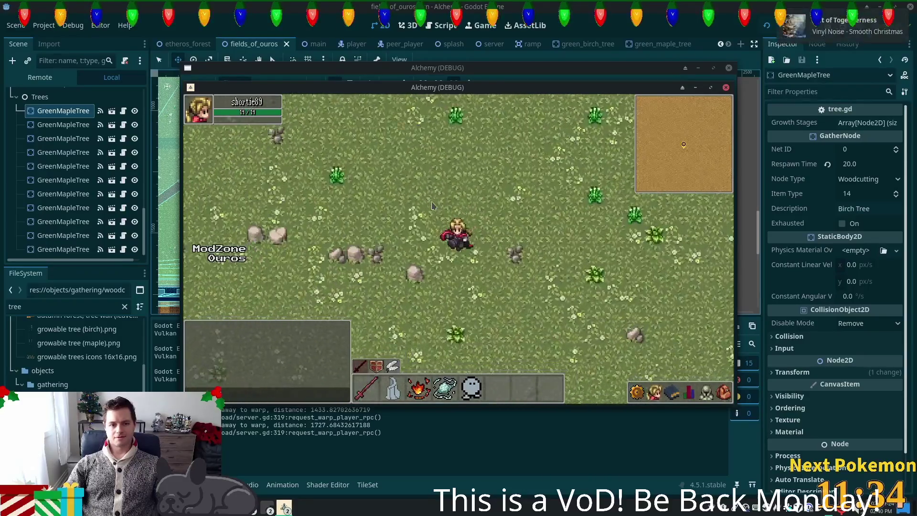
key("F8")
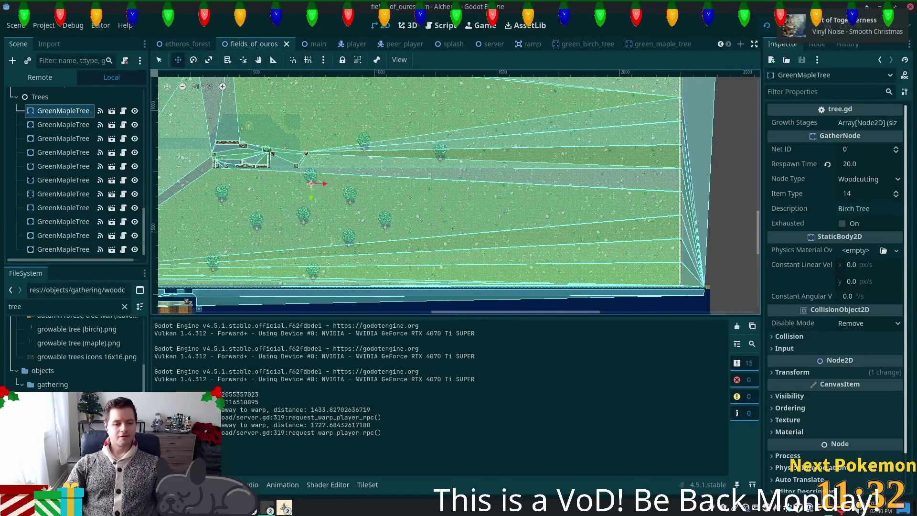
key("alt+Tab")
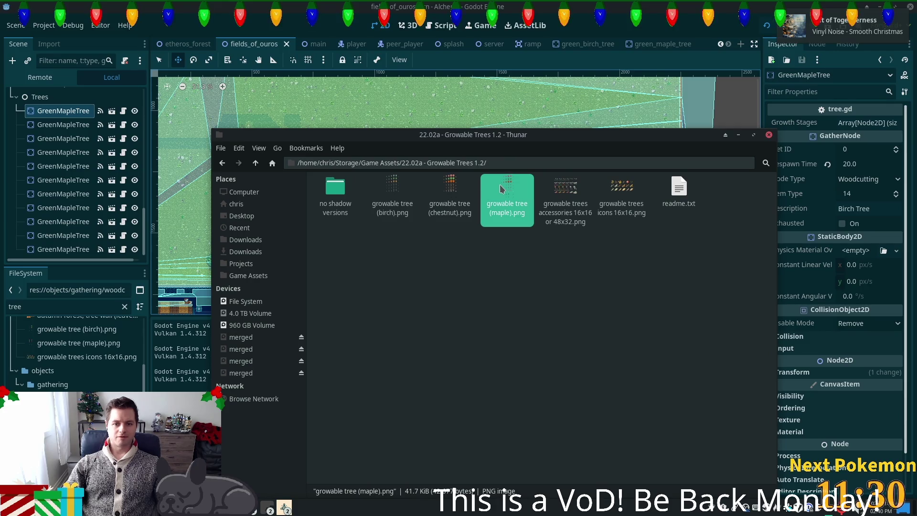
Open growable tree (maple).png from the Growable Trees 1.2 folder in the image viewer
double_click(502, 189)
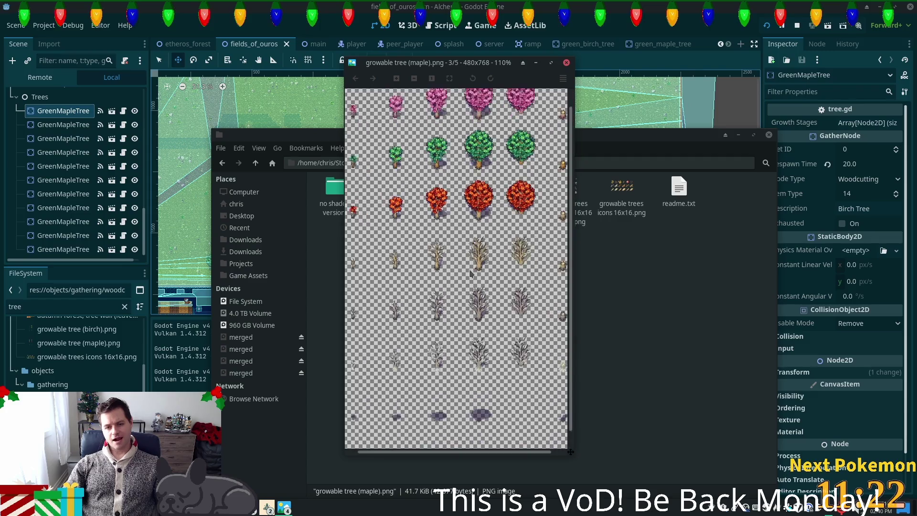
scroll(471, 270, "up", 3)
left_click_drag(469, 214, 447, 352)
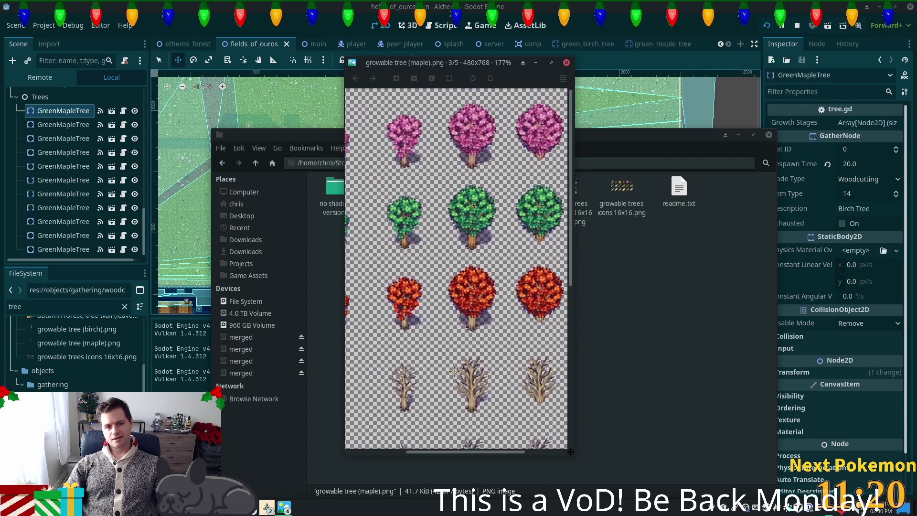
mouse_move(455, 239)
left_mouse_down()
mouse_move(593, 321)
mouse_move(501, 249)
left_mouse_up()
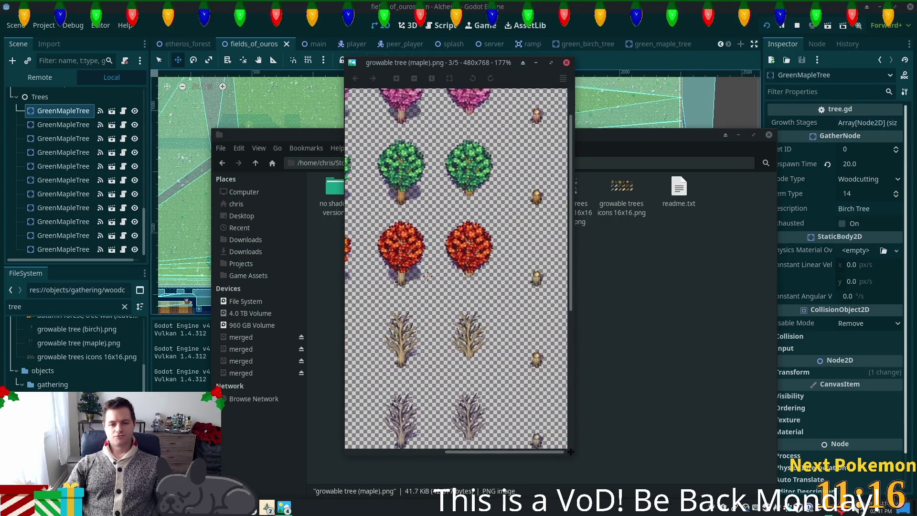
mouse_move(419, 274)
left_mouse_down()
mouse_move(394, 281)
mouse_move(393, 231)
mouse_move(508, 123)
mouse_move(436, 47)
left_mouse_up()
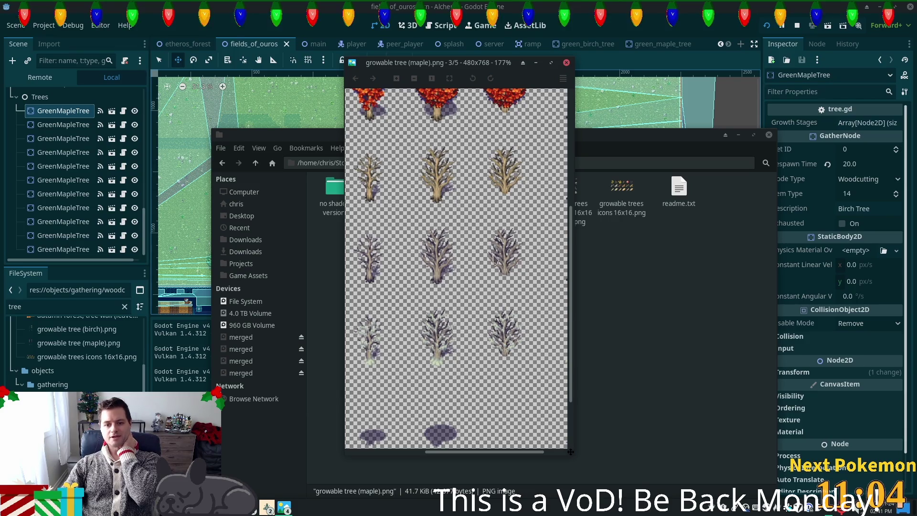
left_click_drag(516, 268, 473, 375)
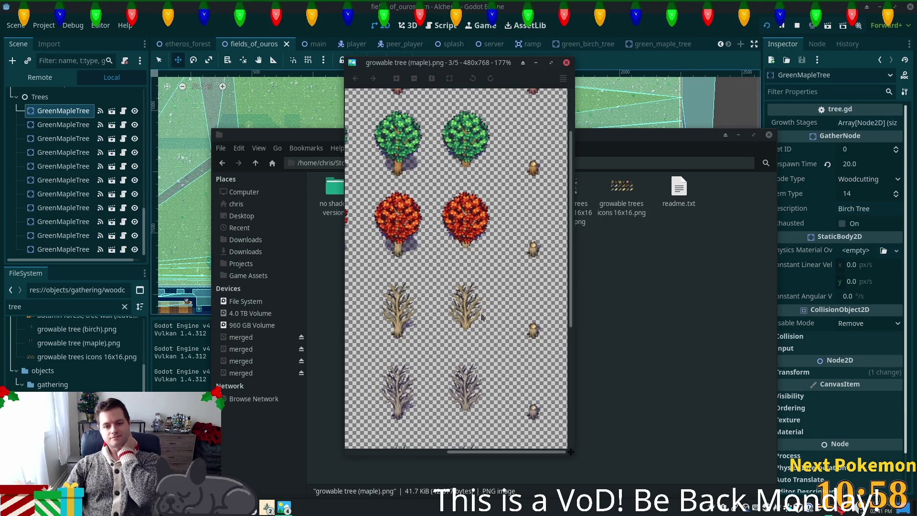
mouse_move(482, 319)
left_mouse_down()
mouse_move(435, 428)
mouse_move(761, 404)
mouse_move(717, 334)
mouse_move(649, 191)
mouse_move(619, 150)
mouse_move(604, 153)
left_mouse_up()
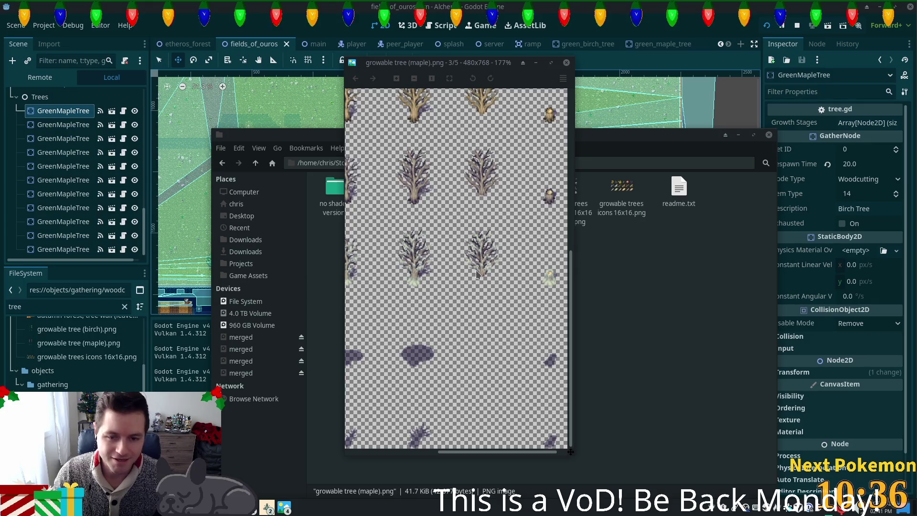
scroll(502, 287, "left", 2)
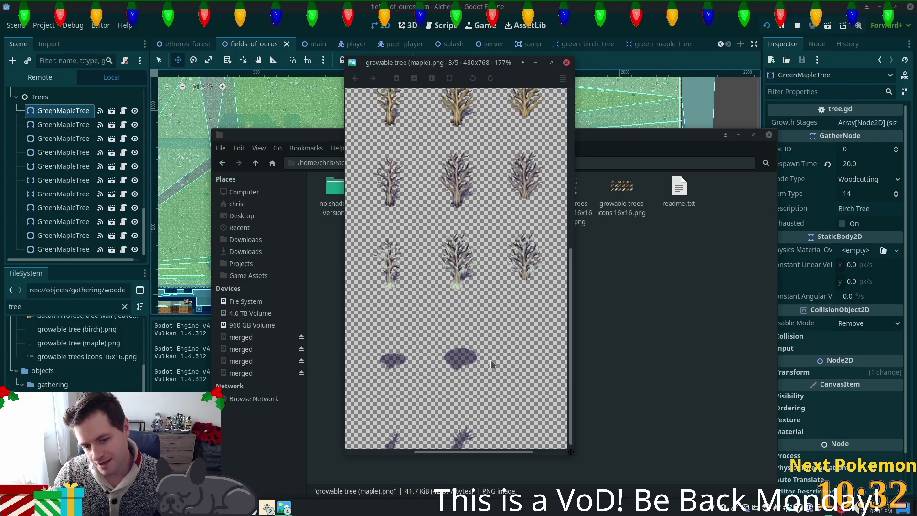
mouse_move(492, 362)
left_mouse_down()
mouse_move(484, 353)
mouse_move(493, 350)
left_mouse_up()
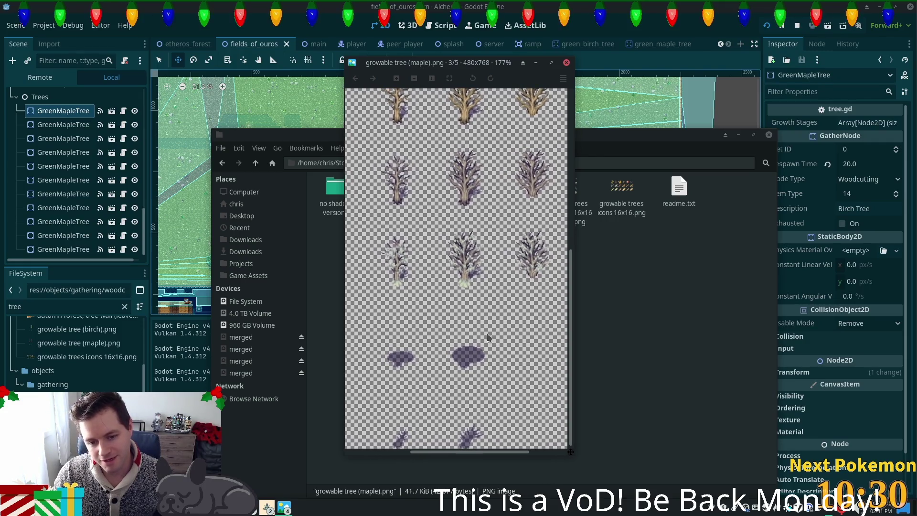
scroll(528, 349, "down", 4)
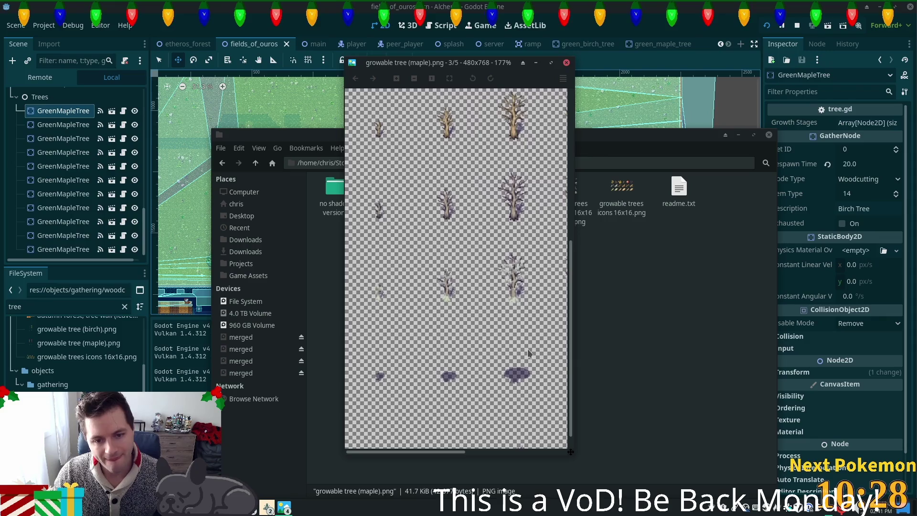
scroll(508, 355, "down", 1)
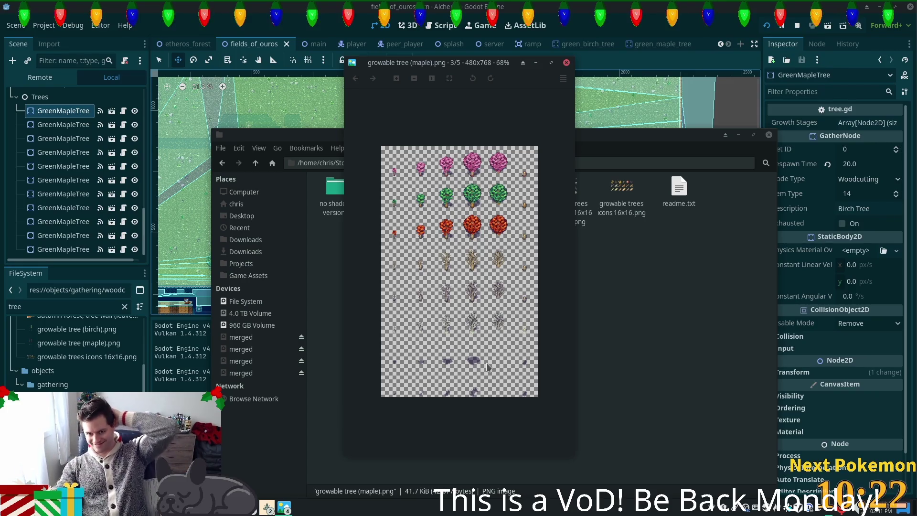
scroll(500, 300, "up", 1)
scroll(500, 299, "up", 2)
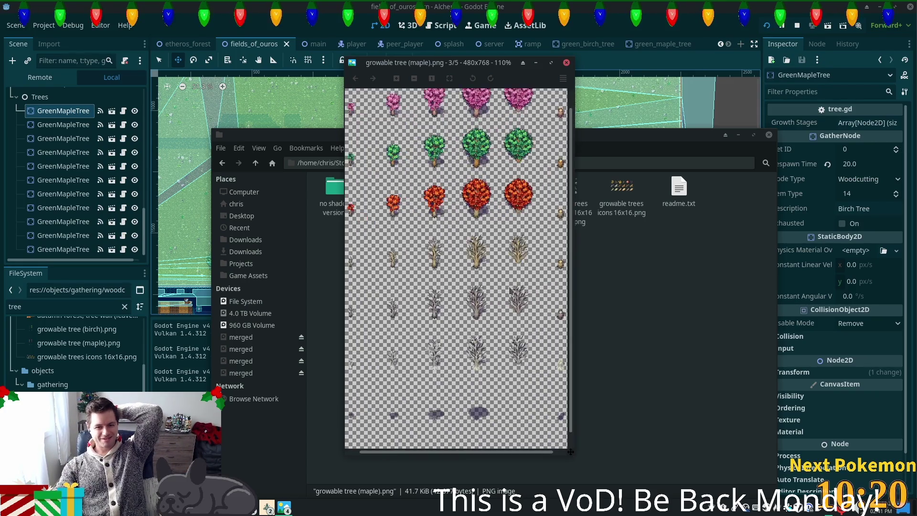
left_click_drag(396, 268, 278, 342)
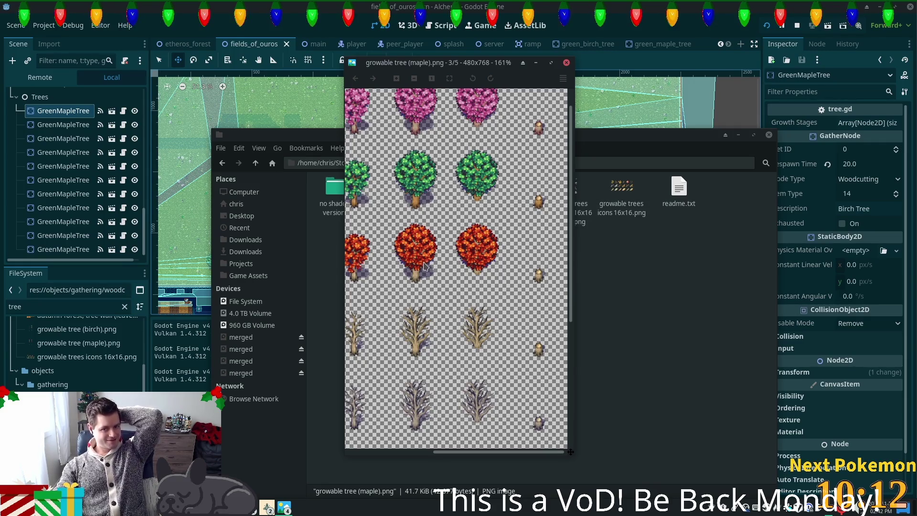
left_click_drag(436, 262, 481, 319)
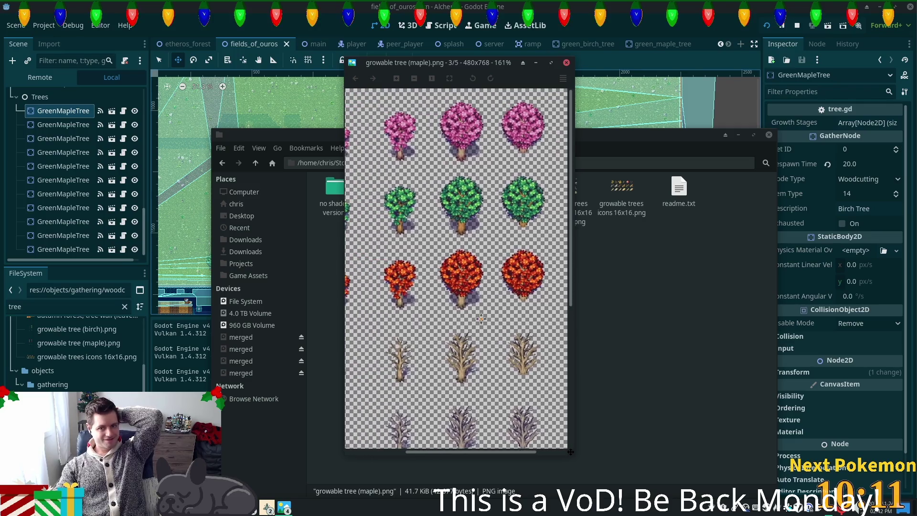
left_click(567, 62)
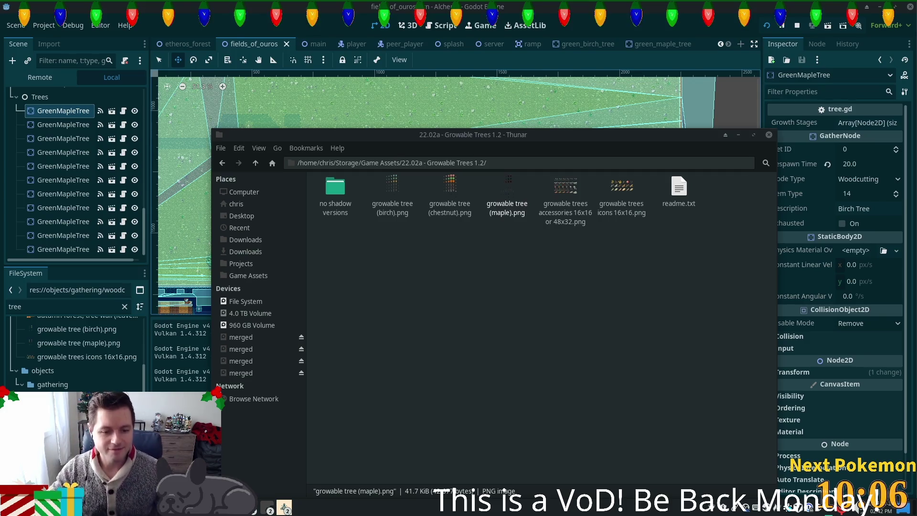
Switch OBS to the BE RIGHT BACK scene and bring the Alchemy debug game forward
key("alt+Tab")
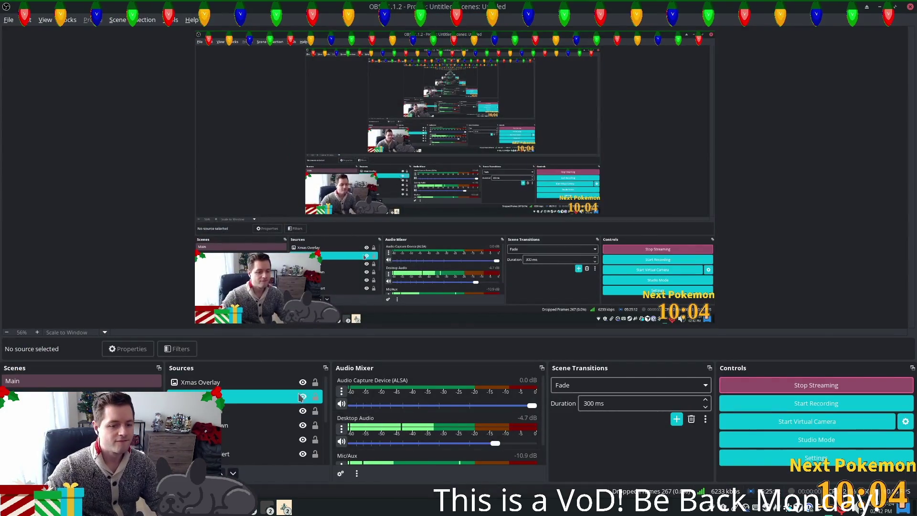
key("alt+Tab")
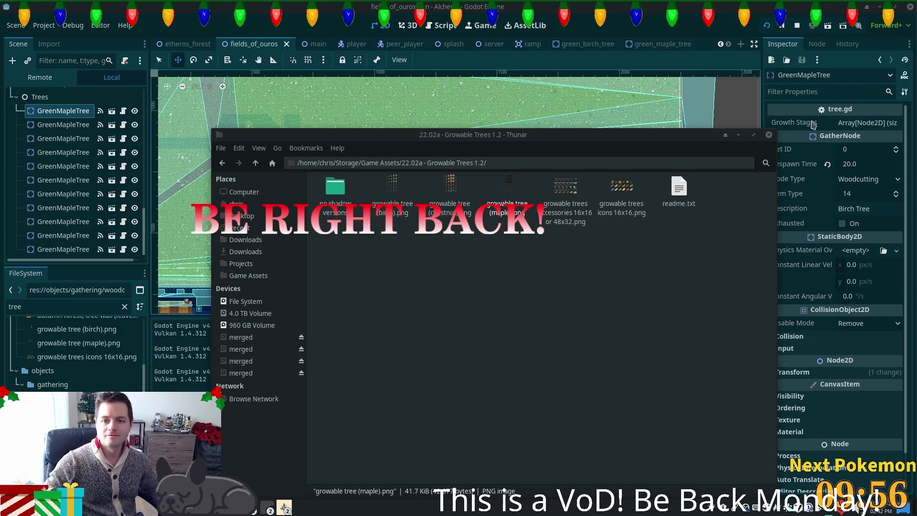
left_click(284, 507)
left_click(310, 444)
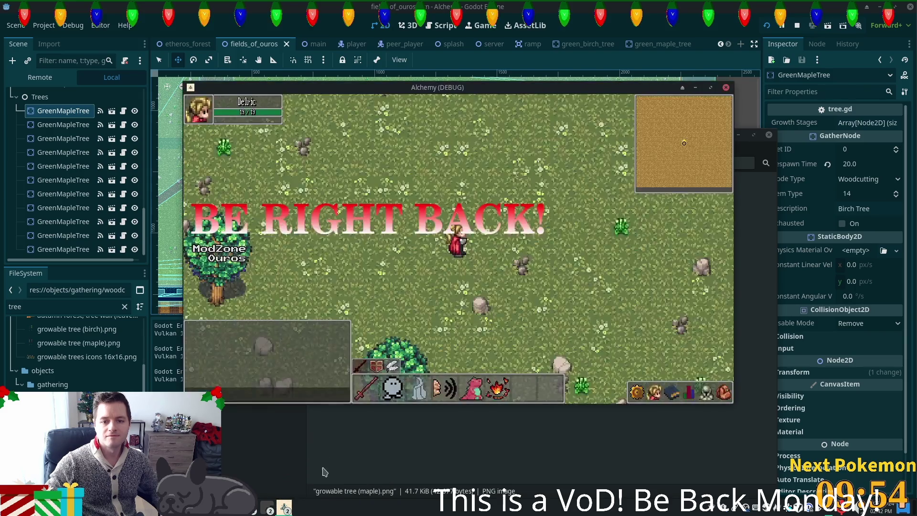
Walk the character west, south and back north through the maple field
key("a")
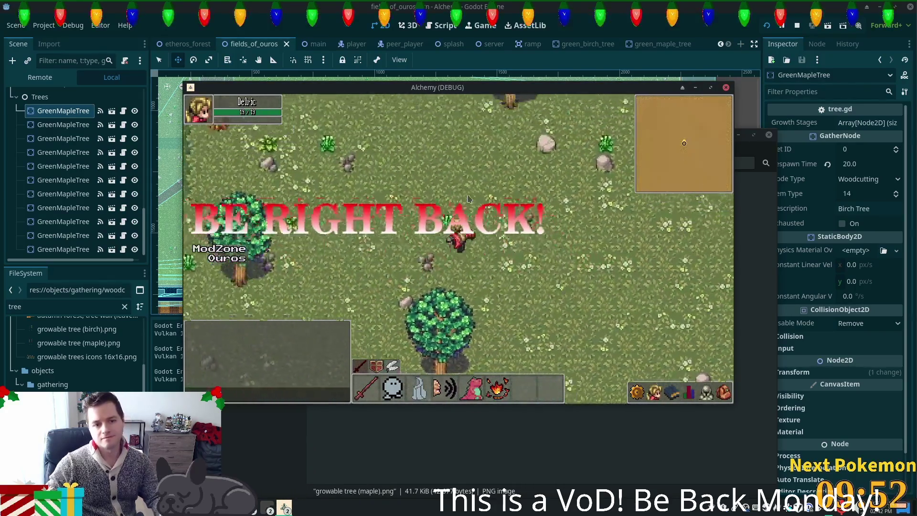
key("a")
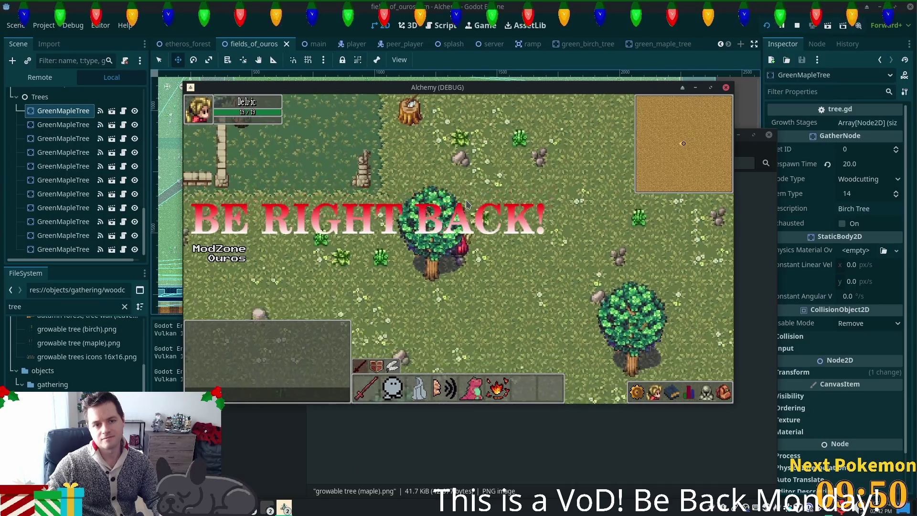
key("w")
key("s")
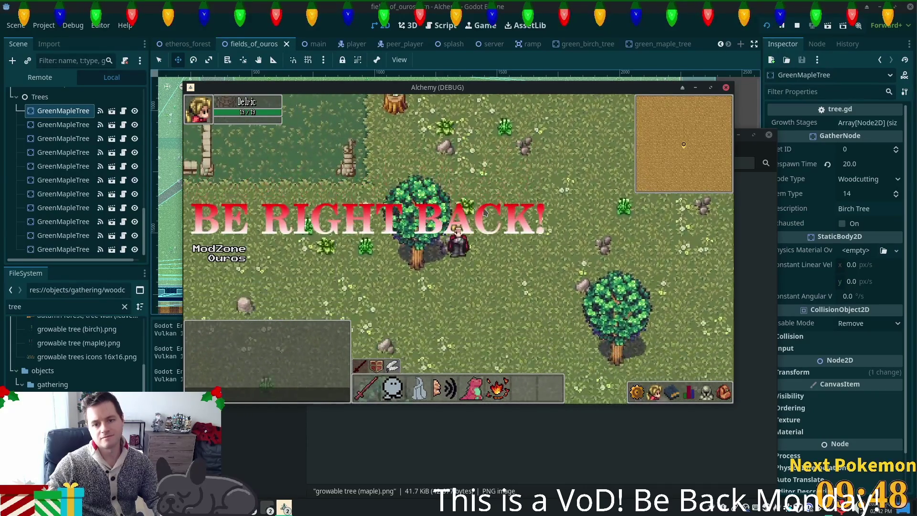
key("s")
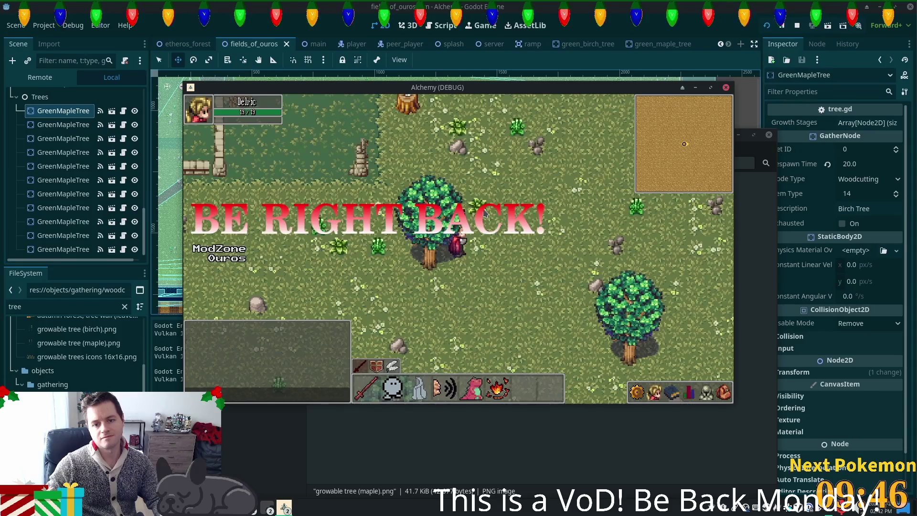
key("w")
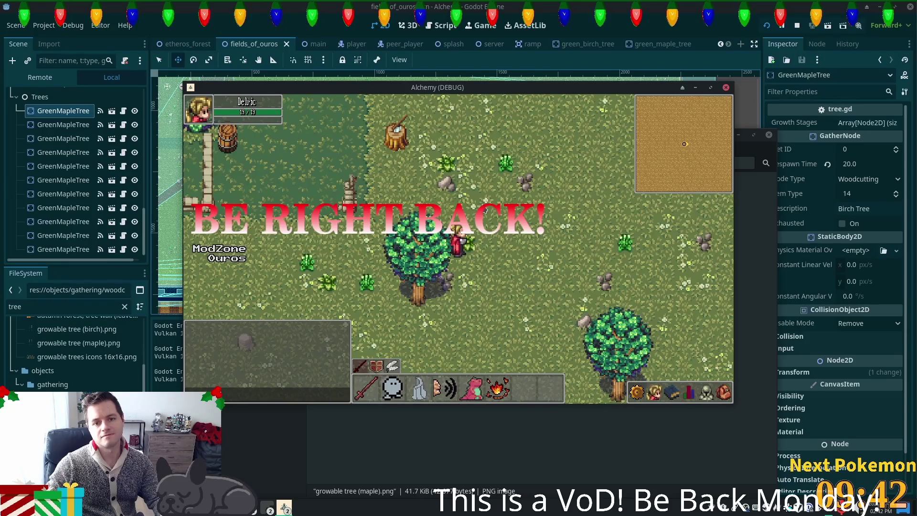
key("w")
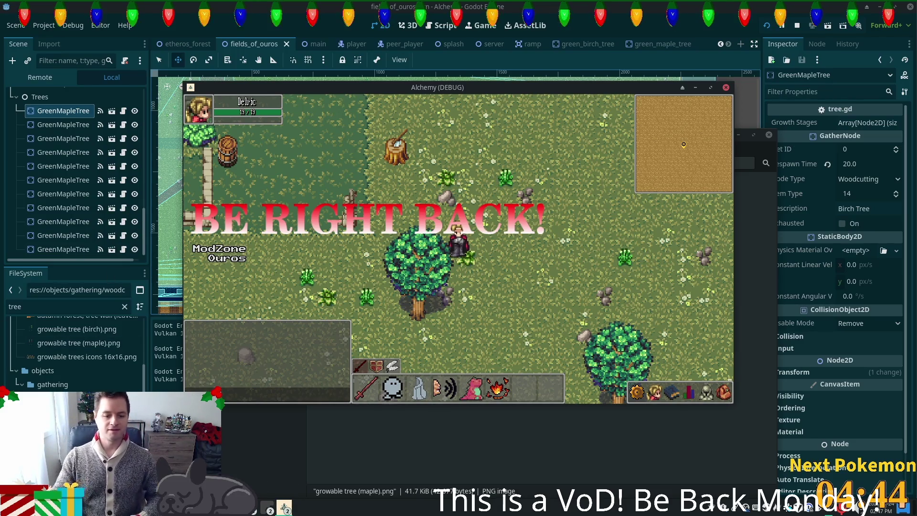
left_click(253, 508)
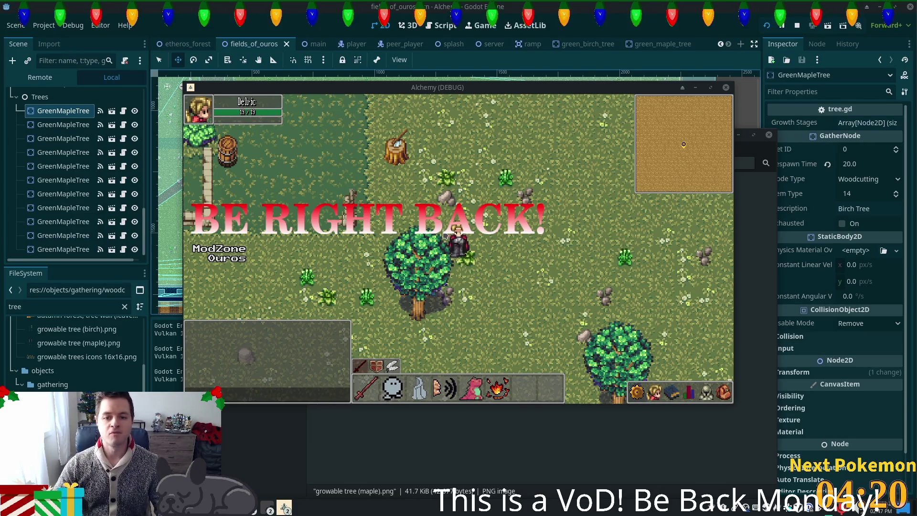
Walk the character around the starting field, east toward another player and back
key("w")
key("w")
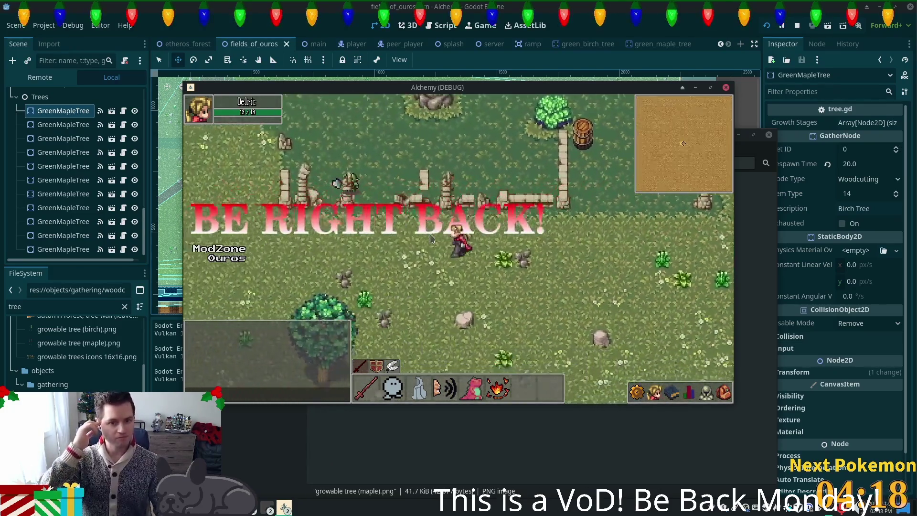
key("d")
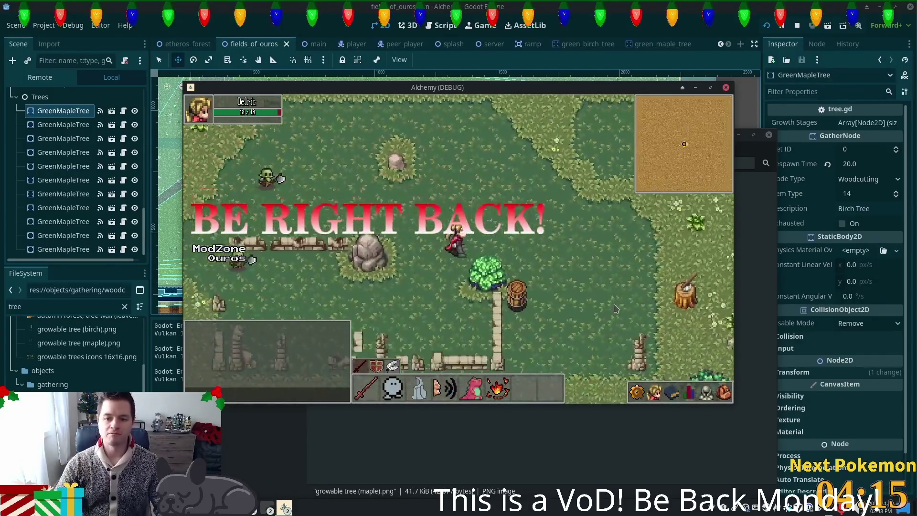
key("d")
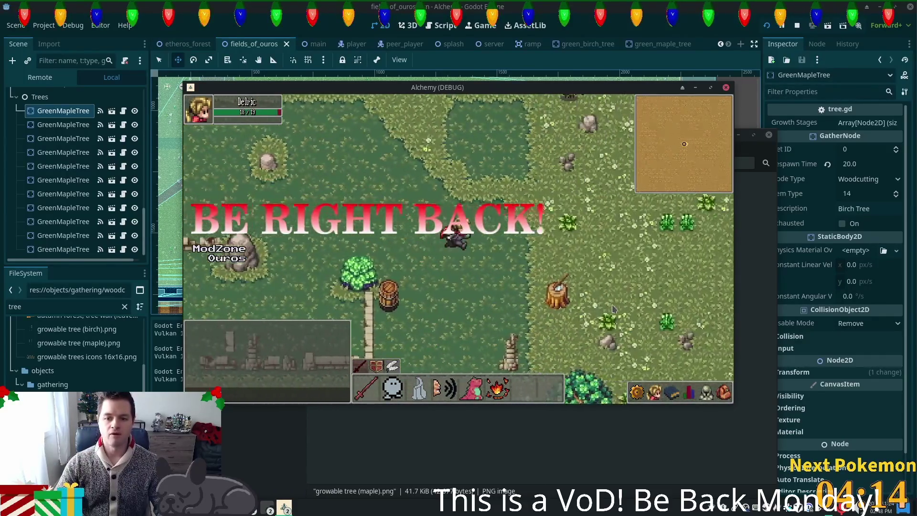
key("d")
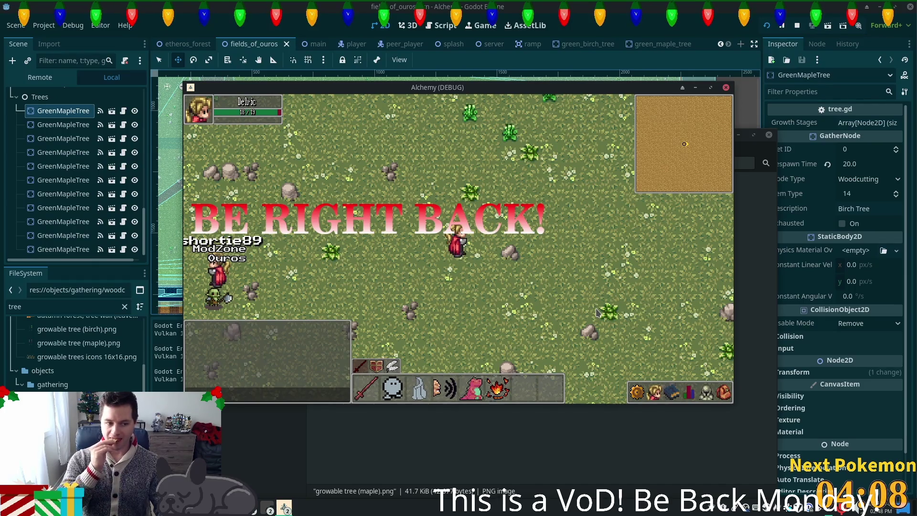
key("w")
key("d")
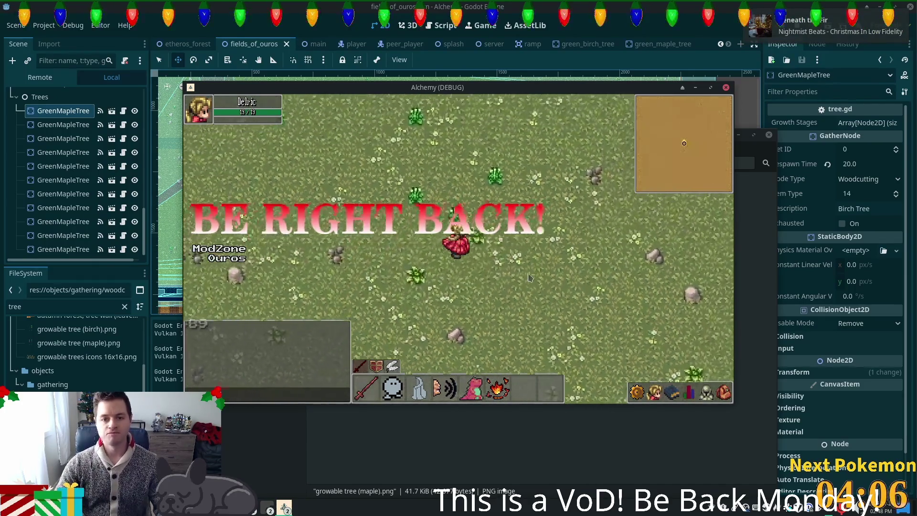
key("w")
key("d")
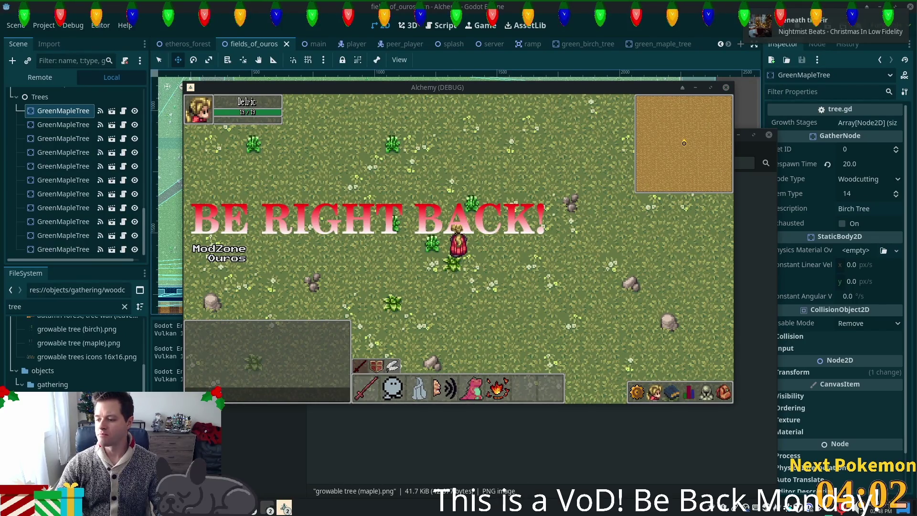
key("s")
key("a")
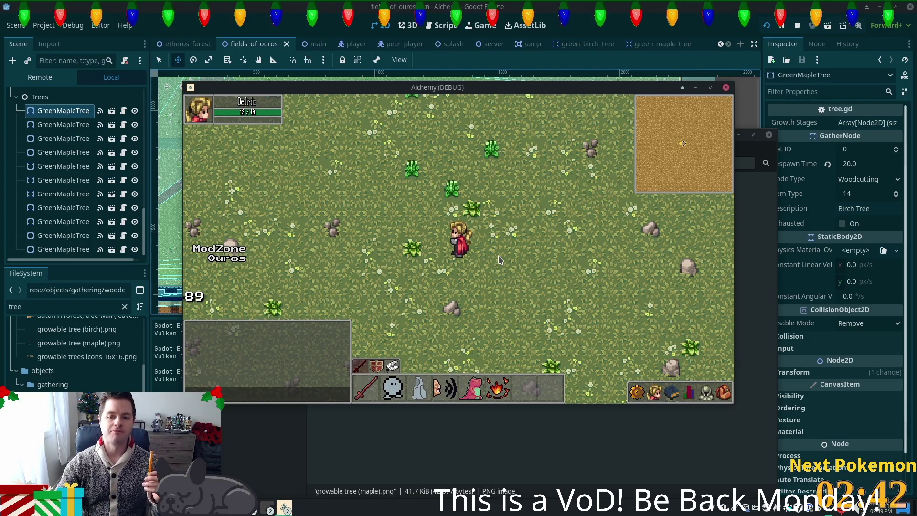
Walk north through the tall grass and east across the wooden bridge onto the path
key("w")
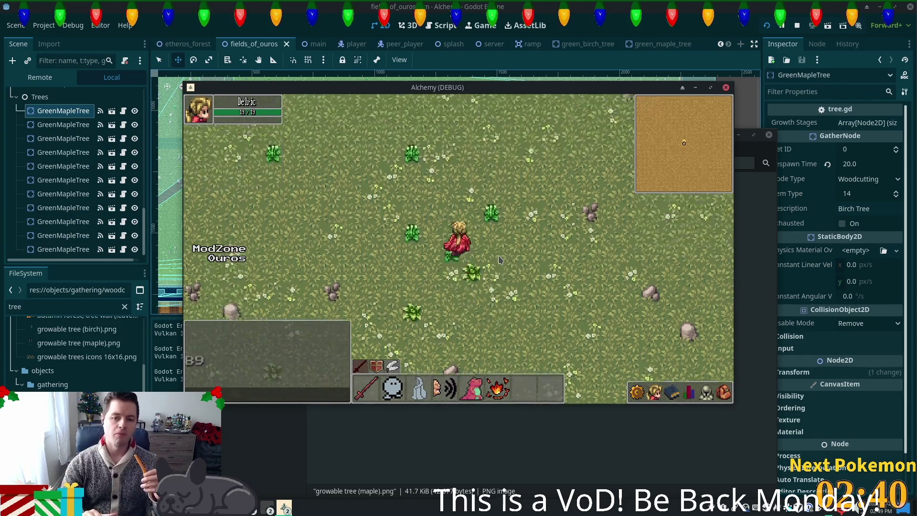
key("d")
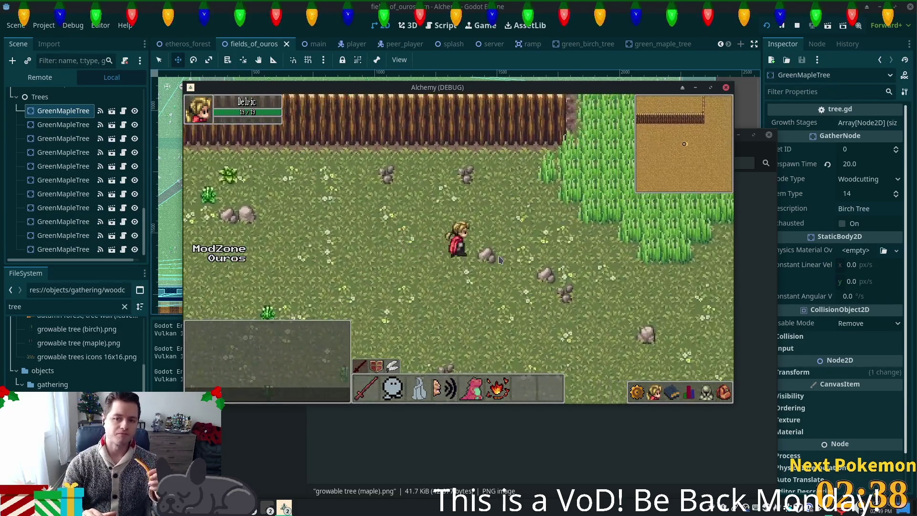
key("d")
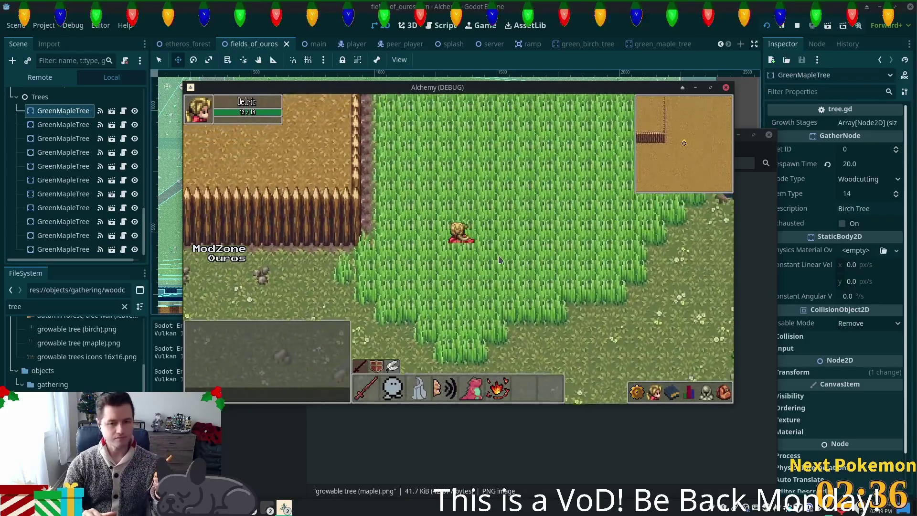
key("w")
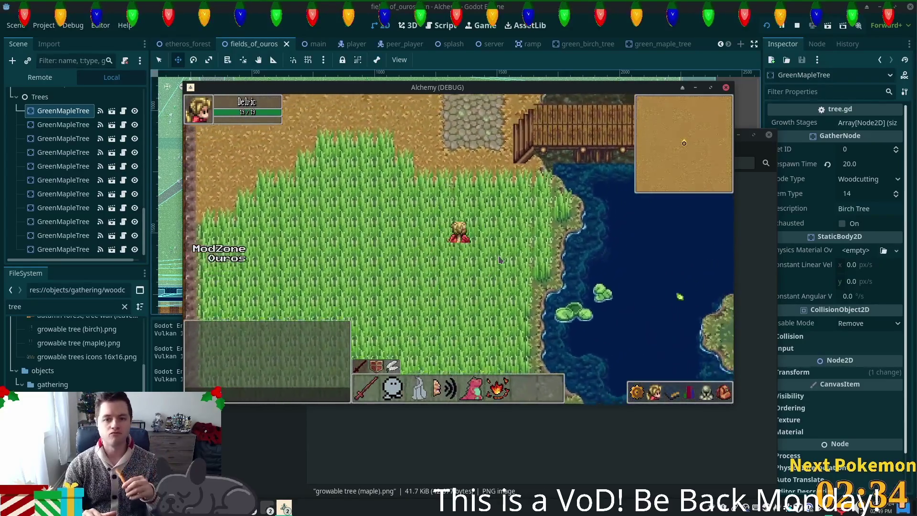
key("d")
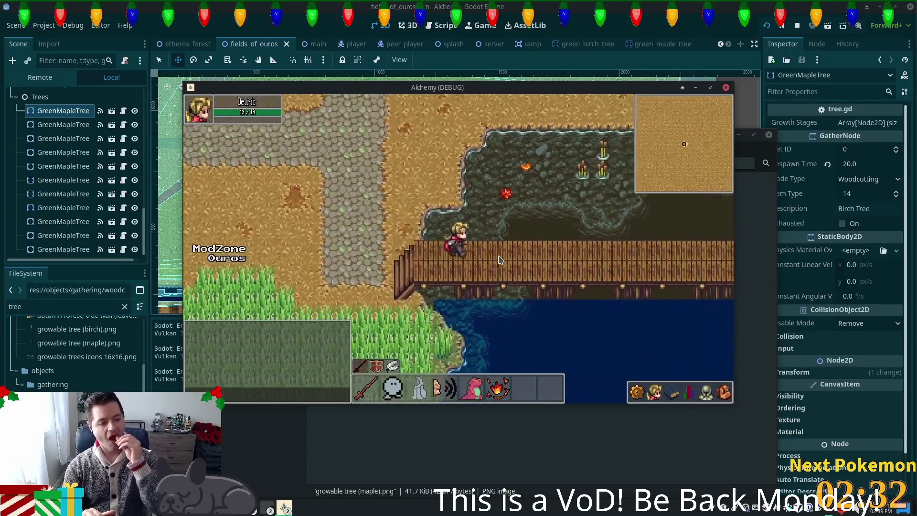
key("d")
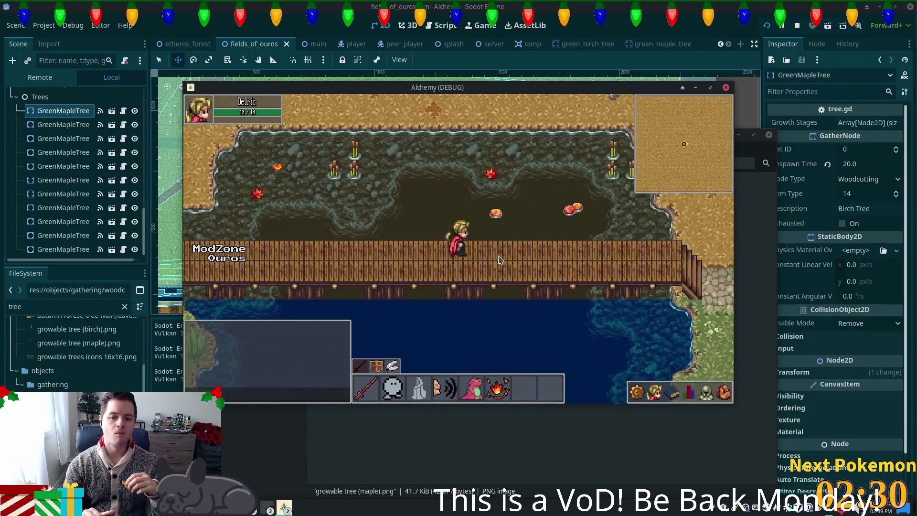
key("d")
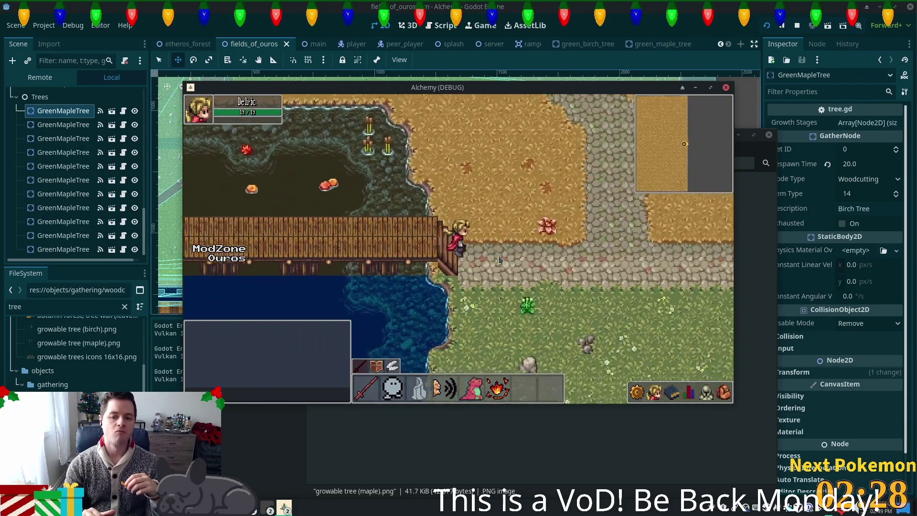
Follow the stone path, double back past the bridge, then head up and left into Ouros
key("w")
key("w")
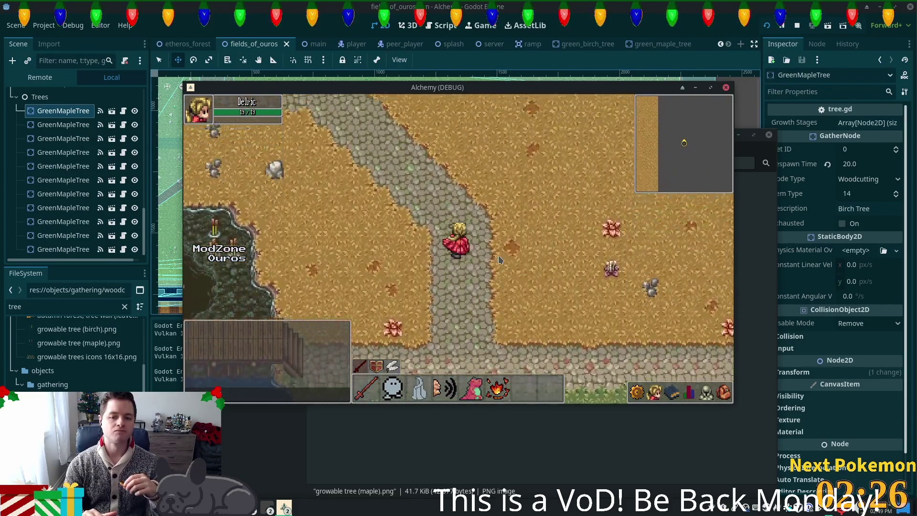
key("a")
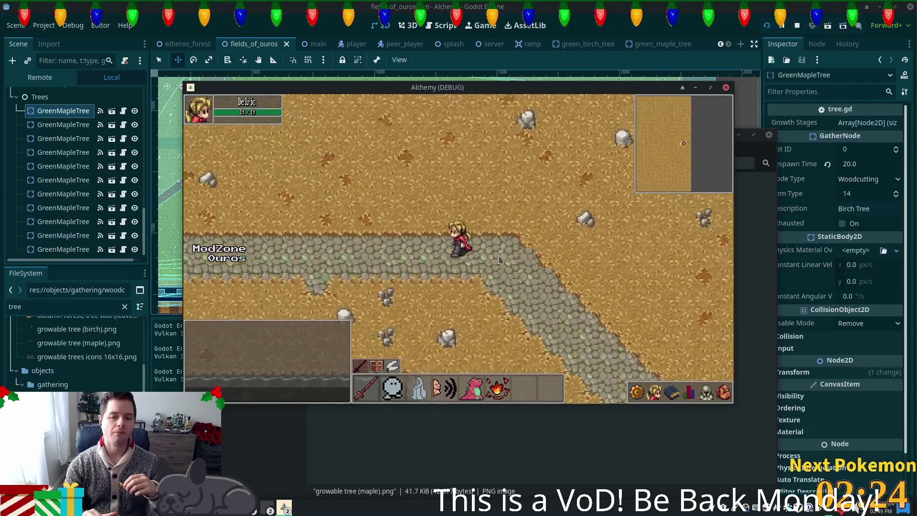
key("a")
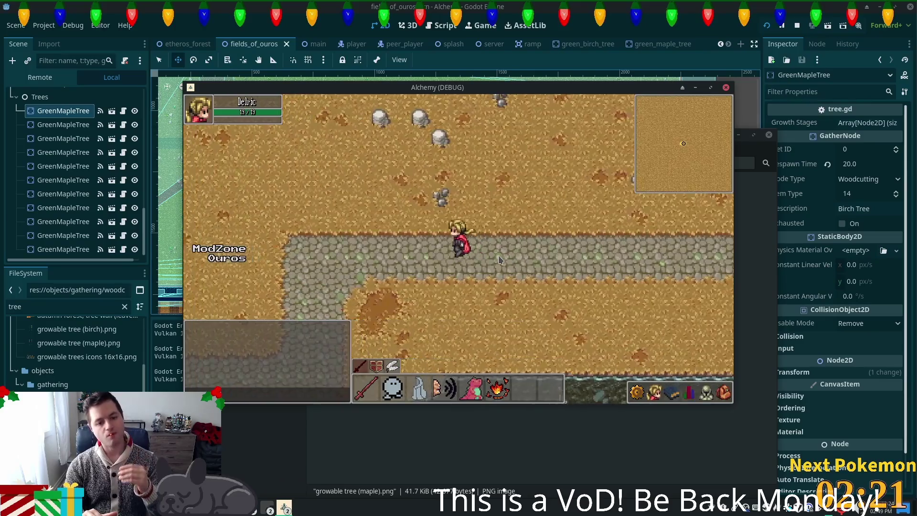
key("a")
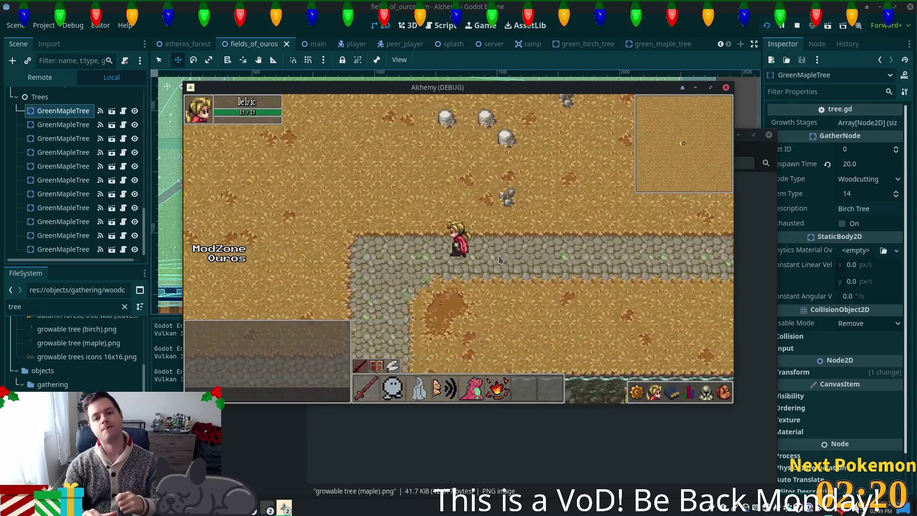
key("s")
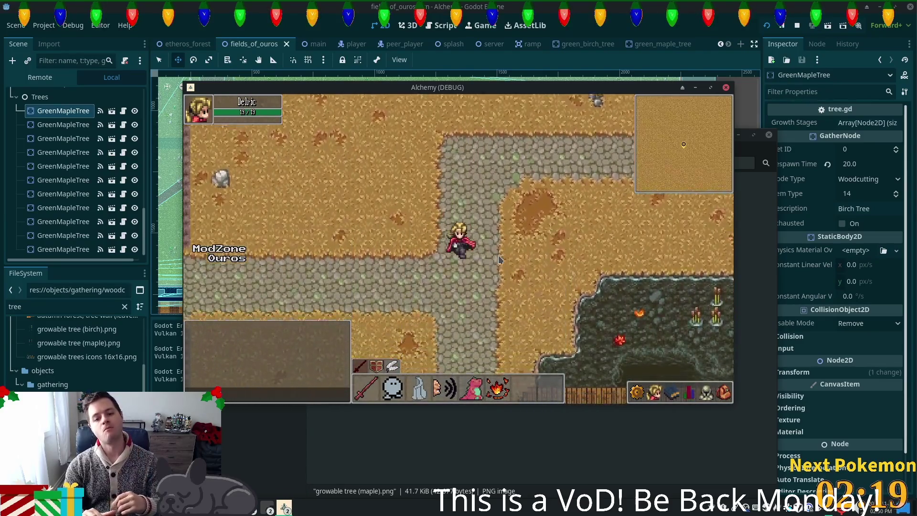
key("s")
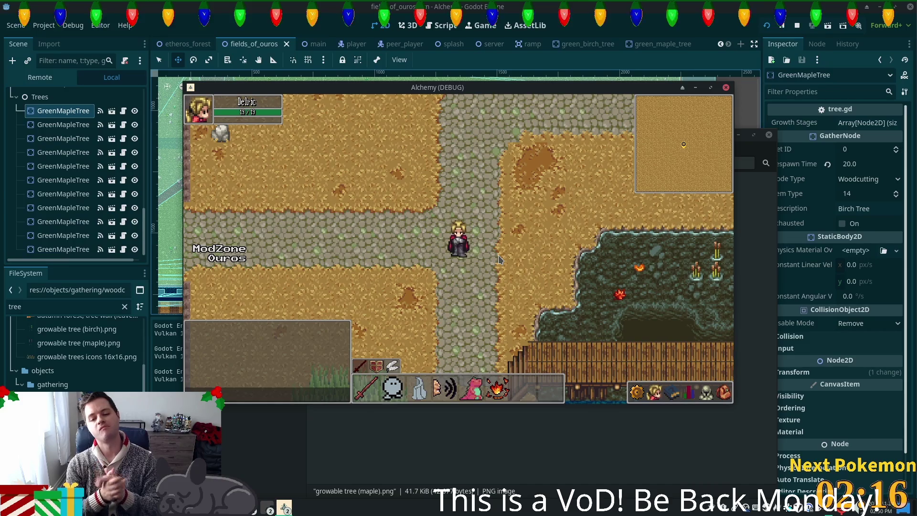
key("Down")
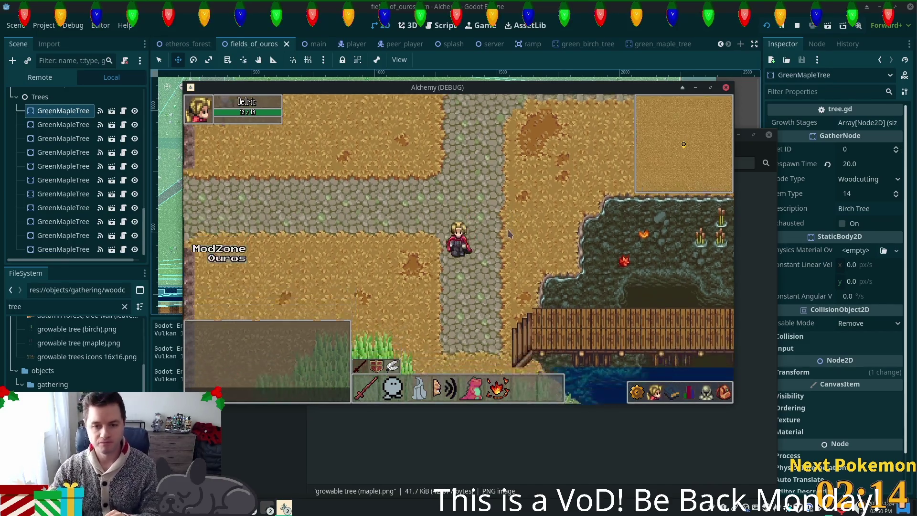
key("Right")
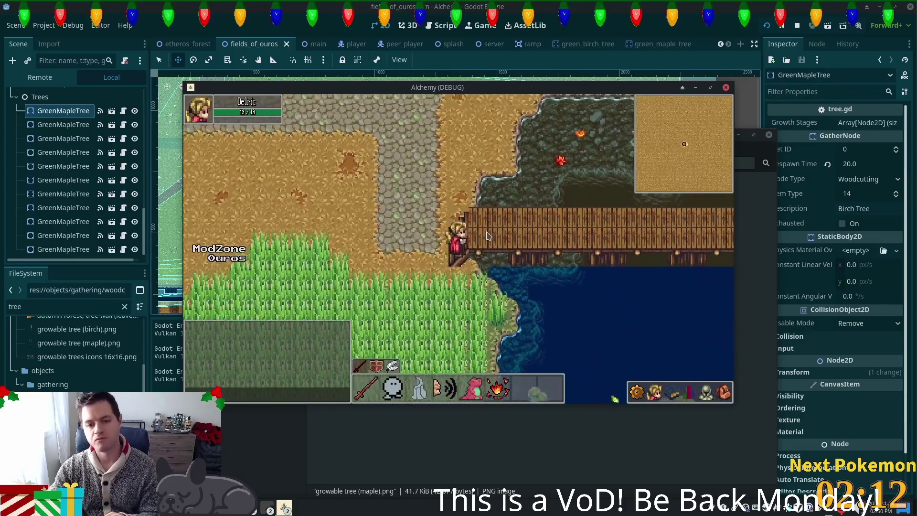
key("Right")
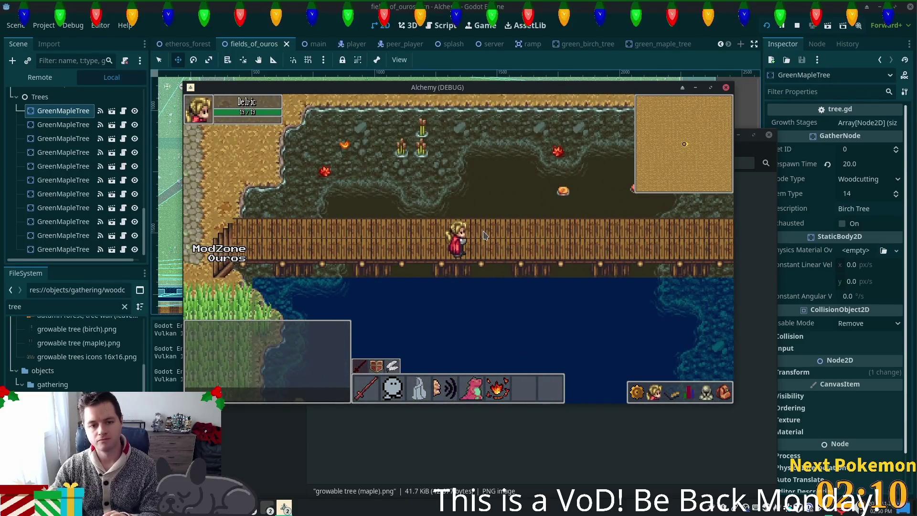
key("Left")
key("Up")
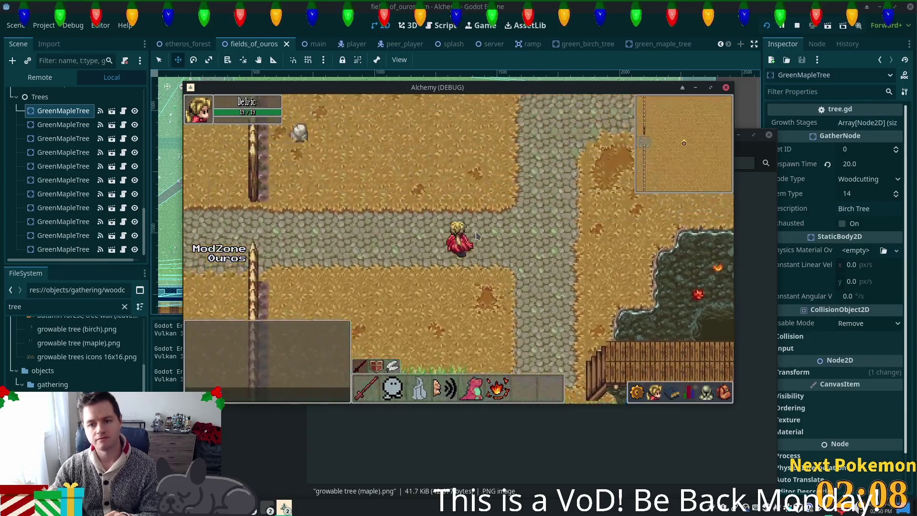
key("Up")
key("Left")
key("Left")
Walk up past the house and lampposts, down through the fence gap, then right to the maples
key("Up")
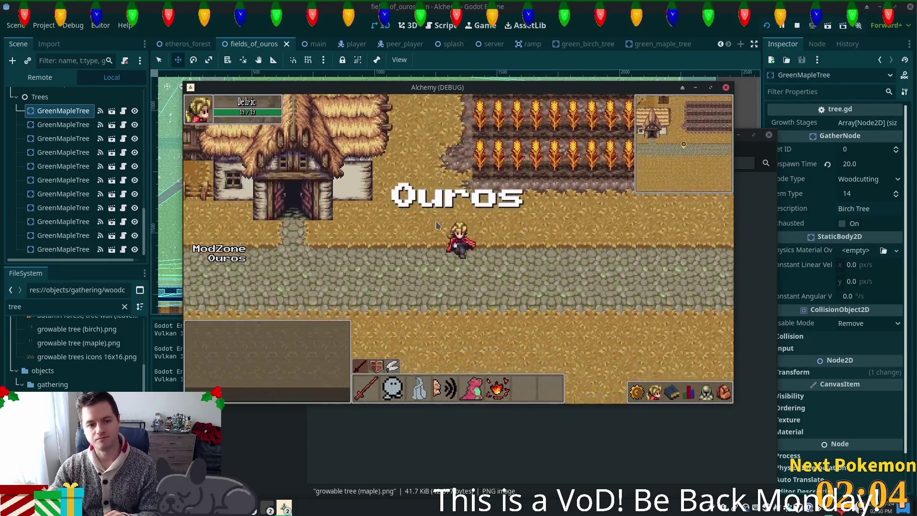
key("Left")
key("Up")
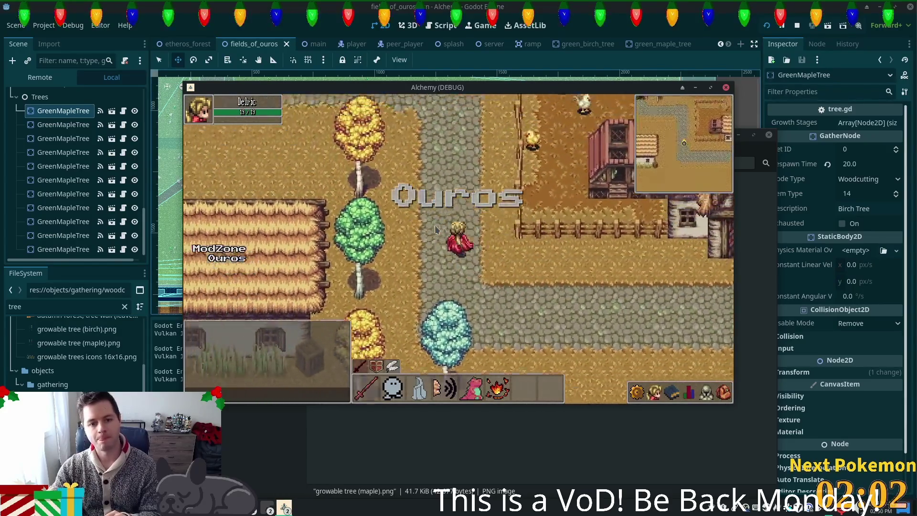
key("Up")
key("Left")
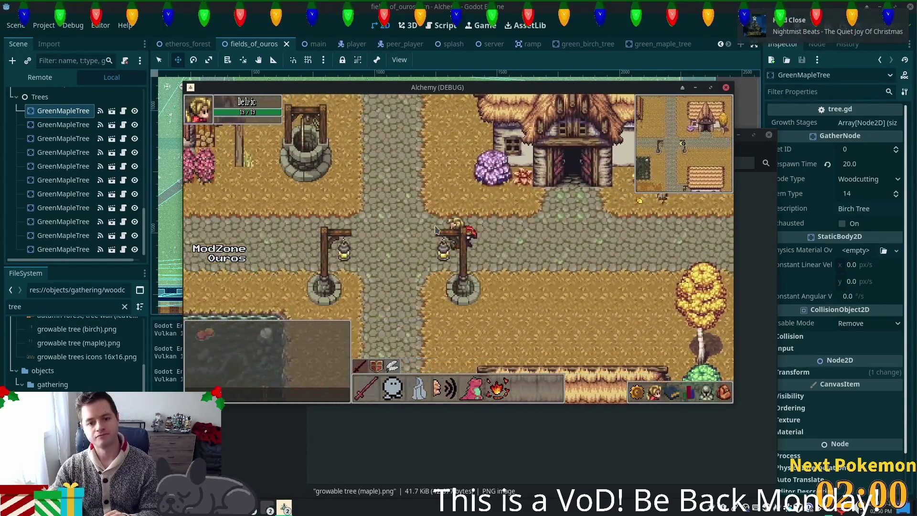
key("Down")
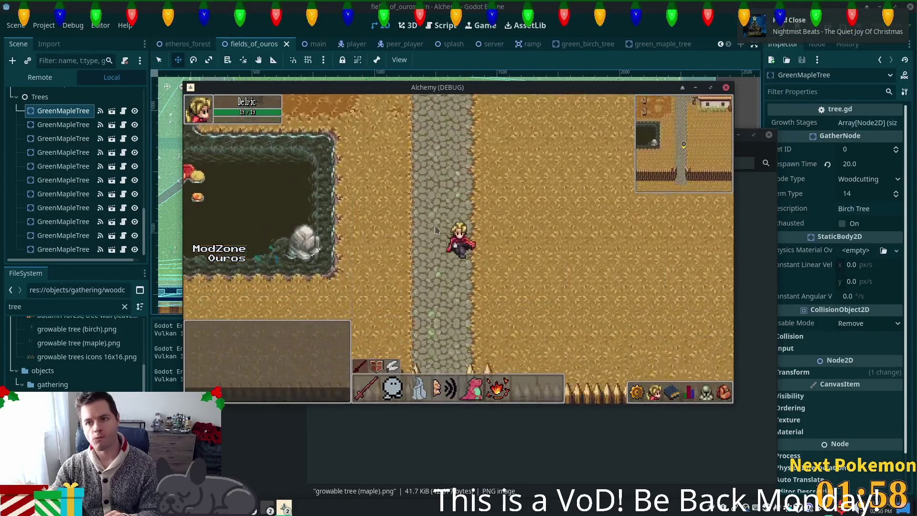
key("Down")
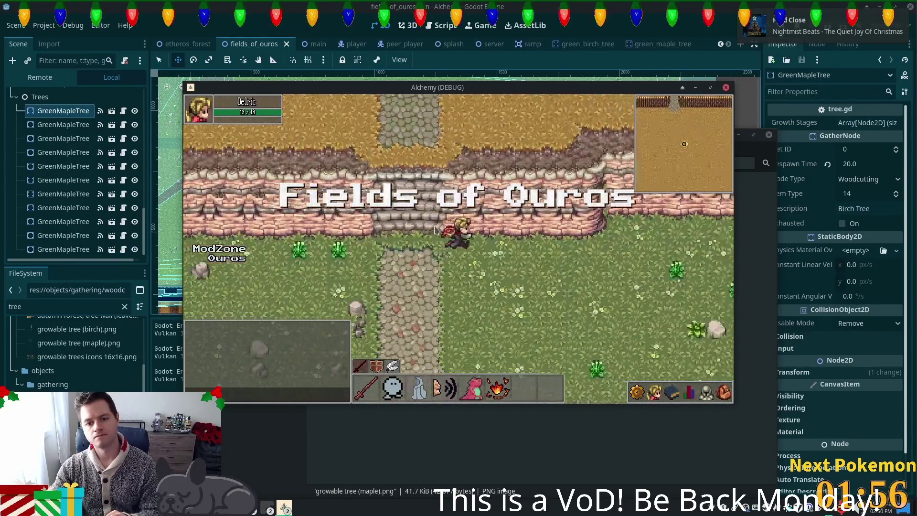
key("Down")
key("Right")
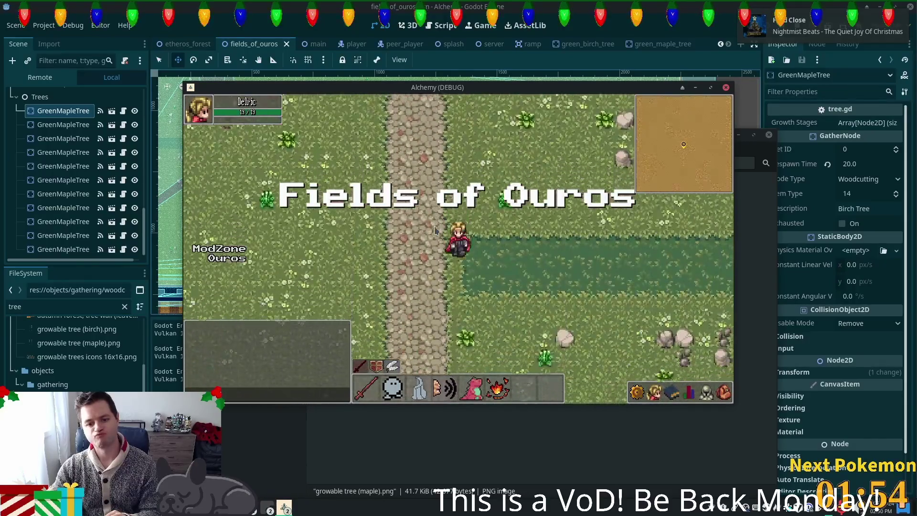
key("Right")
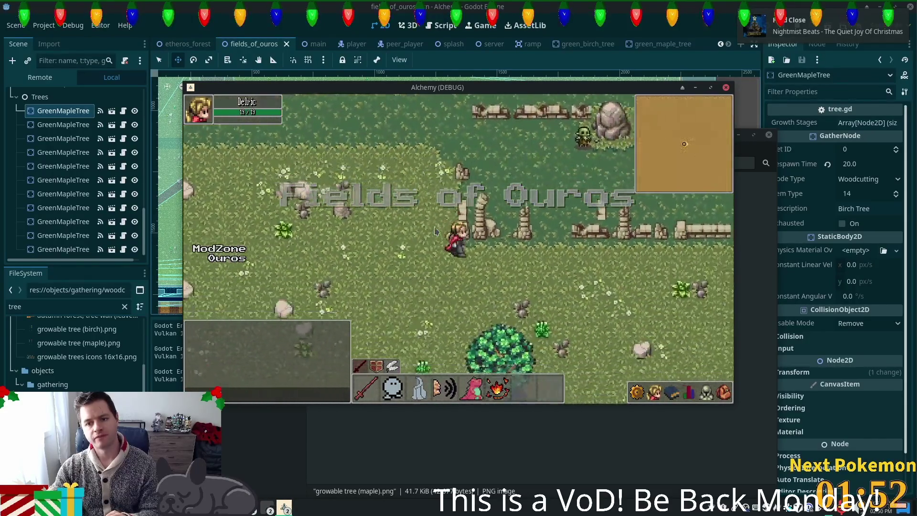
key("Down")
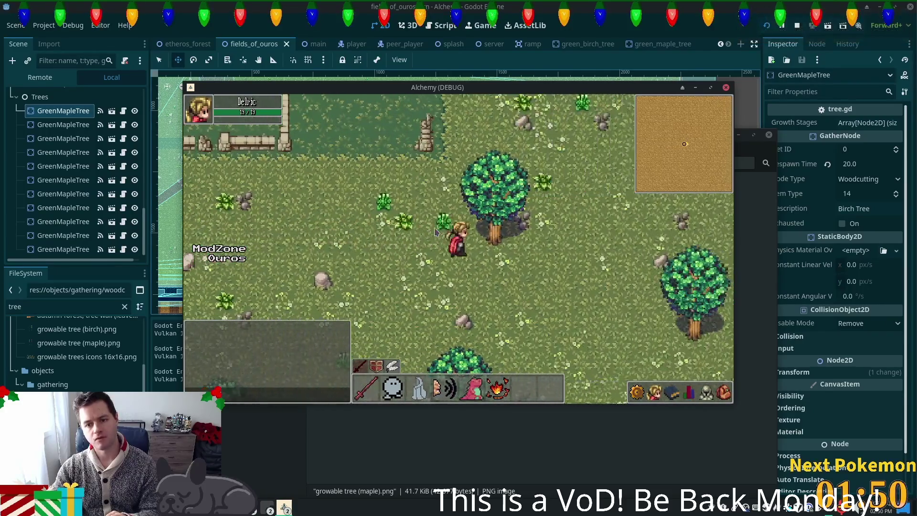
key("Right")
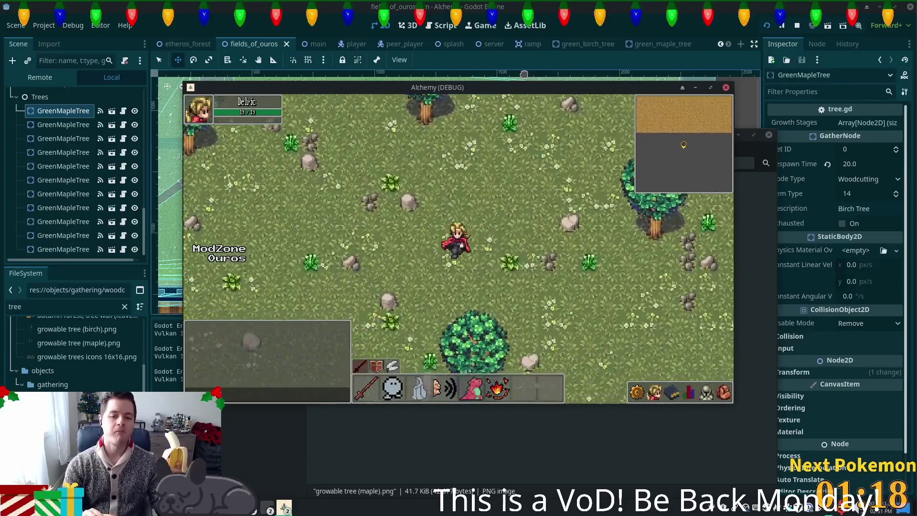
Walk left along the shore, down the dock and back up onto the grass
key("a")
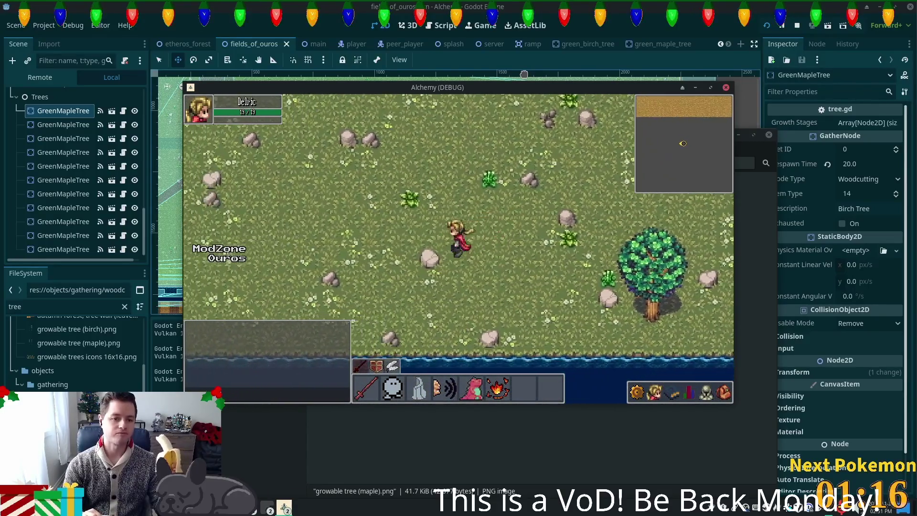
key("s")
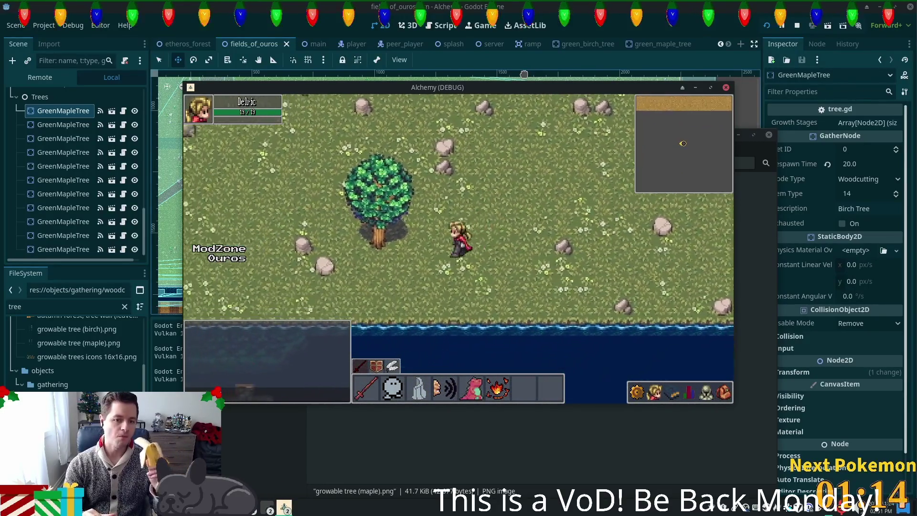
key("a")
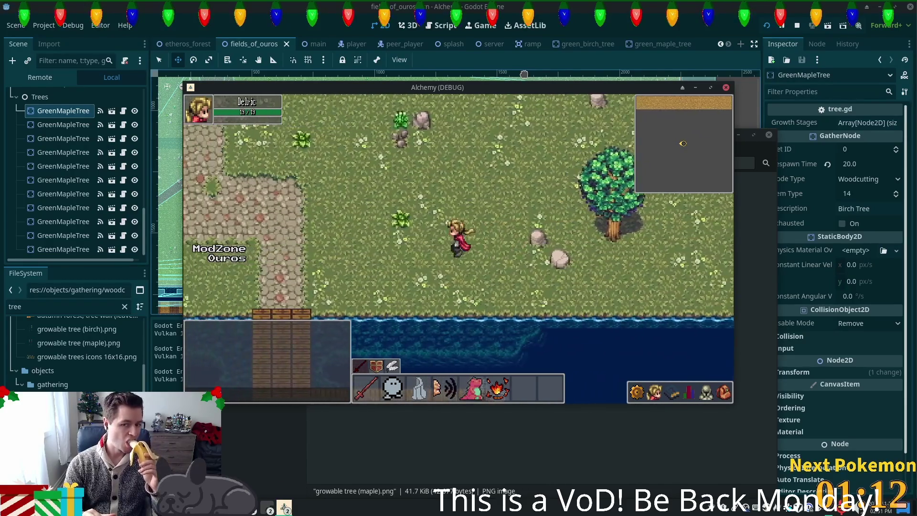
key("s")
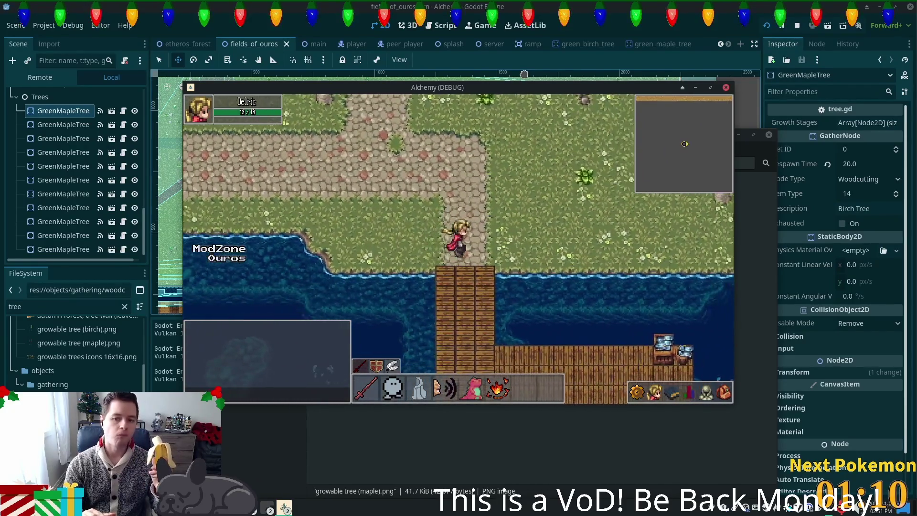
key("a")
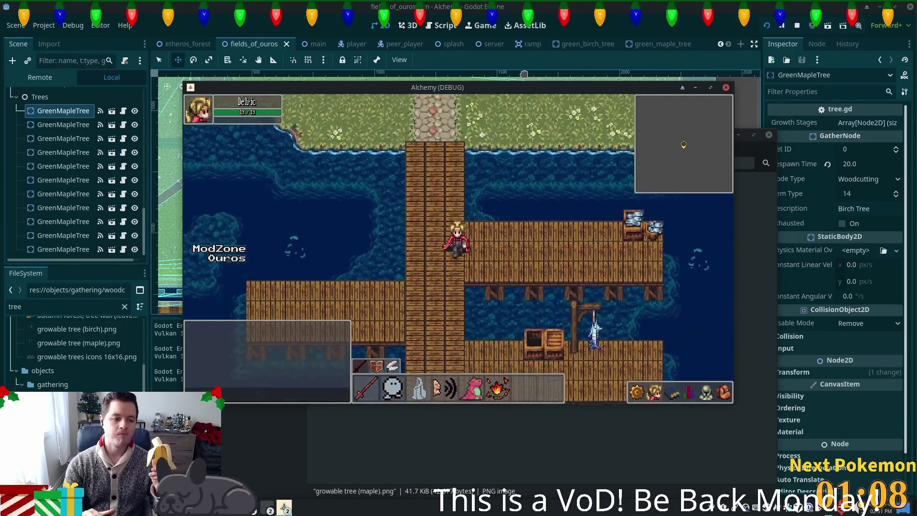
key("s")
key("a")
key("w")
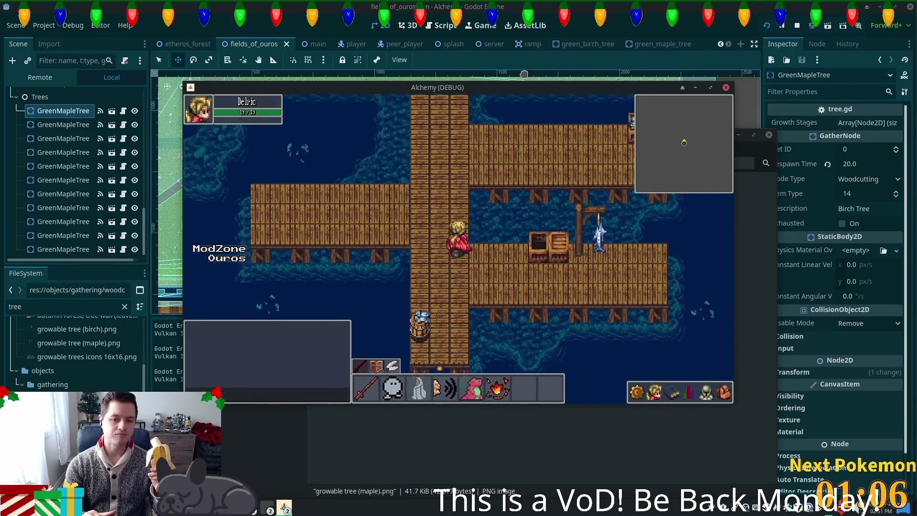
key("w")
key("w")
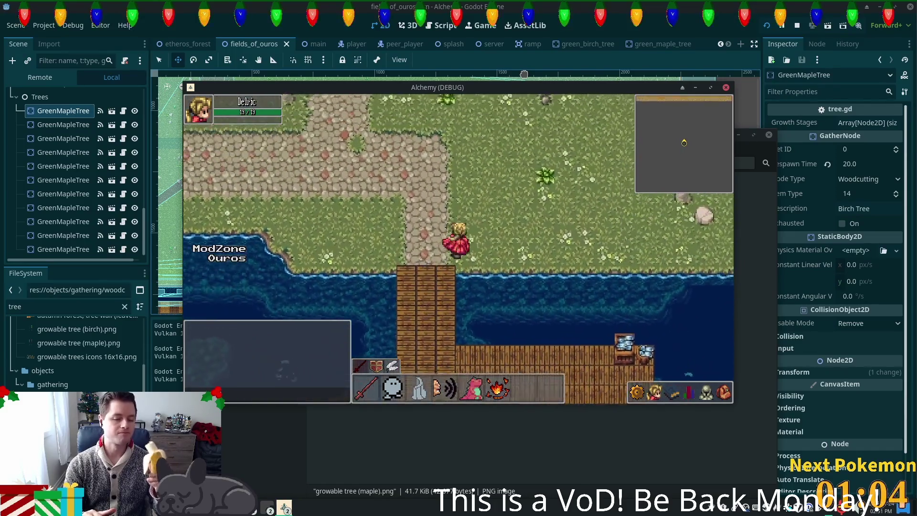
Wander diagonally among the maple trees, then stop the game with F8
key("w+d")
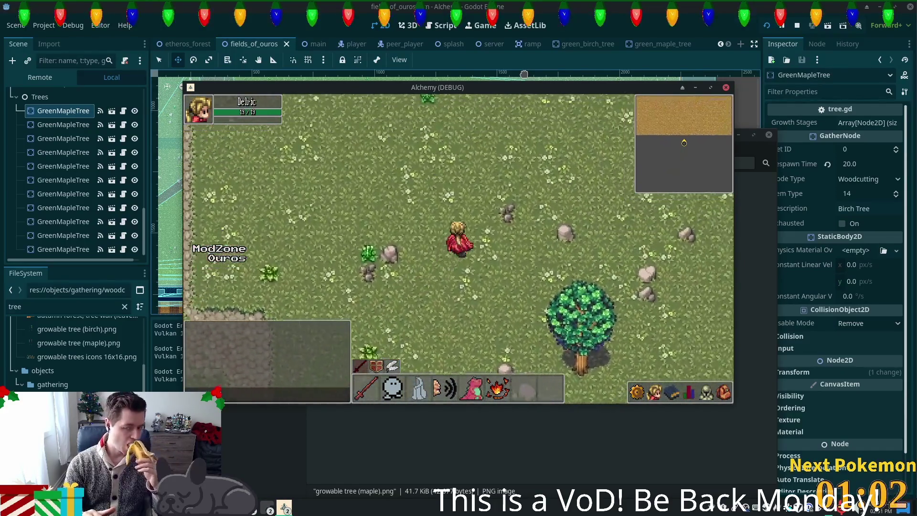
key("w+d")
key("w+d")
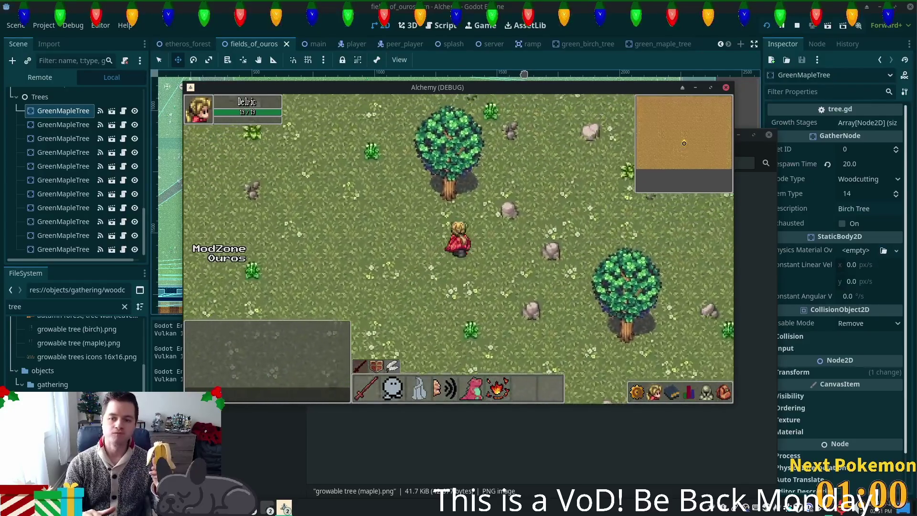
key("w+d")
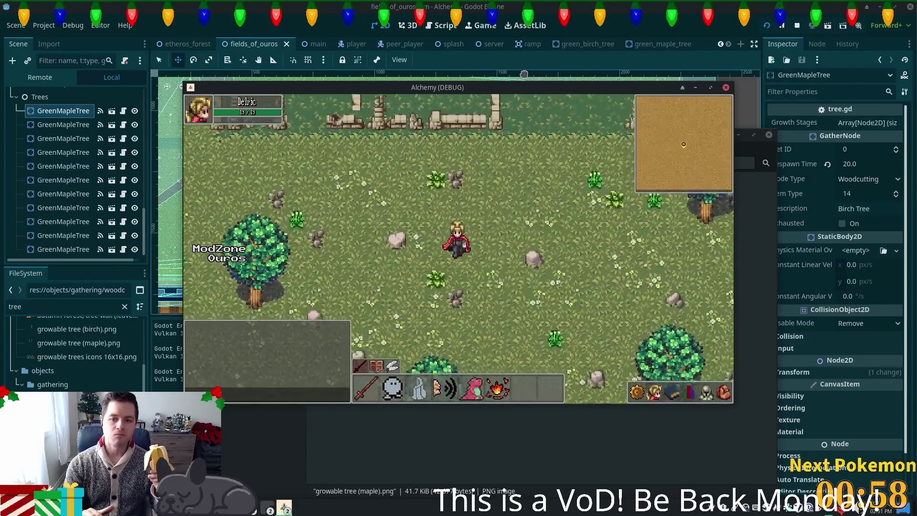
key("s+d")
key("s+d")
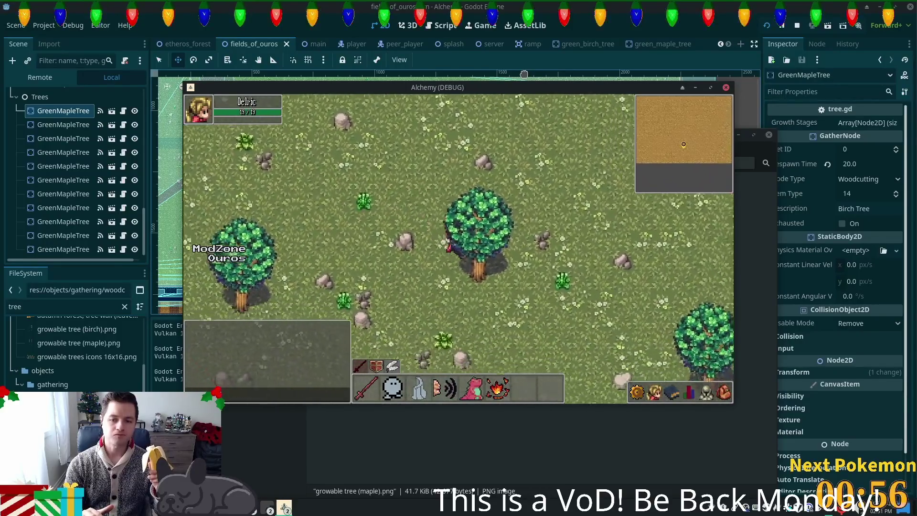
key("s+d")
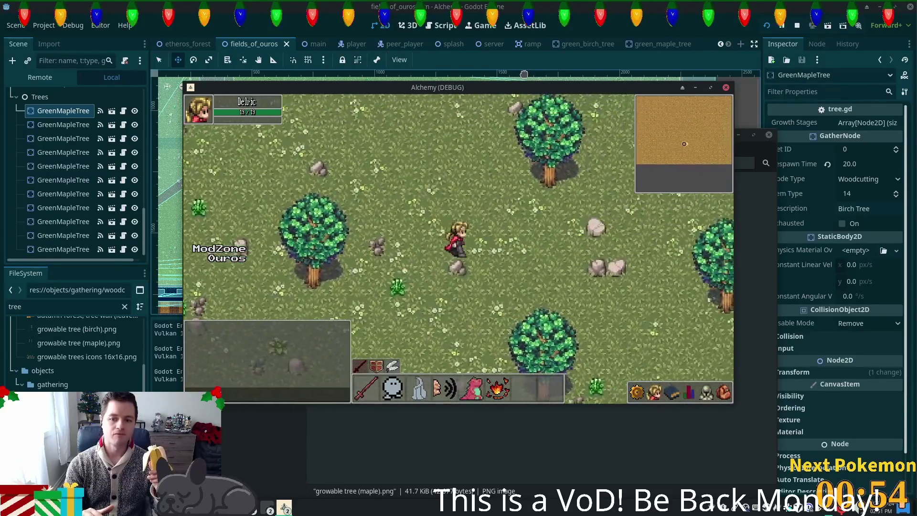
key("w+d")
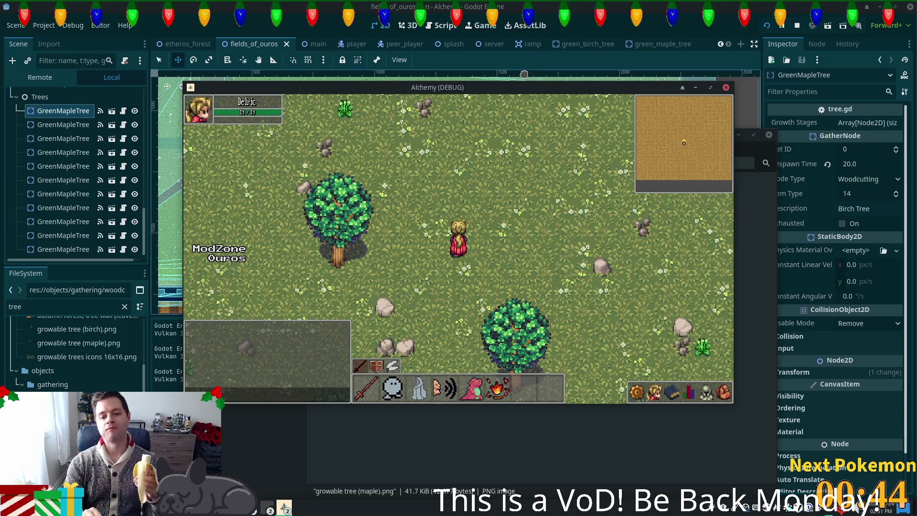
key("d")
key("w")
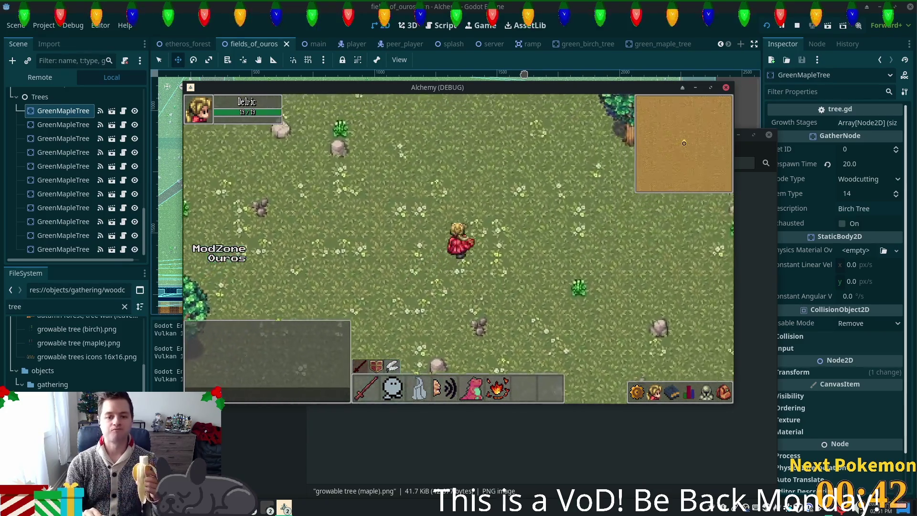
key("w")
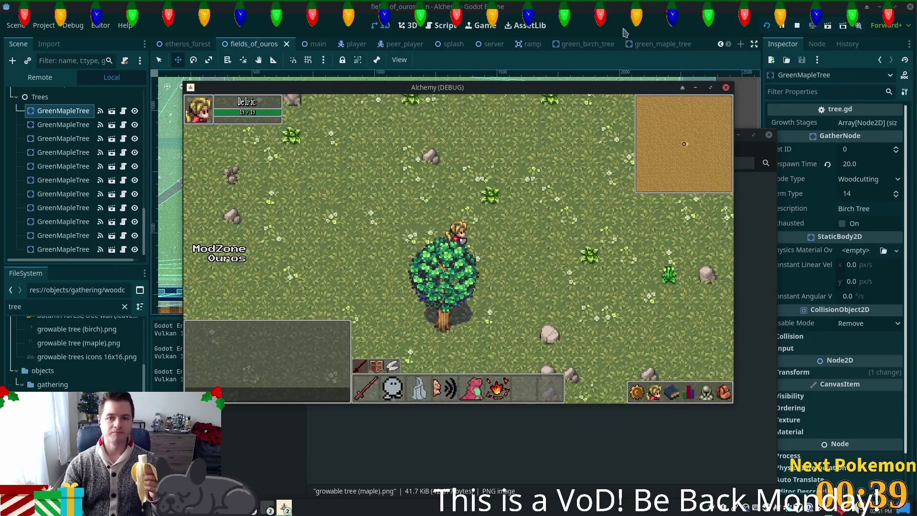
key("F8")
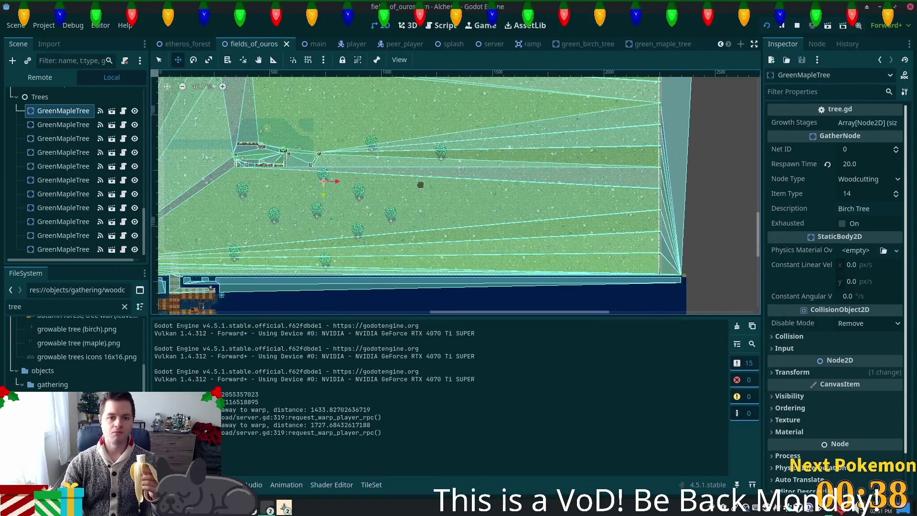
Pan the 2D view to show the maple grove over the navigation polygon
left_click_drag(448, 214, 485, 229)
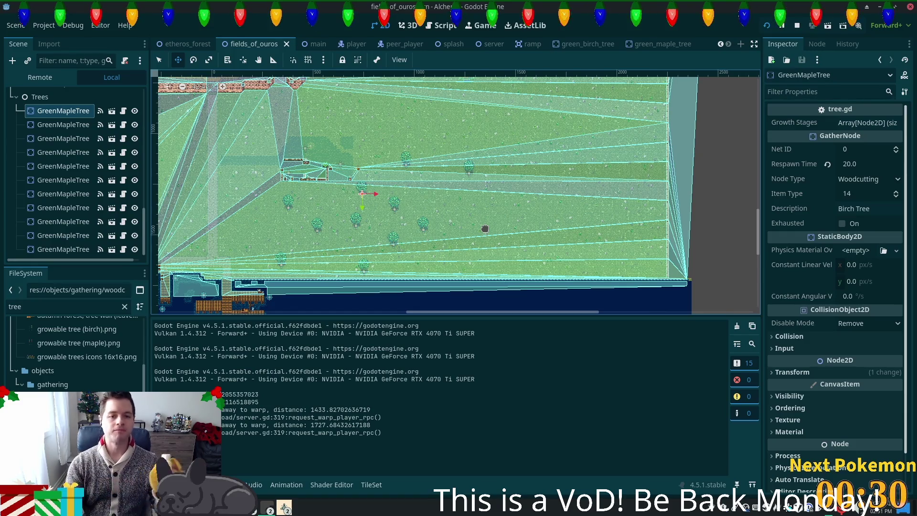
mouse_move(403, 203)
left_mouse_down()
mouse_move(440, 225)
mouse_move(459, 255)
mouse_move(436, 254)
left_mouse_up()
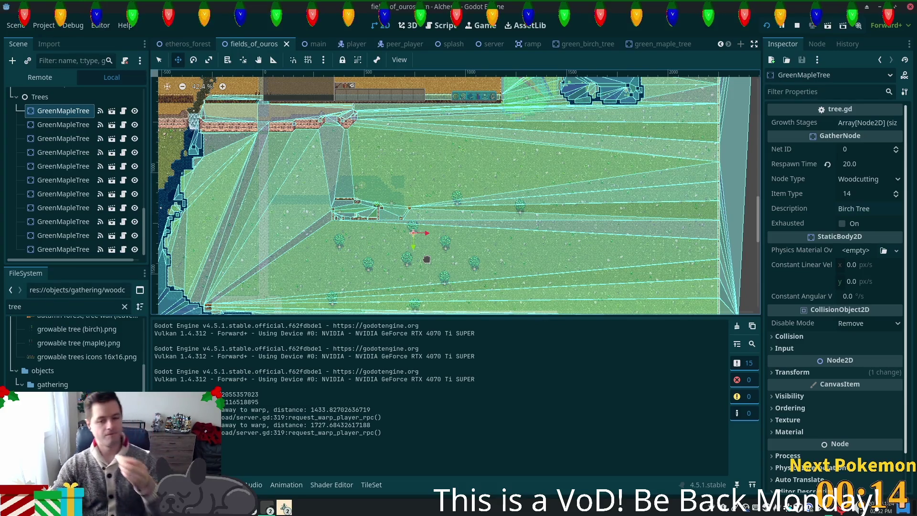
Select the last GreenMapleTree and duplicate it, dragging copies up-right and down in the field
left_click(62, 249)
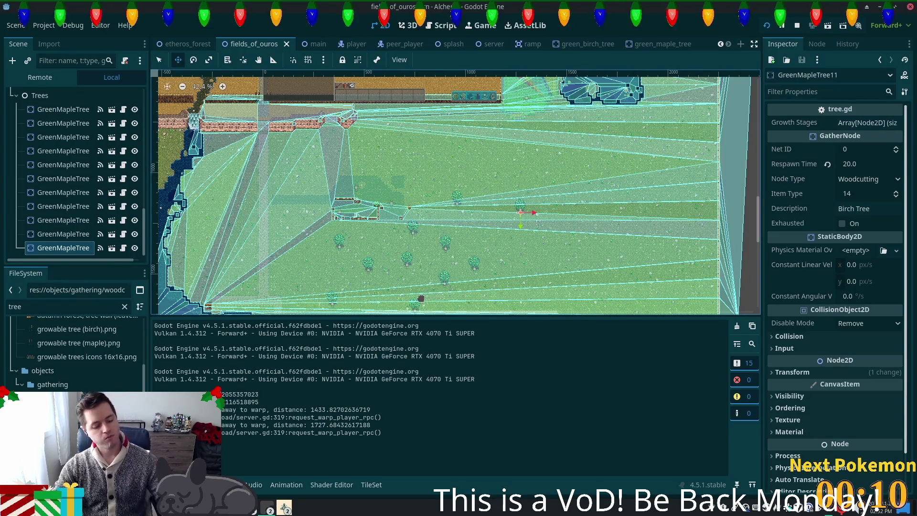
key("ctrl+d")
mouse_move(525, 219)
left_mouse_down()
mouse_move(545, 181)
mouse_move(495, 165)
mouse_move(587, 191)
mouse_move(580, 179)
left_mouse_up()
key("ctrl+d")
mouse_move(564, 229)
left_mouse_down()
mouse_move(564, 272)
mouse_move(525, 294)
left_mouse_up()
key("ctrl+d")
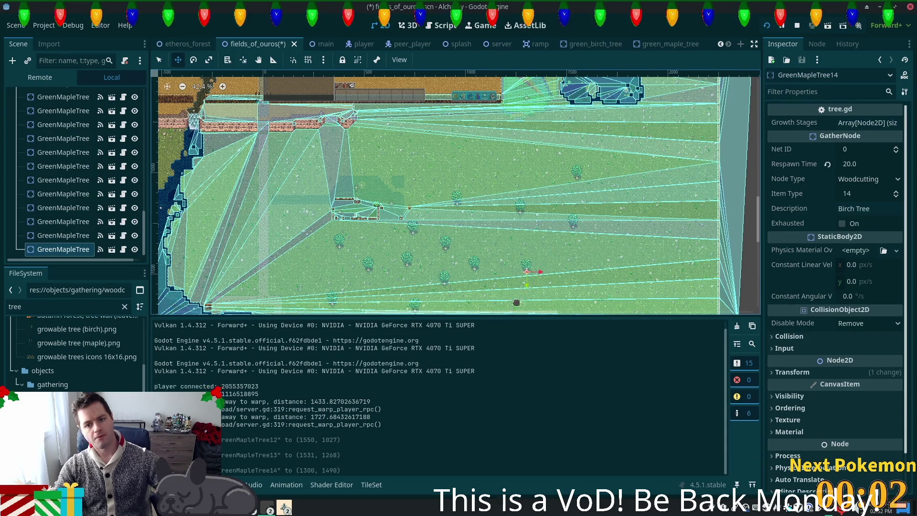
key("ctrl+d")
left_click_drag(605, 274, 664, 276)
key("ctrl+d")
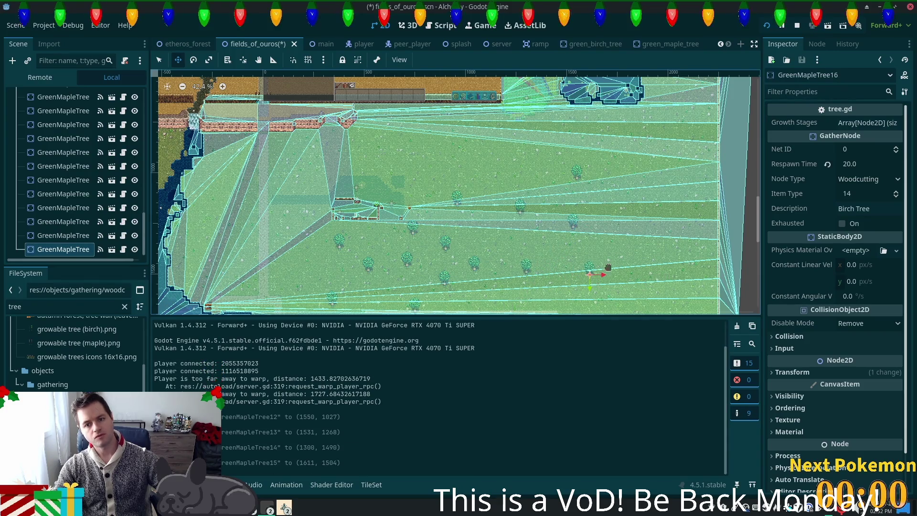
mouse_move(595, 311)
left_mouse_down()
mouse_move(628, 270)
mouse_move(665, 316)
left_mouse_up()
key("ctrl+d")
Drop further GreenMapleTree copies in the upper field and near the field's centre
scroll(689, 193, "down", 3)
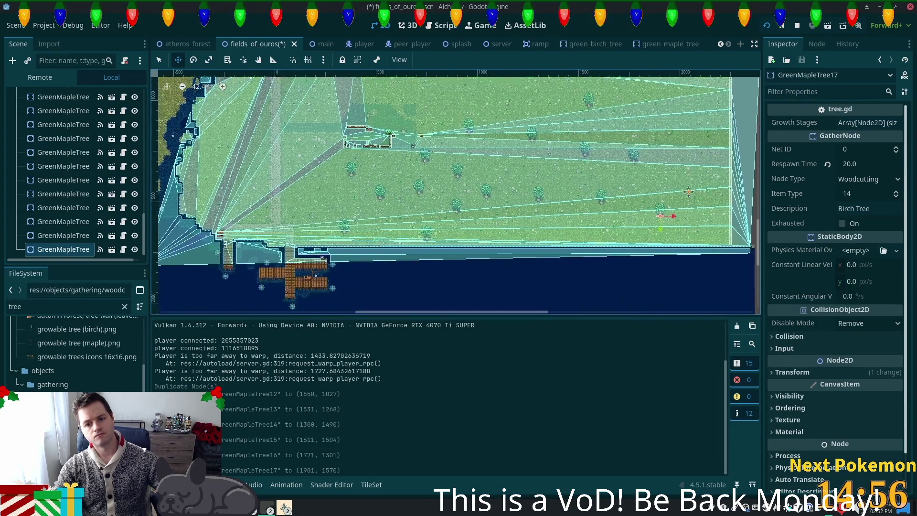
scroll(689, 193, "up", 3)
key("ctrl+d")
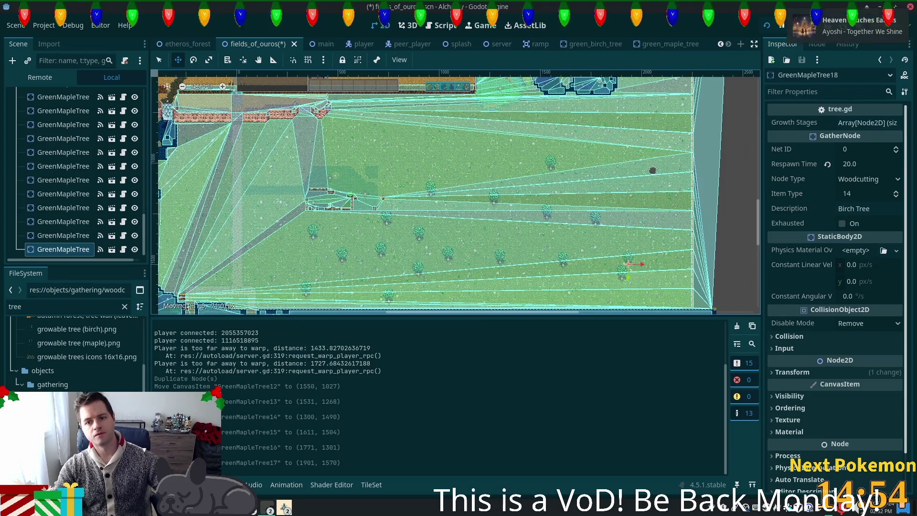
left_click(640, 158)
key("ctrl+d")
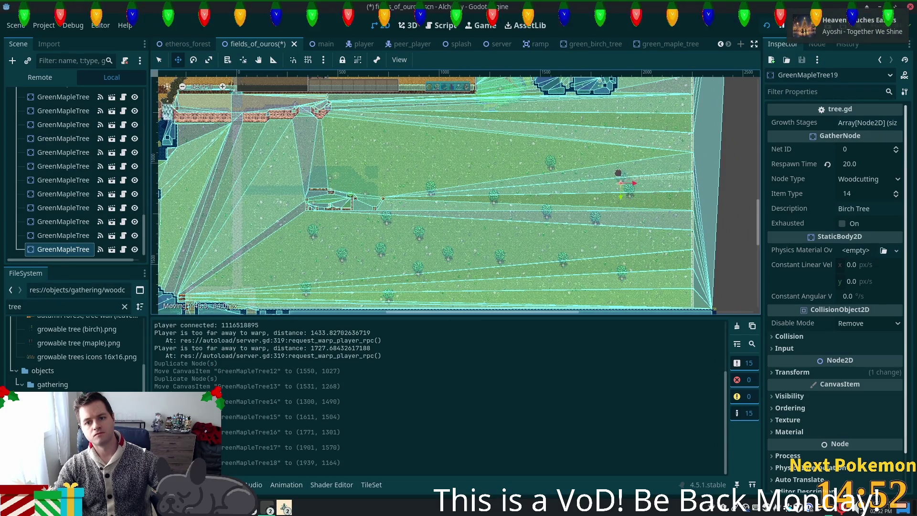
left_click(619, 175)
key("ctrl+d")
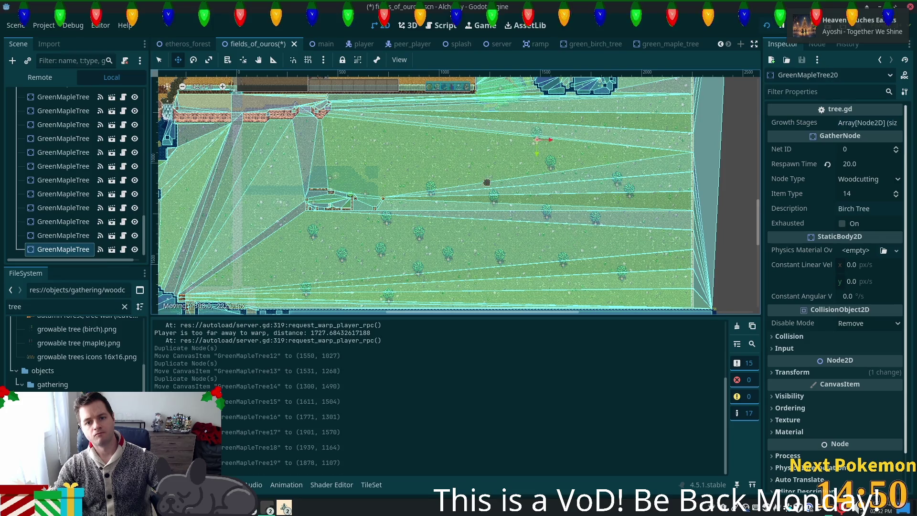
left_click(455, 228)
key("ctrl+d")
left_click_drag(393, 218, 606, 218)
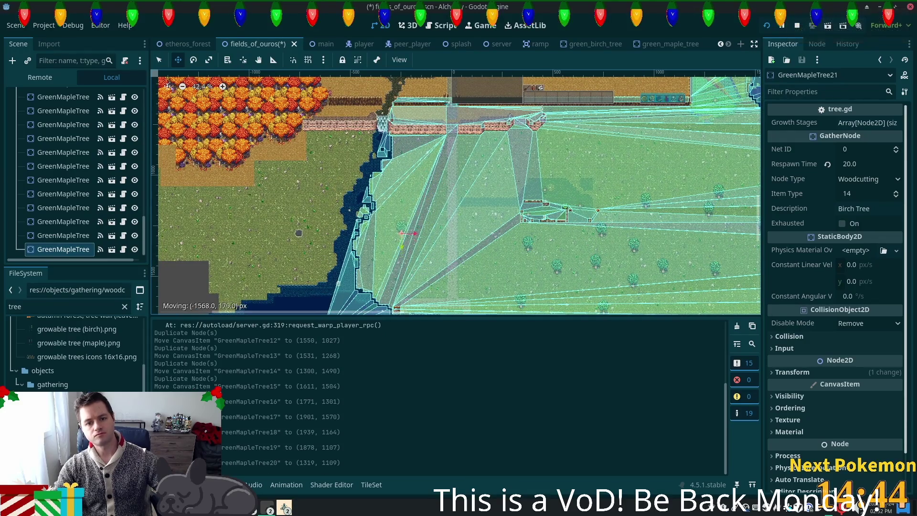
Place three maple copies near the western shoreline
left_click(284, 233)
key("ctrl+d")
scroll(286, 232, "down", 2)
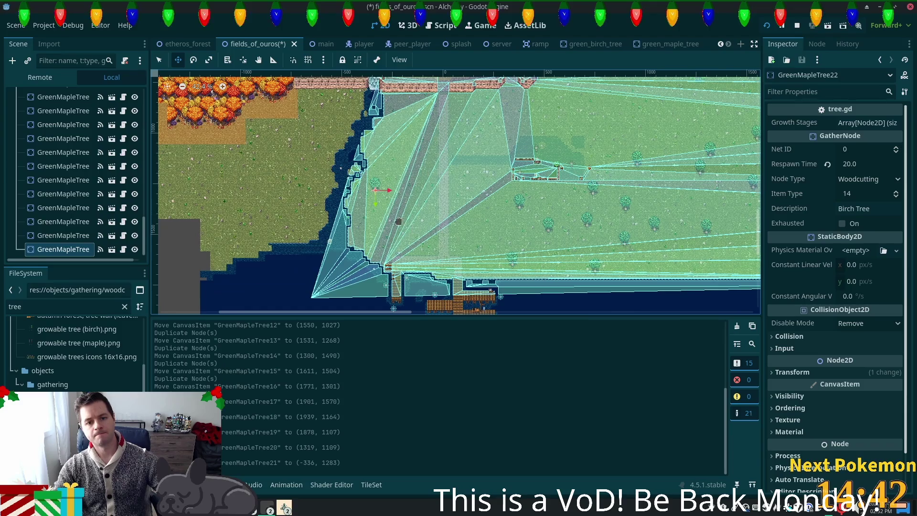
left_click(403, 234)
key("ctrl+d")
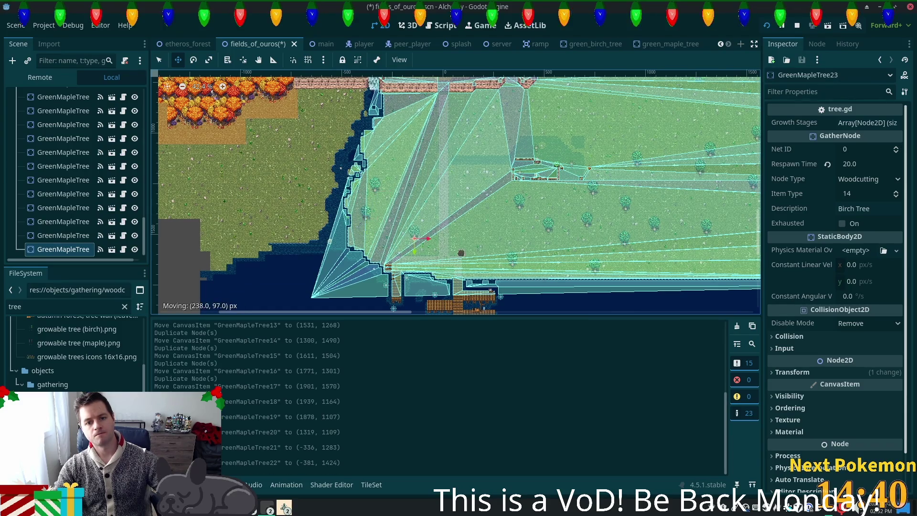
left_click(453, 230)
Place three more maple copies, near the central walls and beside the diagonal path
key("ctrl+d")
scroll(452, 231, "up", 1)
left_click(480, 210)
key("ctrl+d")
left_click(544, 227)
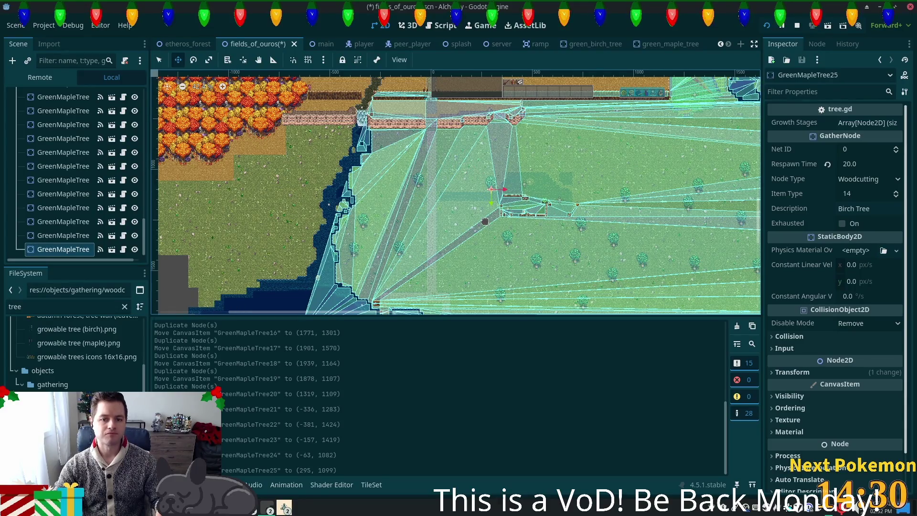
key("ctrl+d")
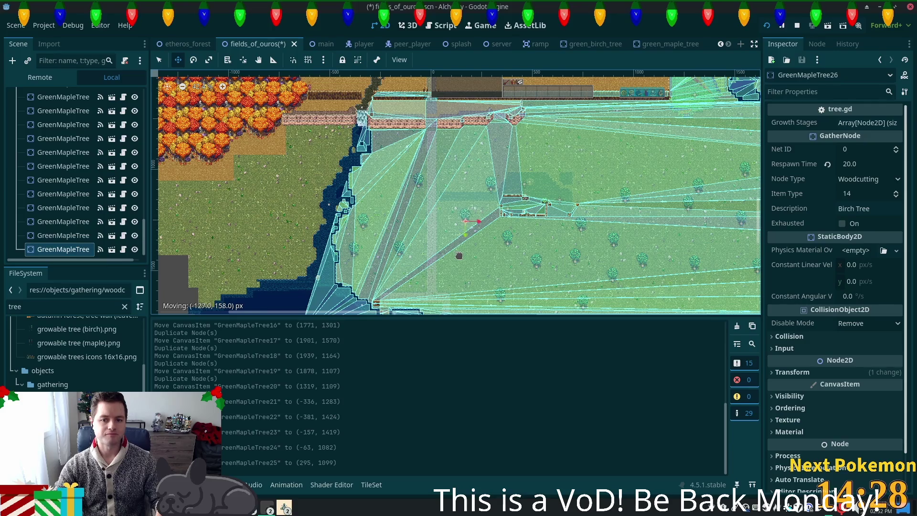
left_click(460, 256)
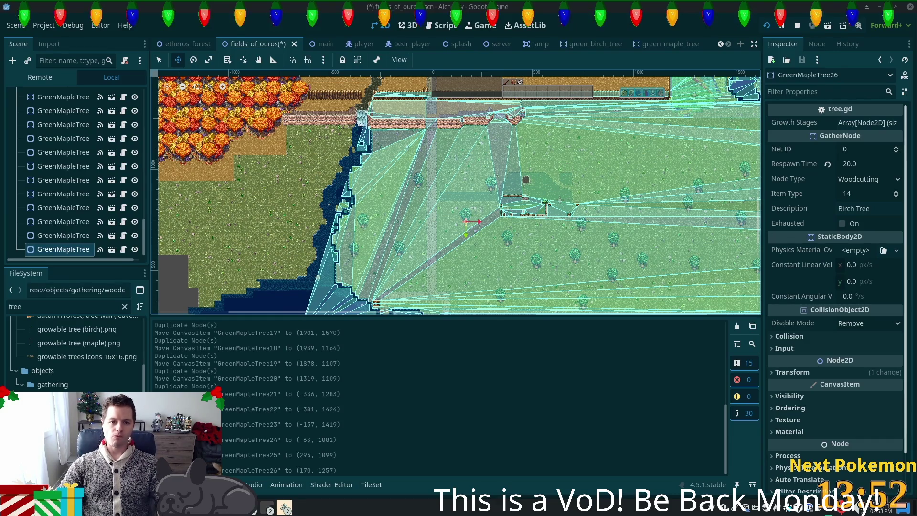
scroll(519, 182, "up", 2)
Save the fields_of_ouros scene with Ctrl+S and switch to the Alchemy (DEBUG) window
scroll(433, 177, "up", 2)
key("ctrl+s")
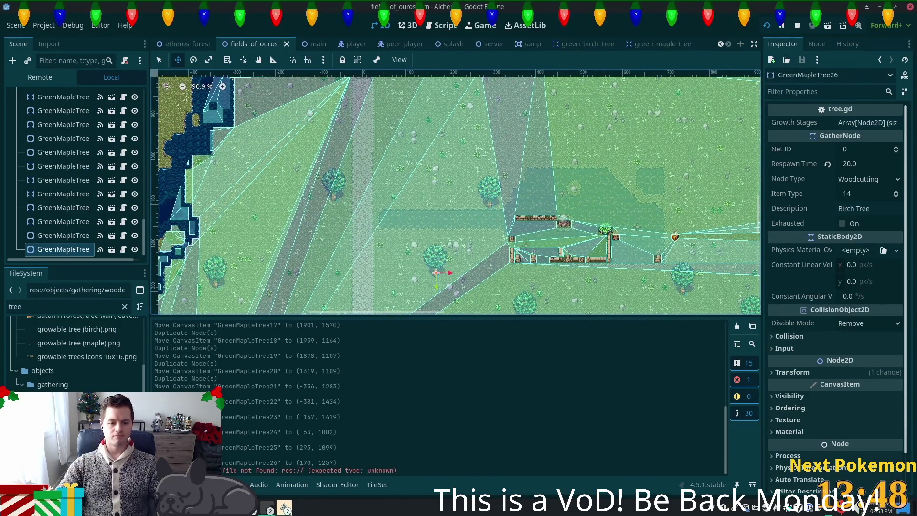
left_click(285, 507)
left_click(315, 466)
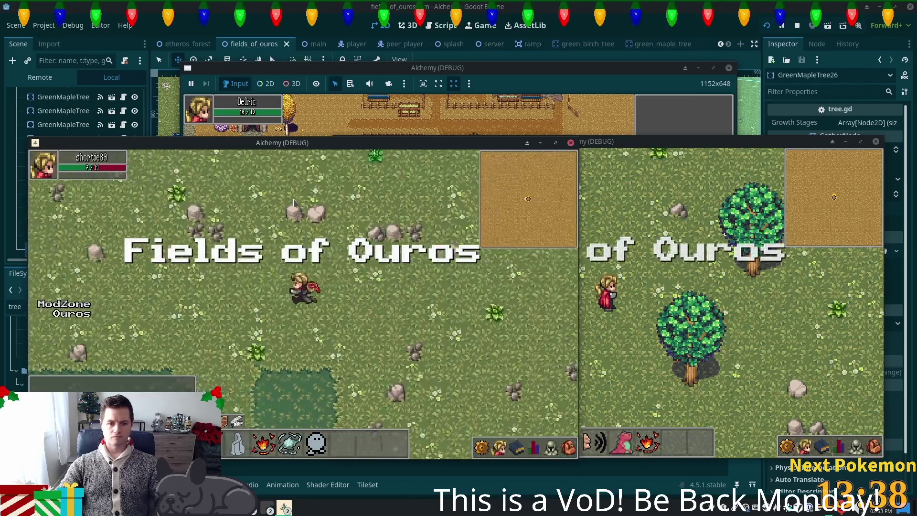
Walk the character past nearby trees, along the stone path and water's edge toward the pillars
key("Down")
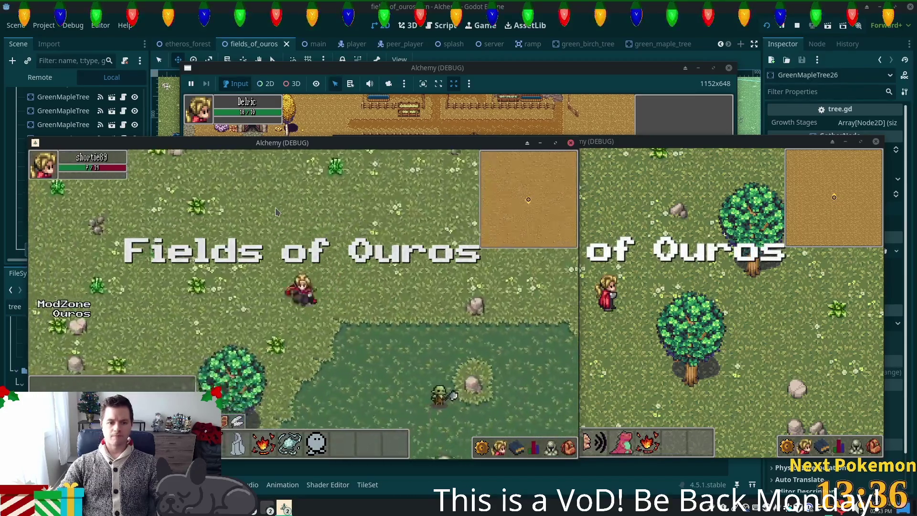
key("Left")
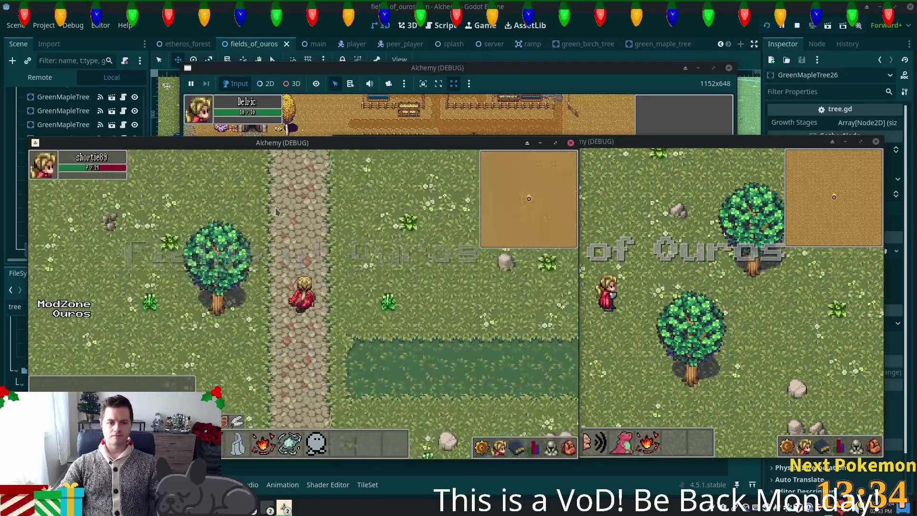
key("Up")
key("Down")
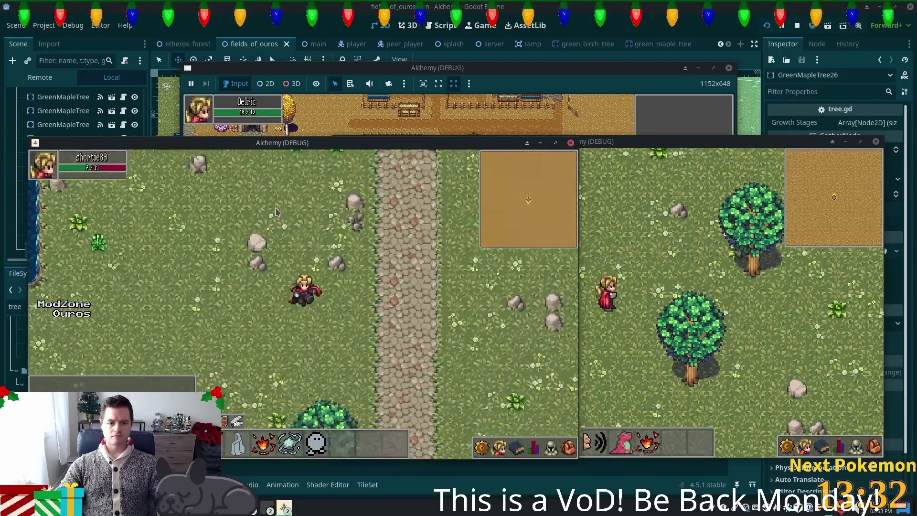
key("Left")
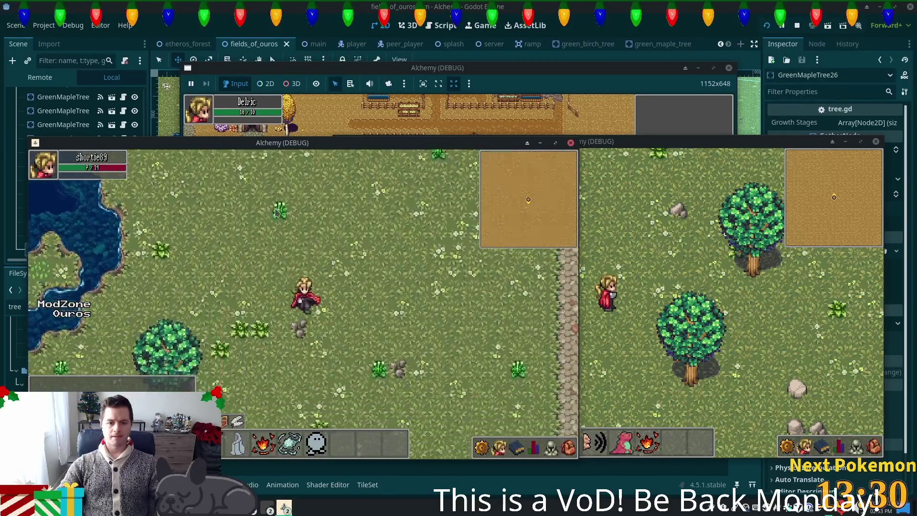
key("Down")
key("Left")
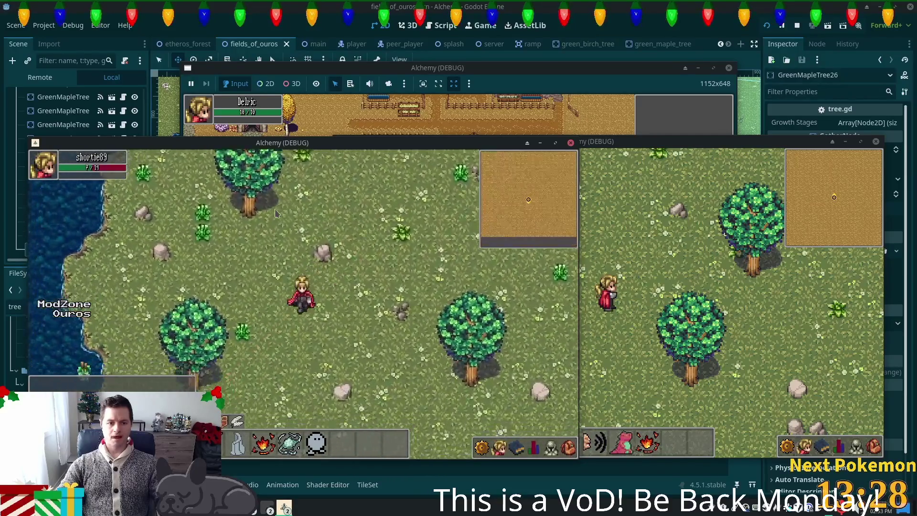
key("Down")
key("Right")
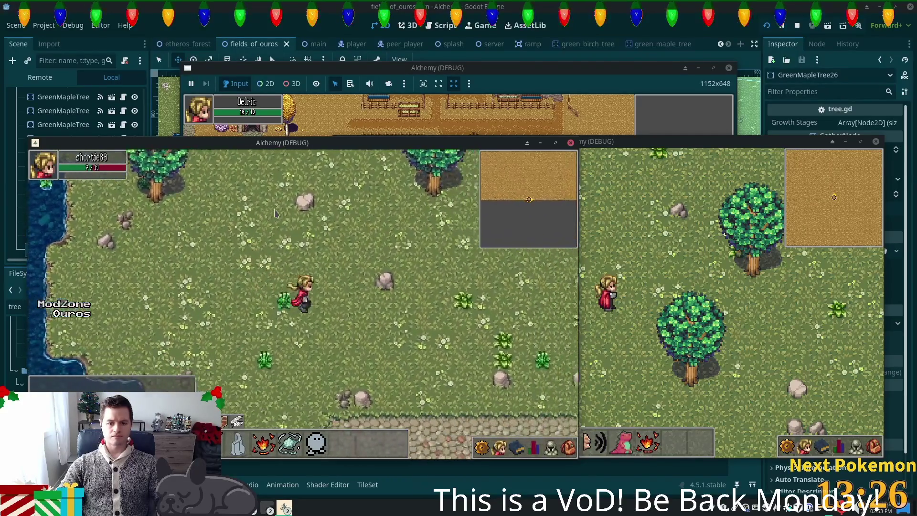
key("Right")
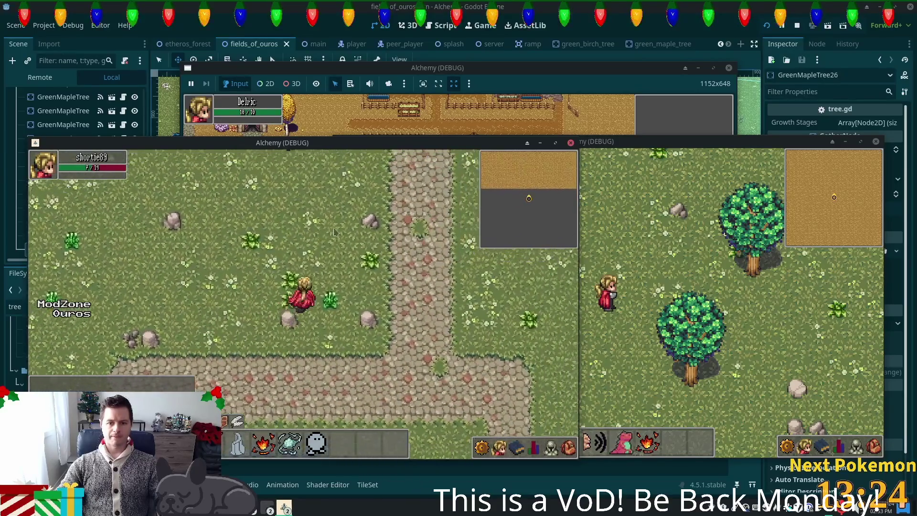
key("Right")
key("Up")
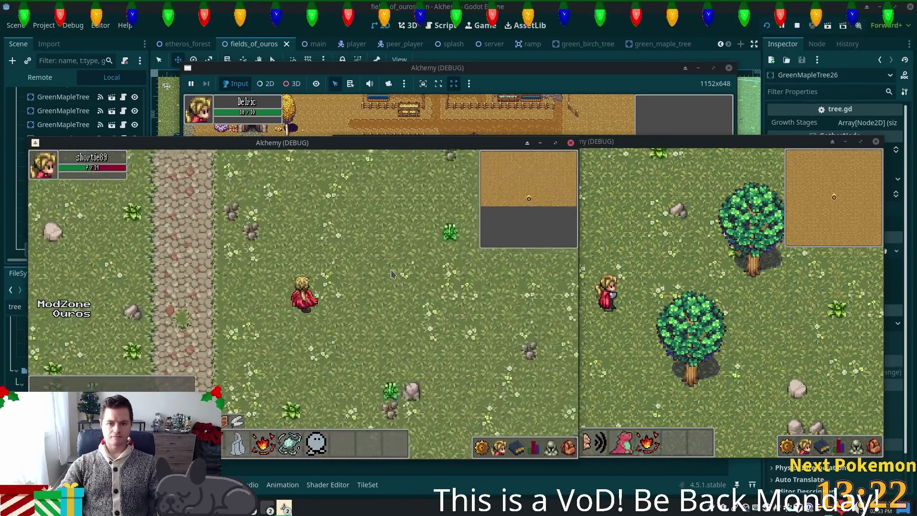
key("Right")
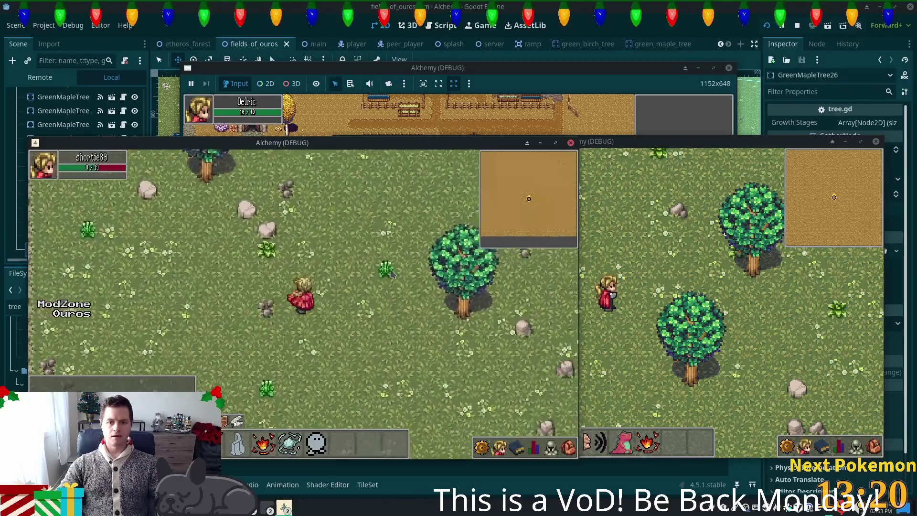
key("Right")
key("Up")
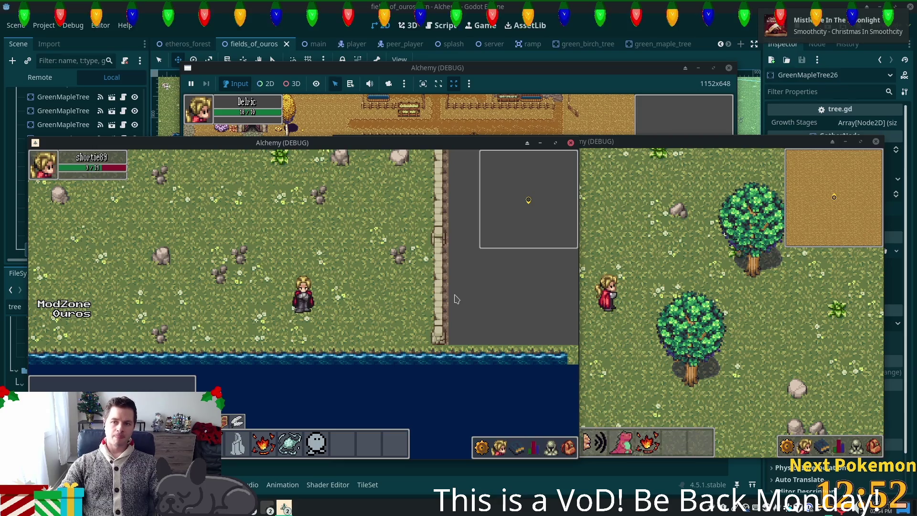
Walk the character north-west across the field through the tall grass and back to the stone path
key("Up")
key("Left")
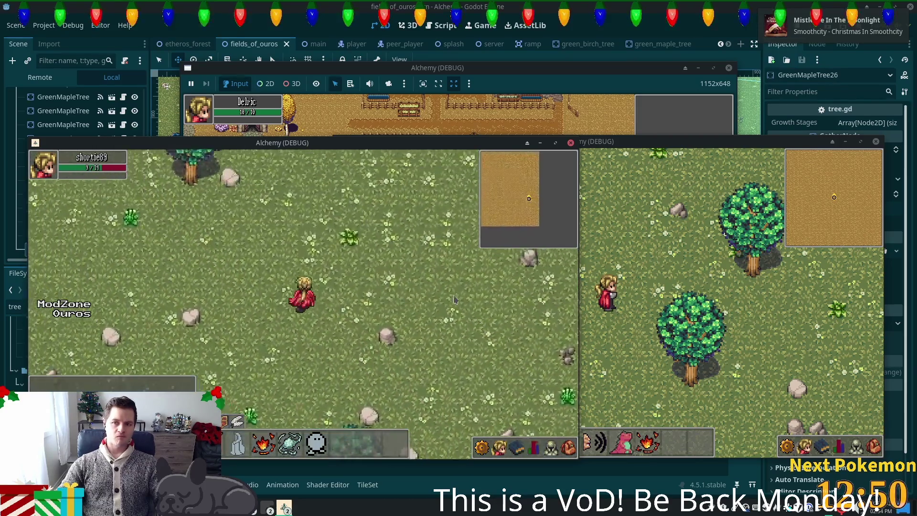
key("Up")
key("Left")
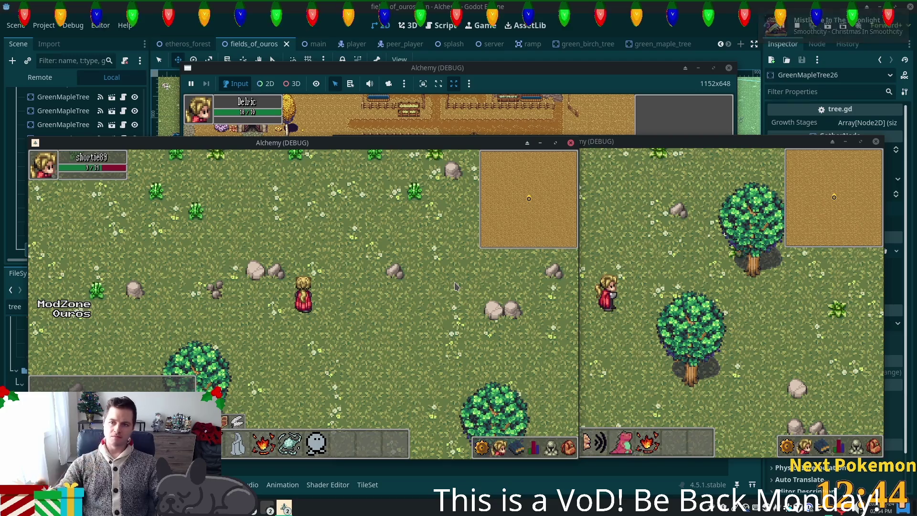
key("Up")
key("Left")
key("Up")
key("Left")
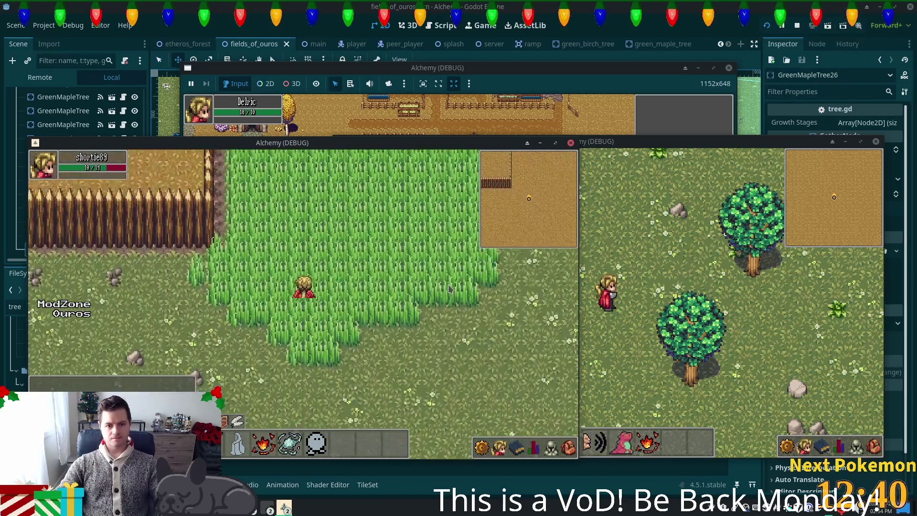
key("Up")
key("Right")
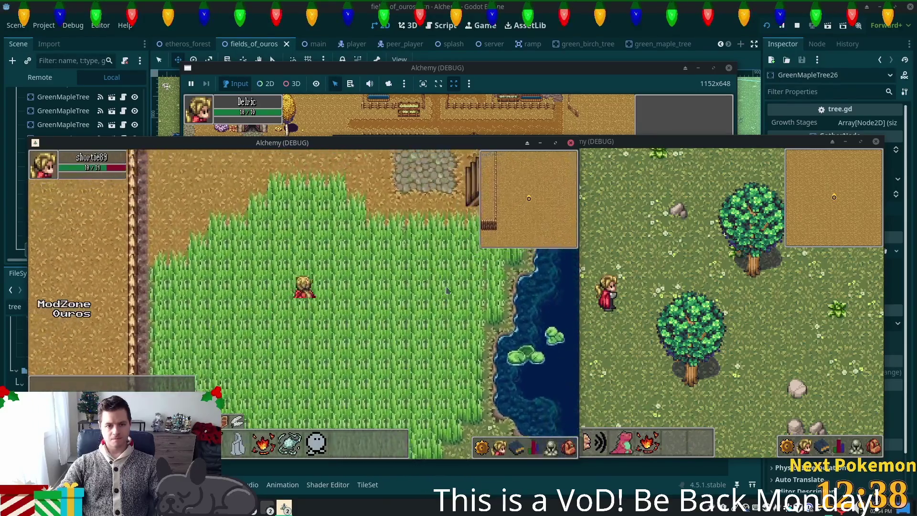
key("Up")
key("Right")
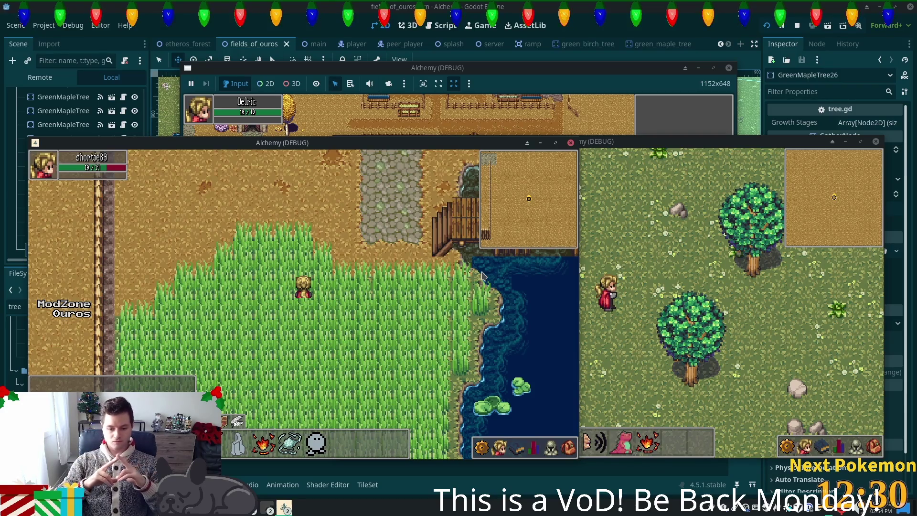
key("Up")
key("Left")
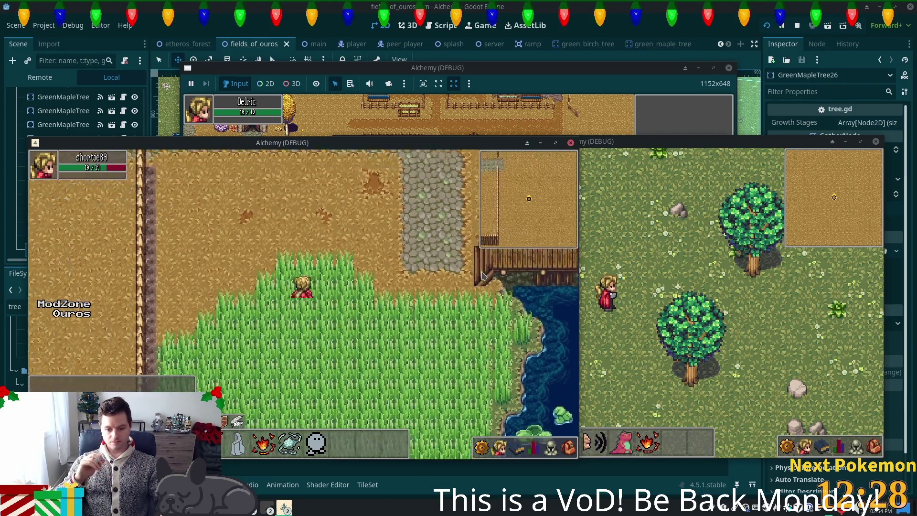
key("Up")
key("Right")
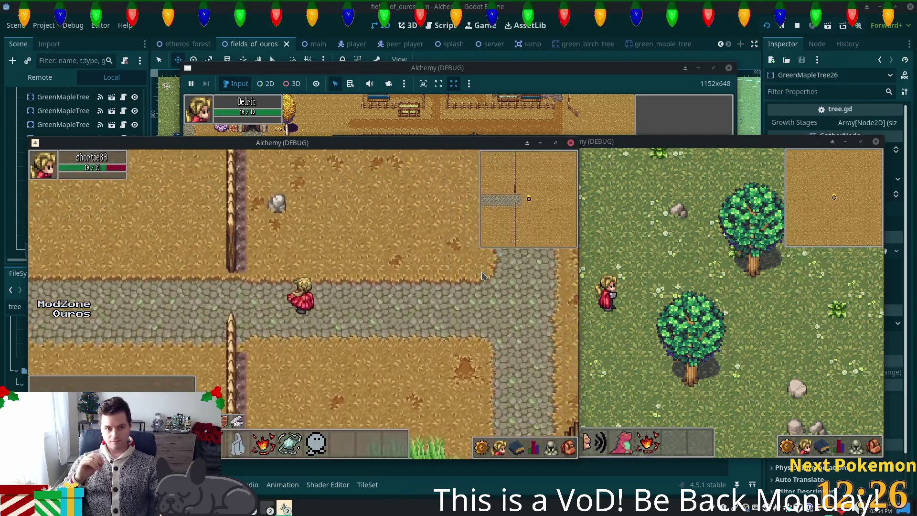
Follow the stone path over the wooden bridge, across the dirt field and along the fences to the road
key("Down")
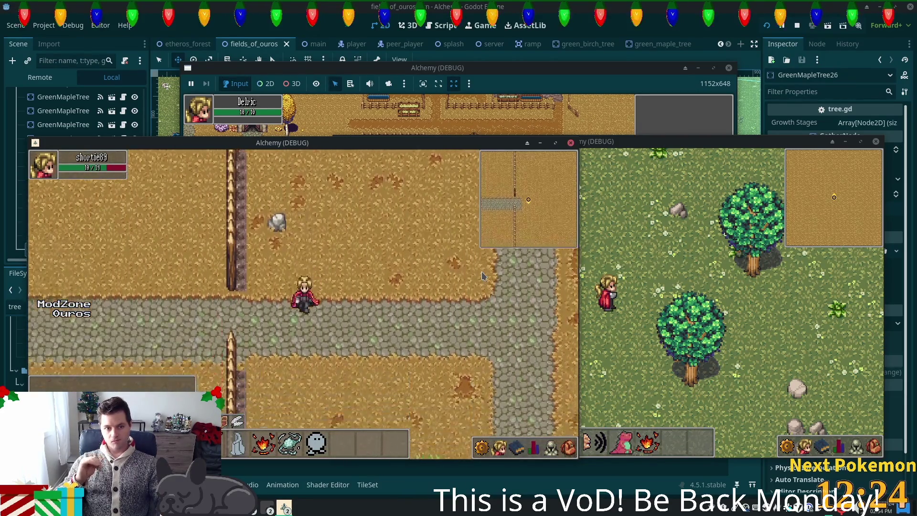
key("Right")
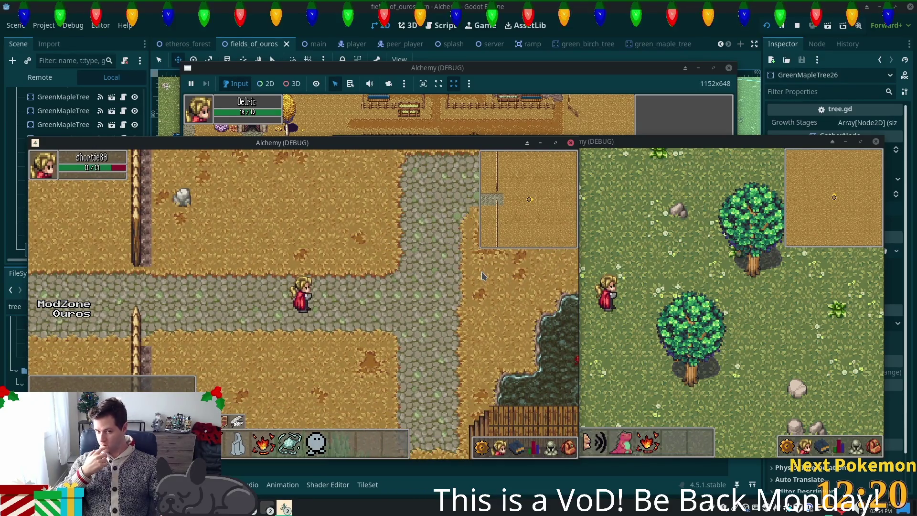
key("Down")
key("Right")
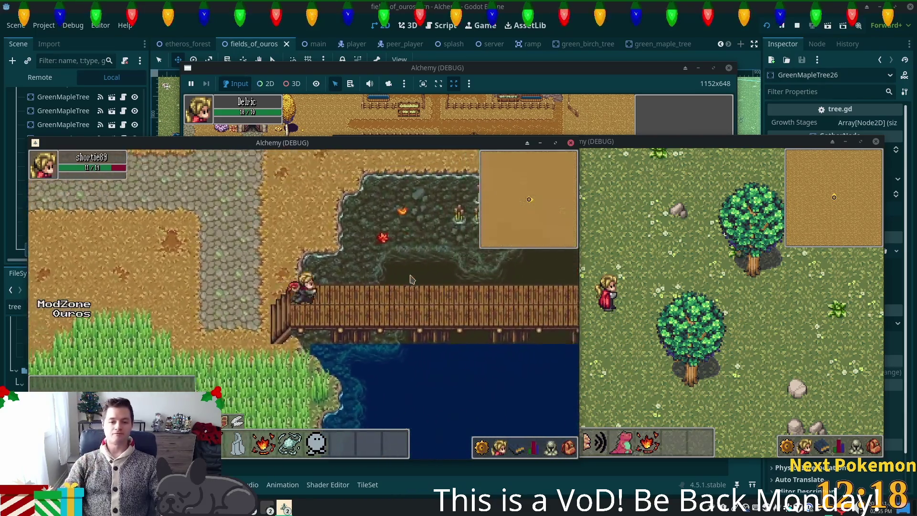
key("Right")
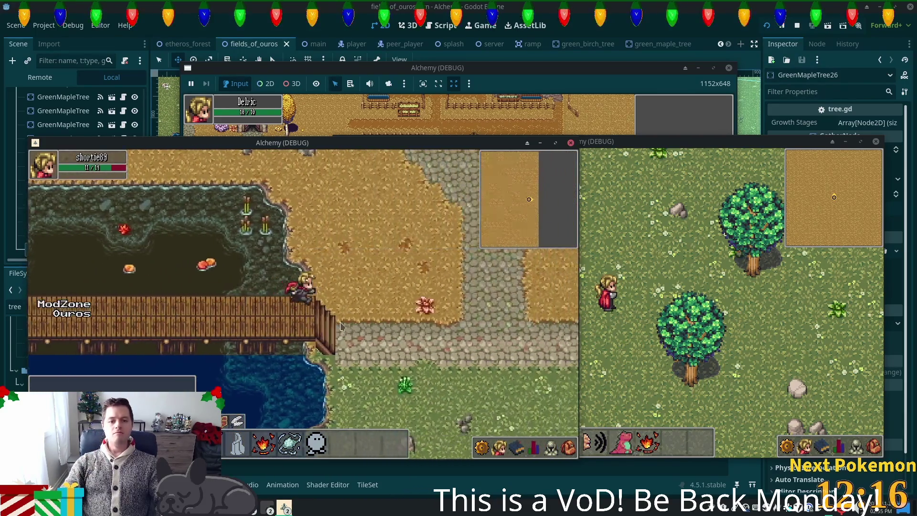
key("Up")
key("Left")
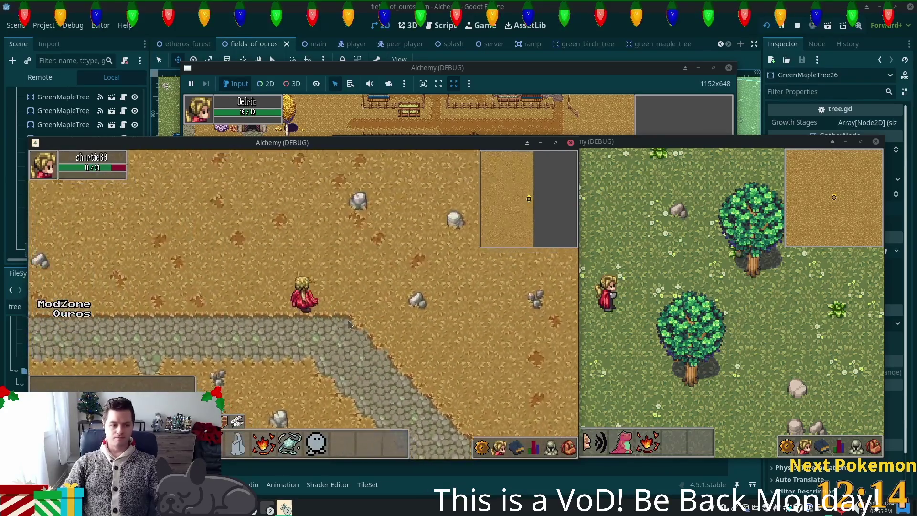
key("Left")
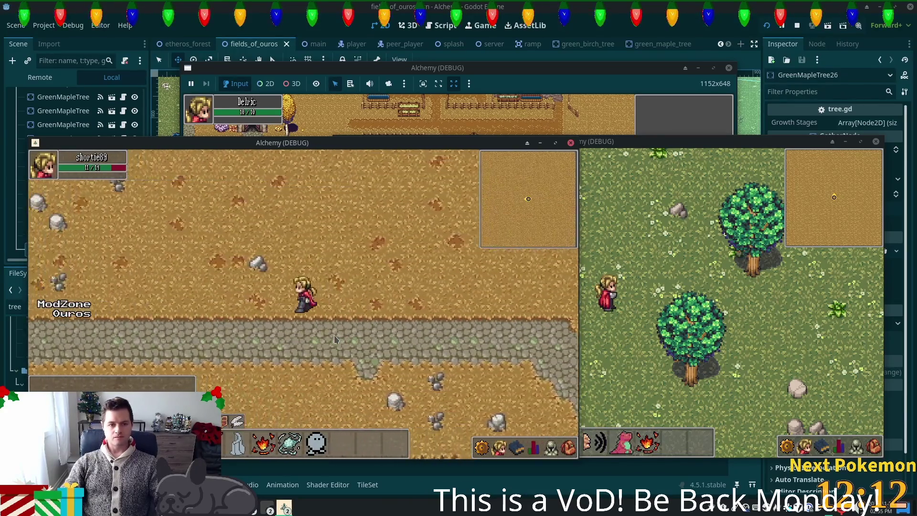
key("Up")
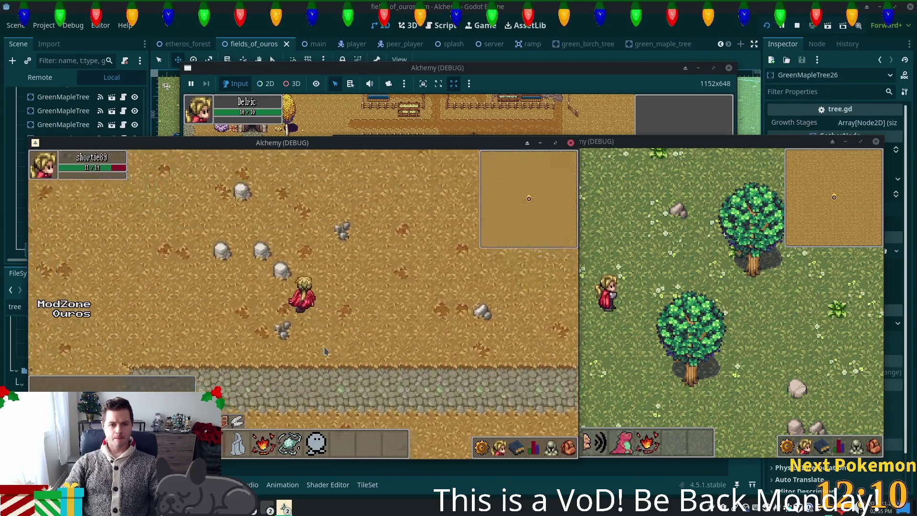
key("Left")
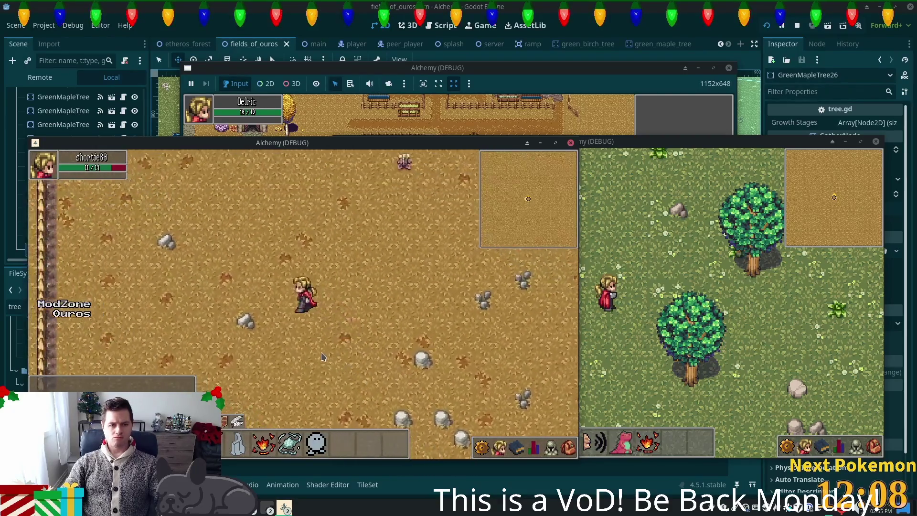
key("Left")
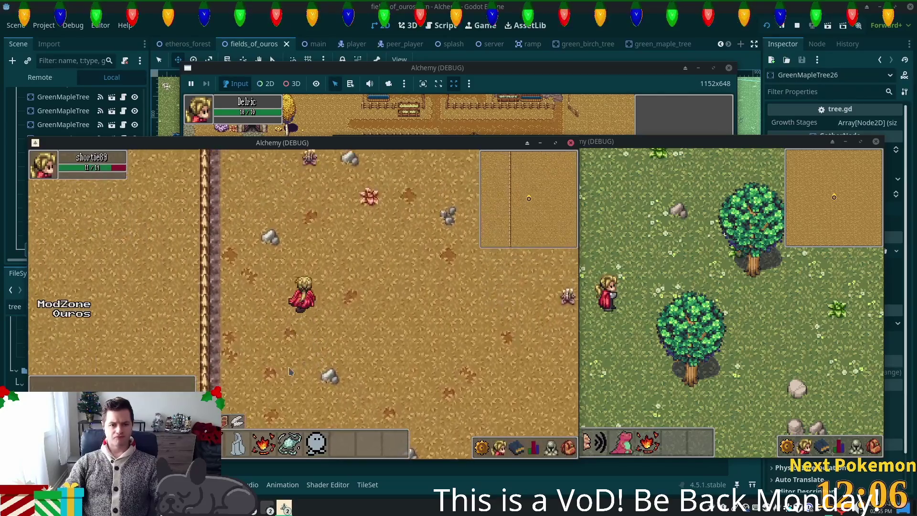
key("Up")
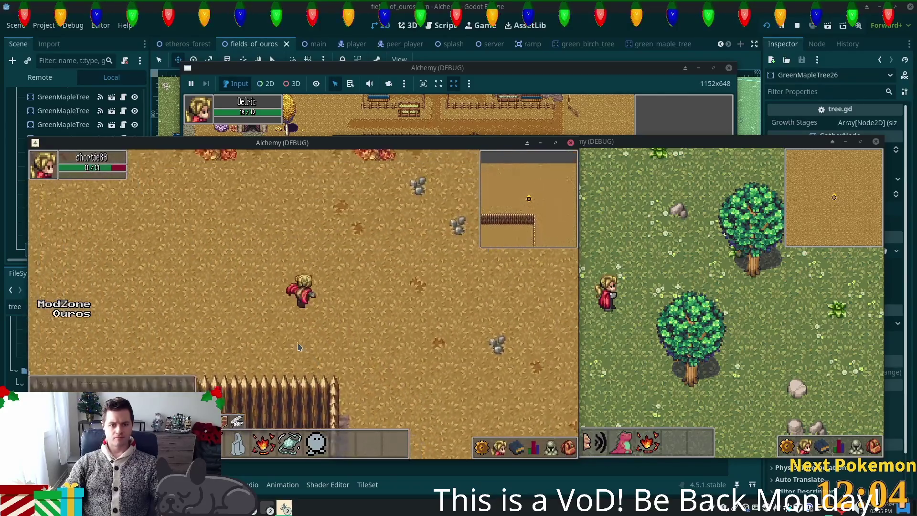
key("Down")
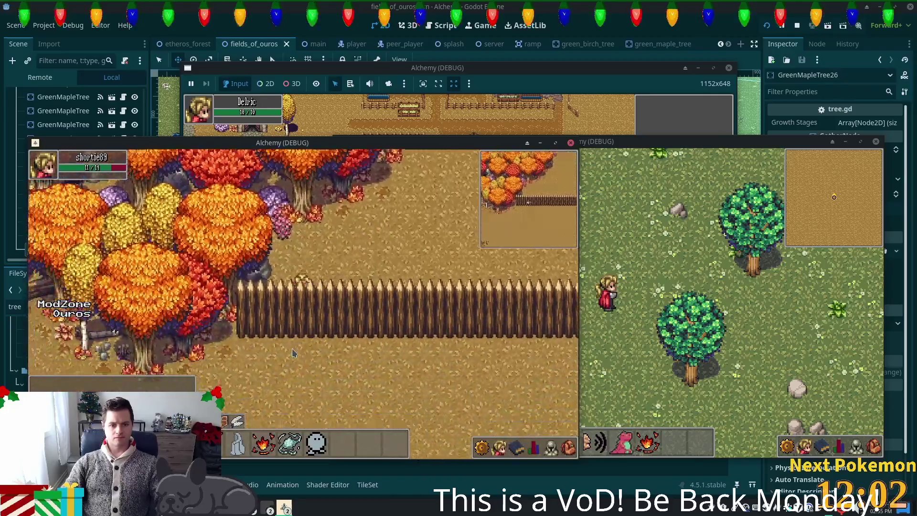
key("Right")
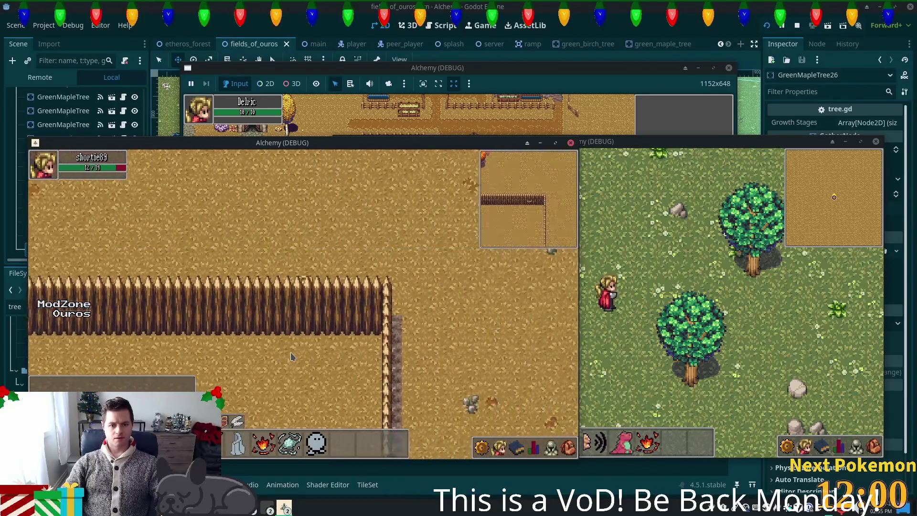
key("Down")
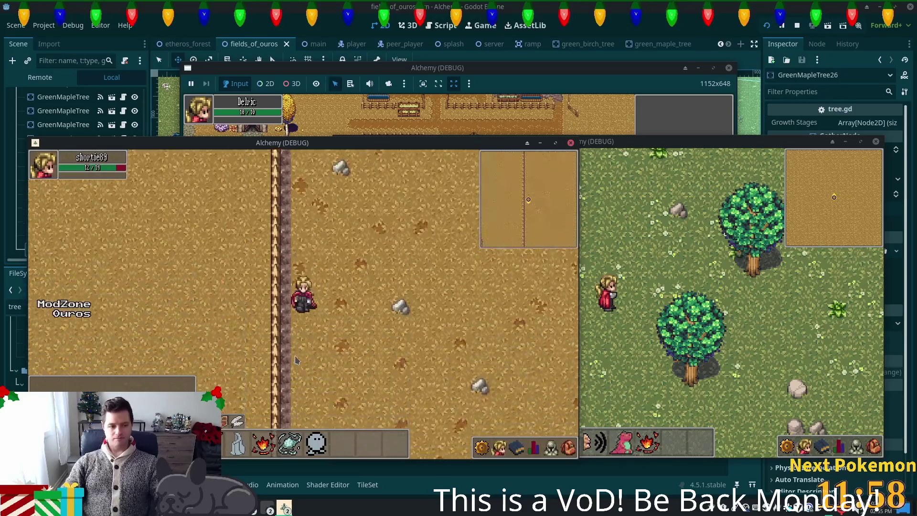
key("Down")
key("Left")
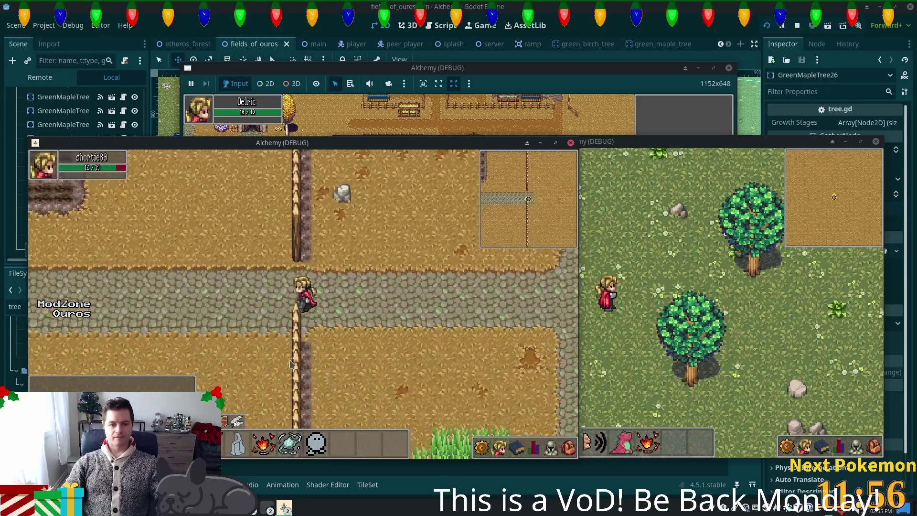
Walk along the road into Ouros to the house and wheat field, then stop the game with F8
key("Left")
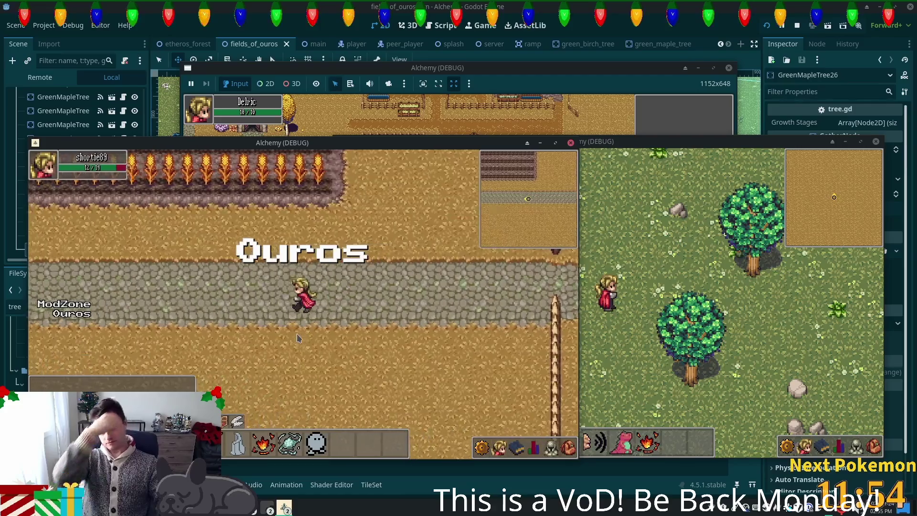
key("Left")
key("Up")
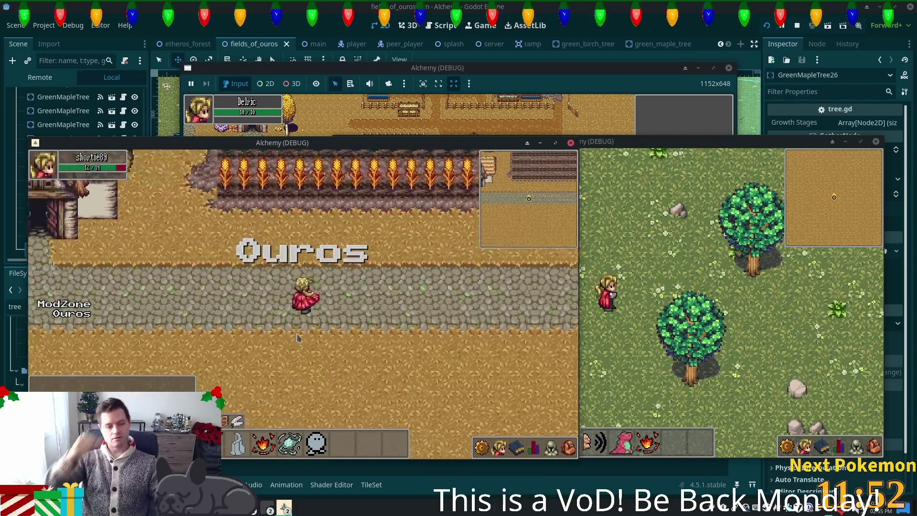
key("Left")
key("Up")
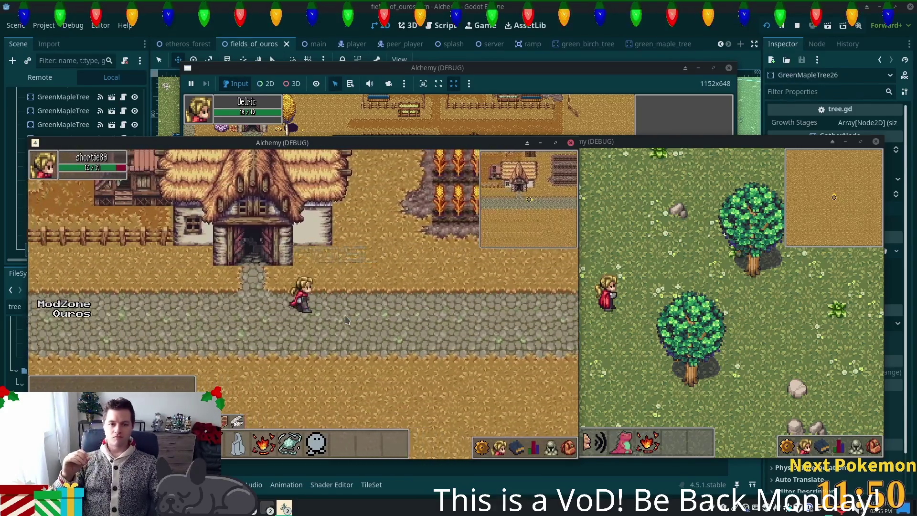
key("Up")
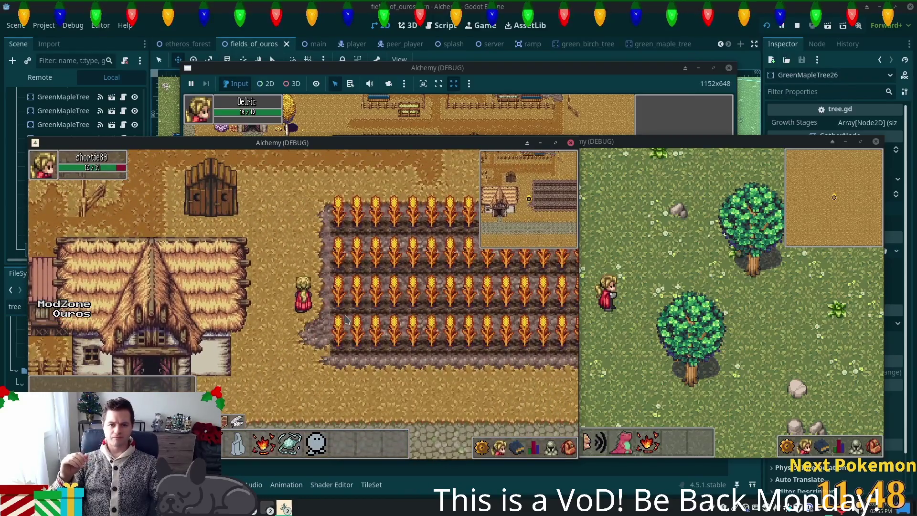
key("Left")
key("Down")
key("Right")
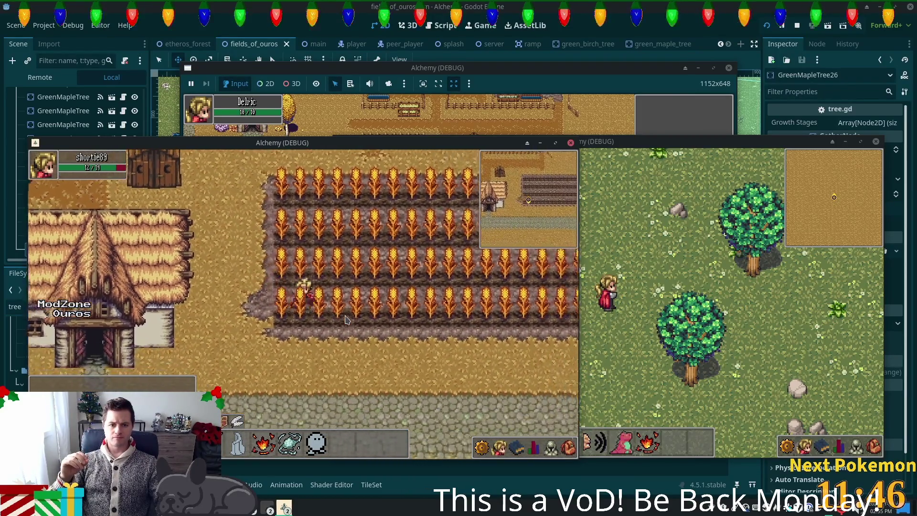
key("Right")
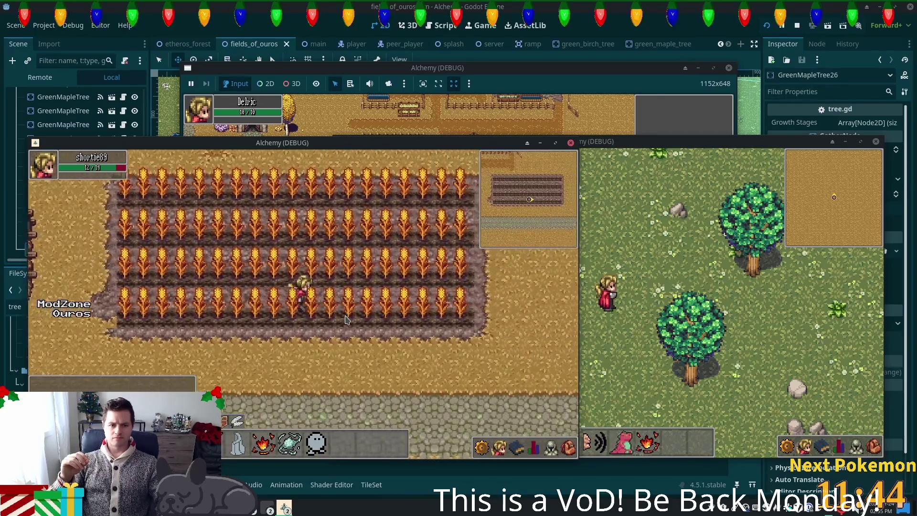
key("Left")
key("Left")
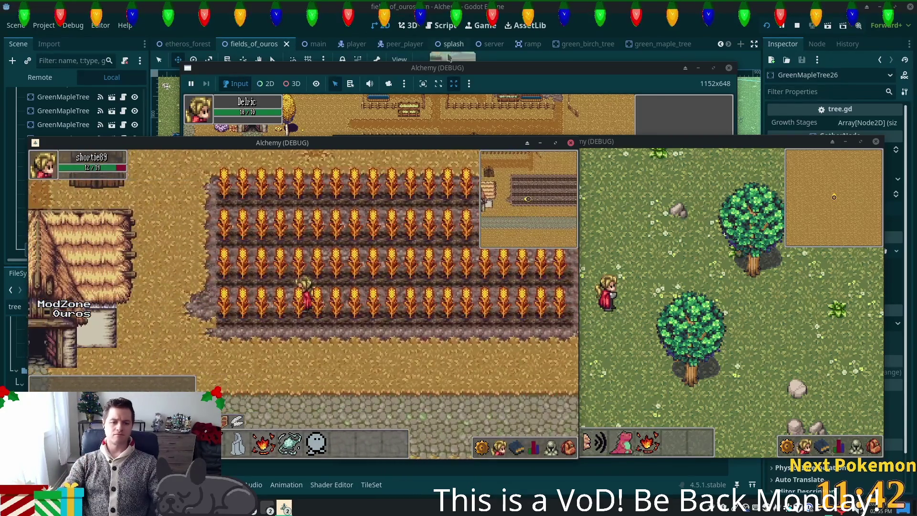
key("F8")
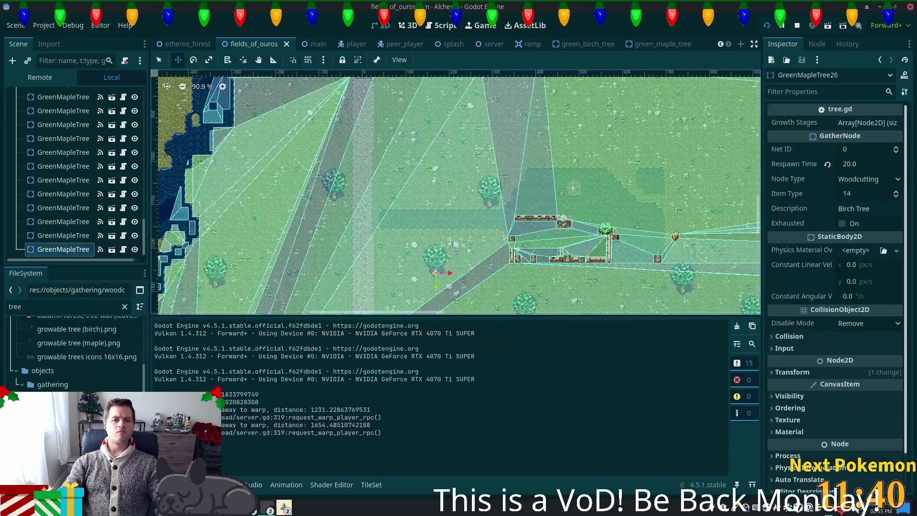
Switch to the main scene and zoom and pan the map over to the brown building
left_click(324, 44)
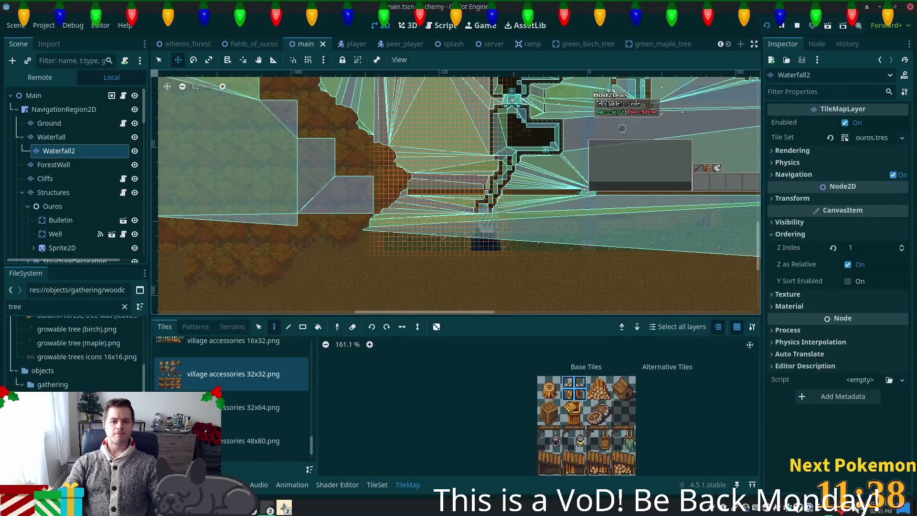
scroll(622, 129, "up", 4)
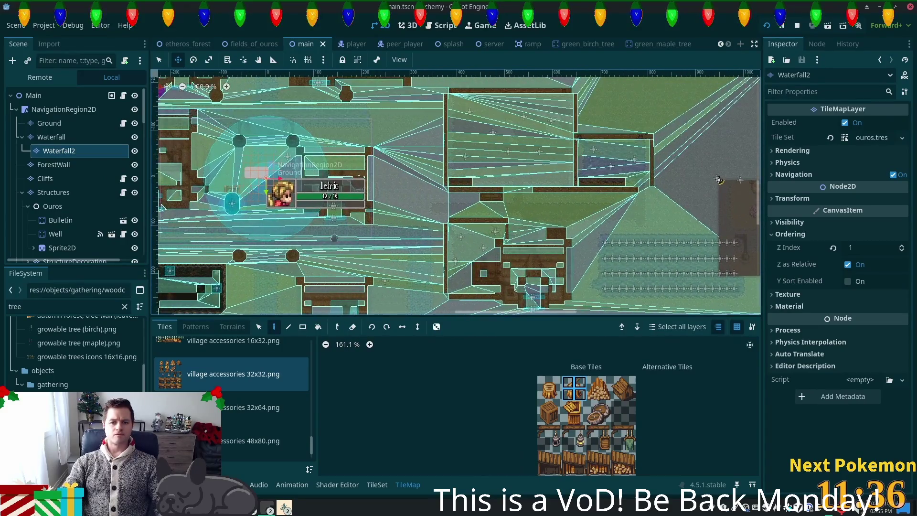
scroll(437, 219, "up", 8)
scroll(437, 219, "up", 4)
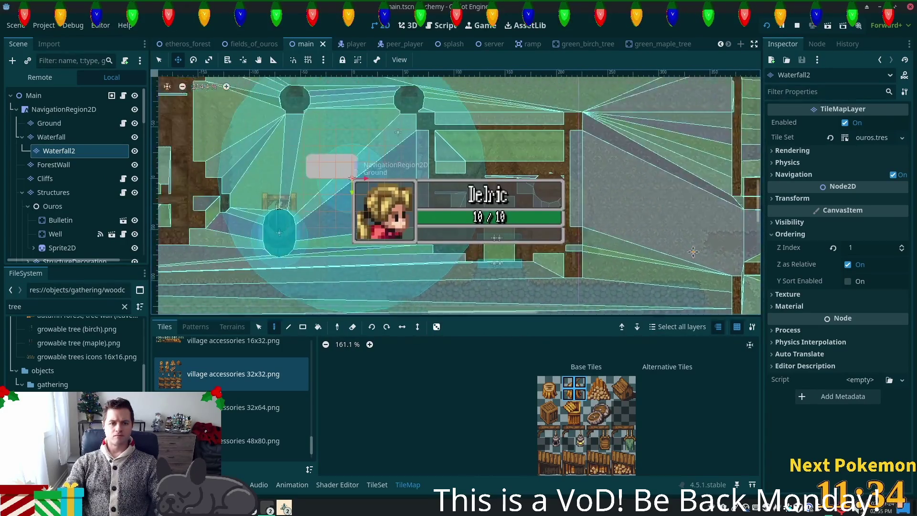
left_click_drag(439, 244, 238, 255)
scroll(549, 247, "right", 5)
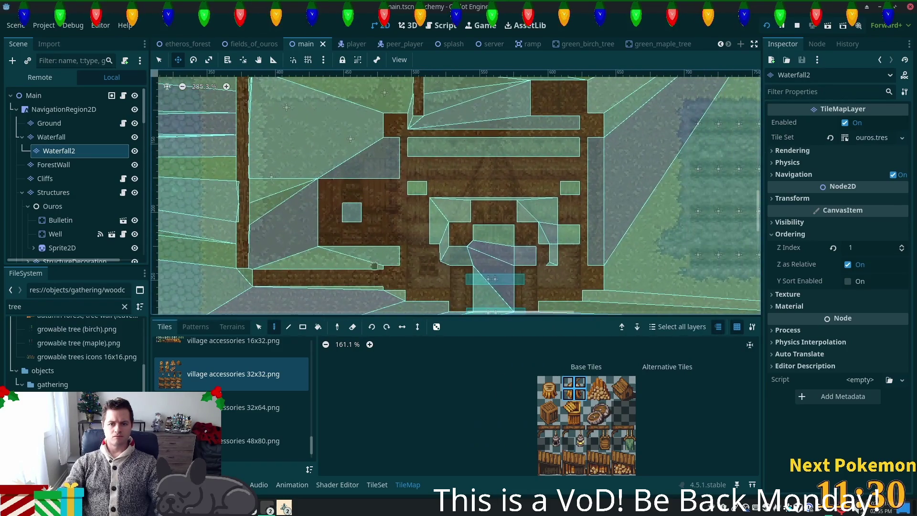
scroll(548, 248, "up", 3)
scroll(548, 248, "up", 4)
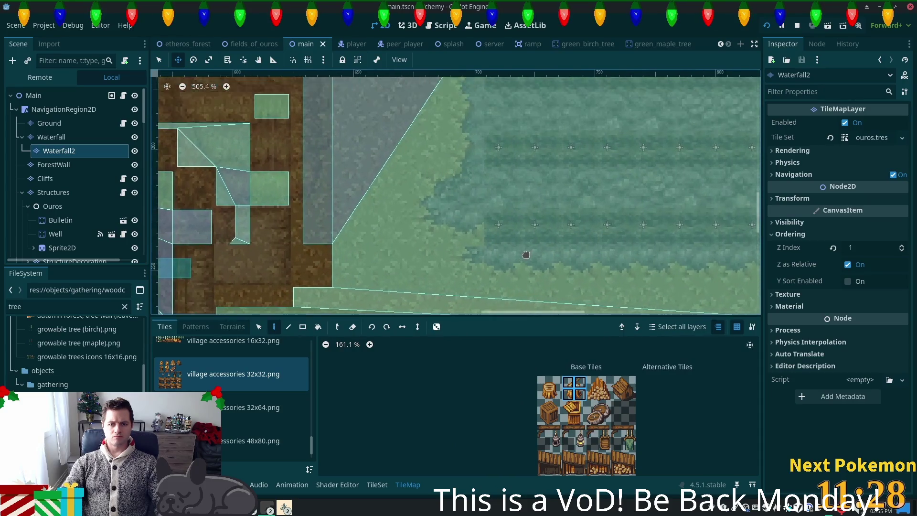
Select the Ground layer, pick autumn forest (clean).png tiles, return to Select mode and save with Ctrl+S
left_click(50, 125)
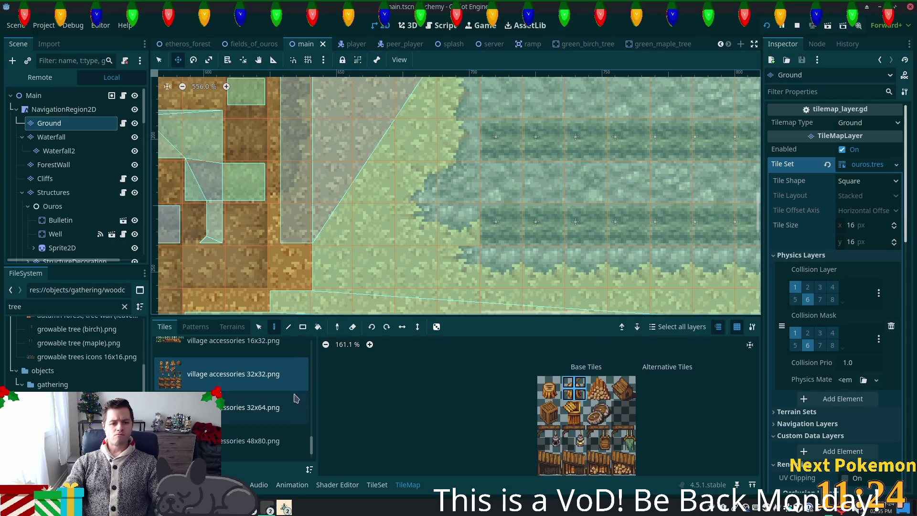
left_click_drag(310, 455, 301, 340)
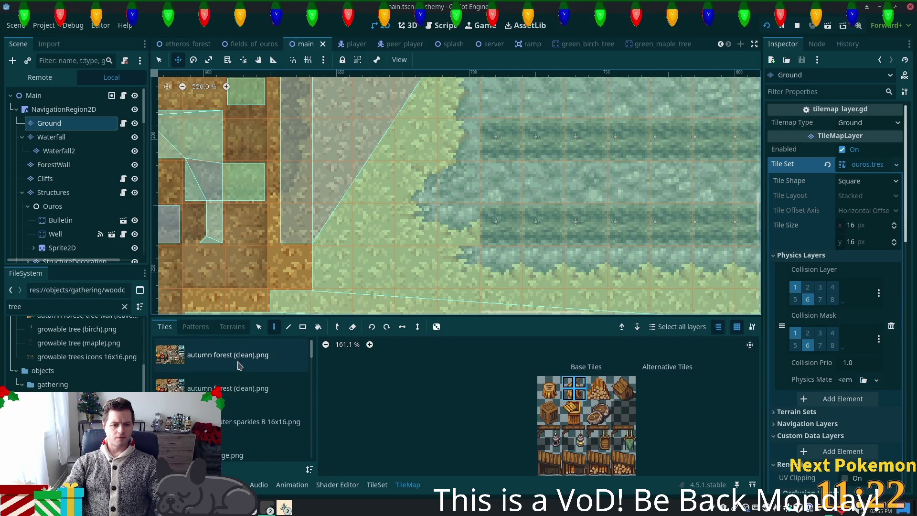
left_click(238, 365)
scroll(469, 367, "up", 2)
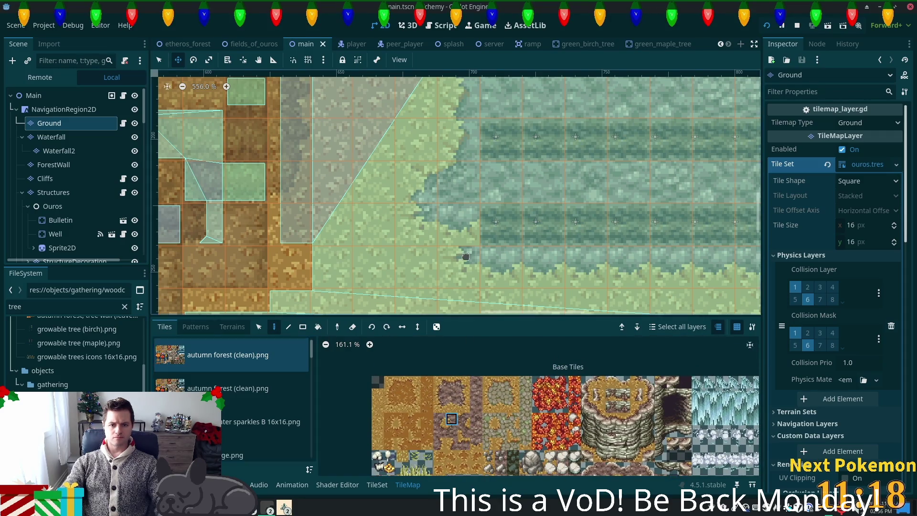
left_click(261, 330)
left_click(161, 57)
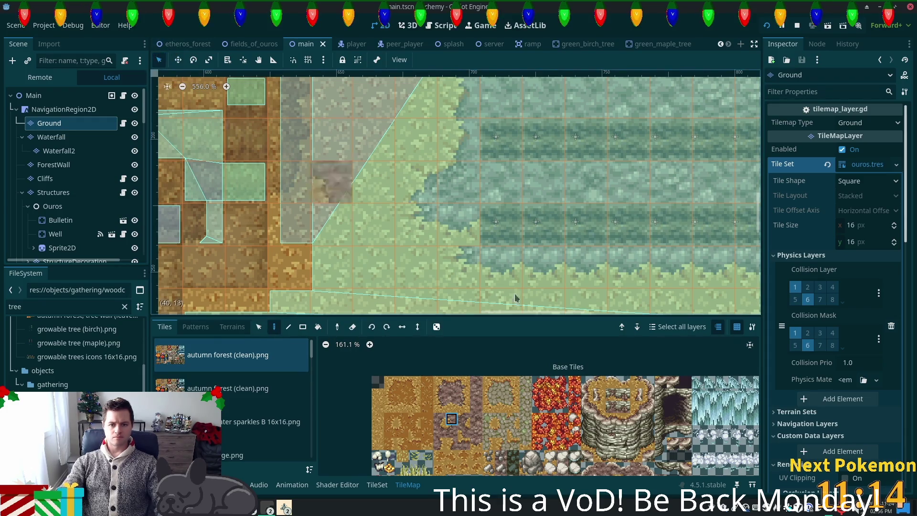
key("ctrl+s")
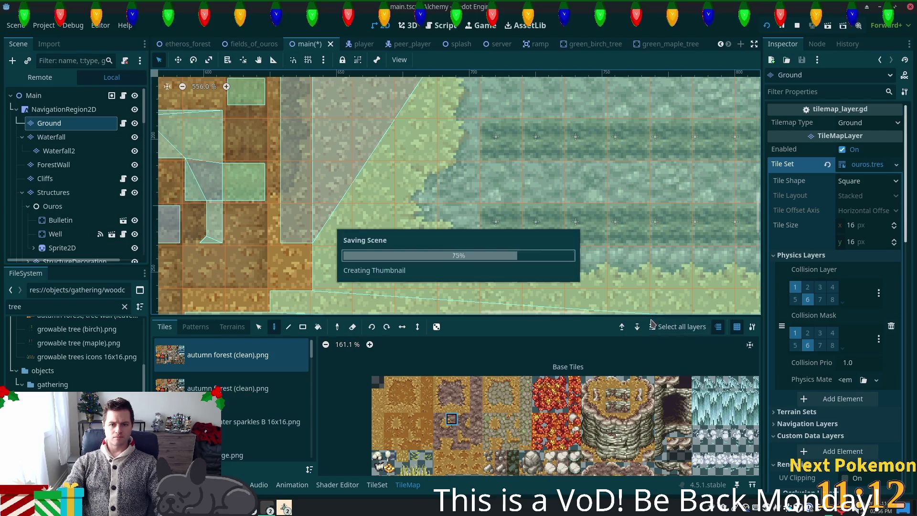
Raise the second Alchemy (DEBUG) window and walk the character through the wheat field
left_click(286, 509)
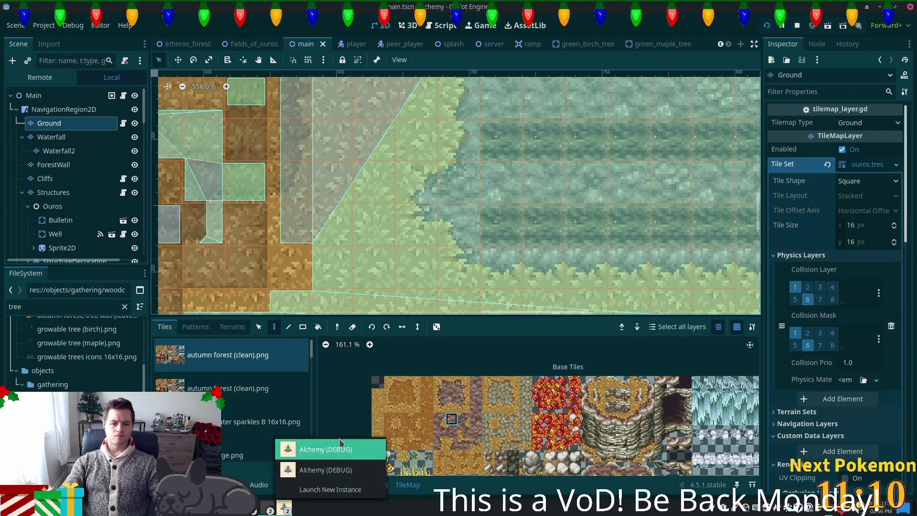
left_click(331, 450)
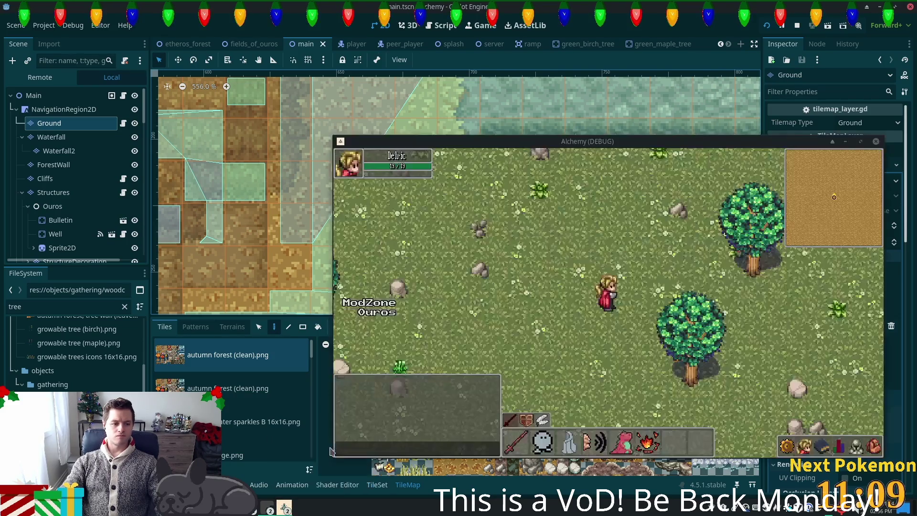
left_click(285, 509)
left_click(316, 473)
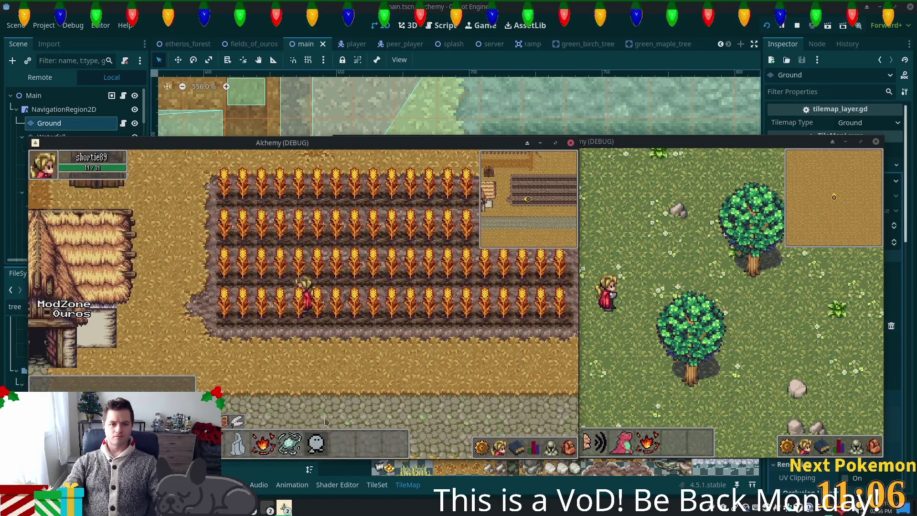
key("Left")
key("Right")
key("Up")
key("Right")
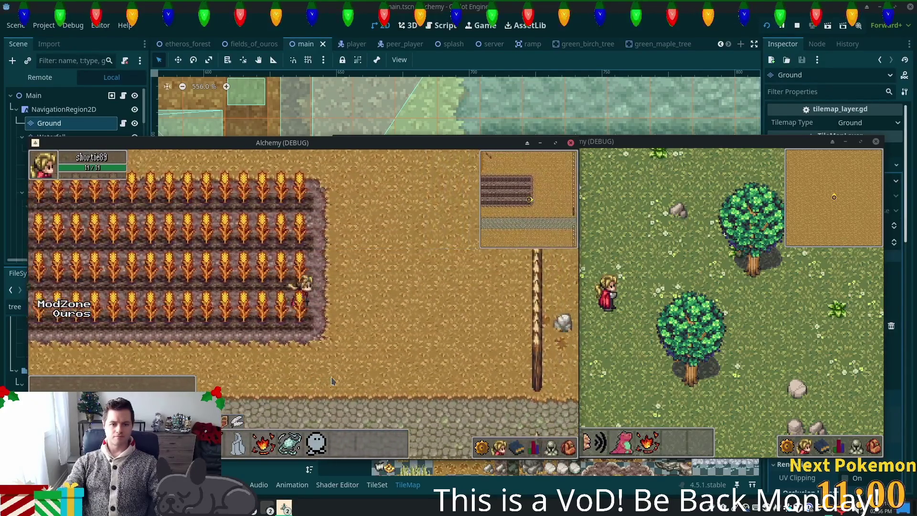
key("Up")
key("Left")
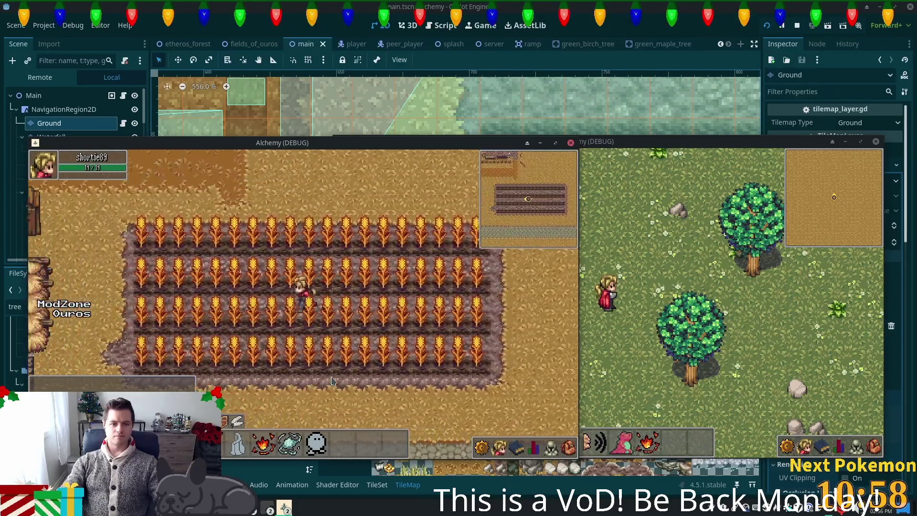
key("Left")
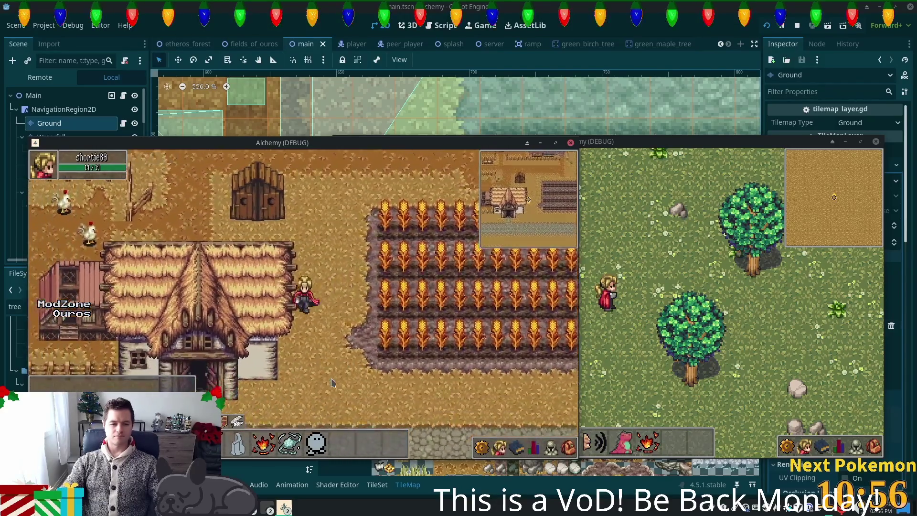
Walk the character to the house door, past the house and up along the fence
key("Down")
key("Left")
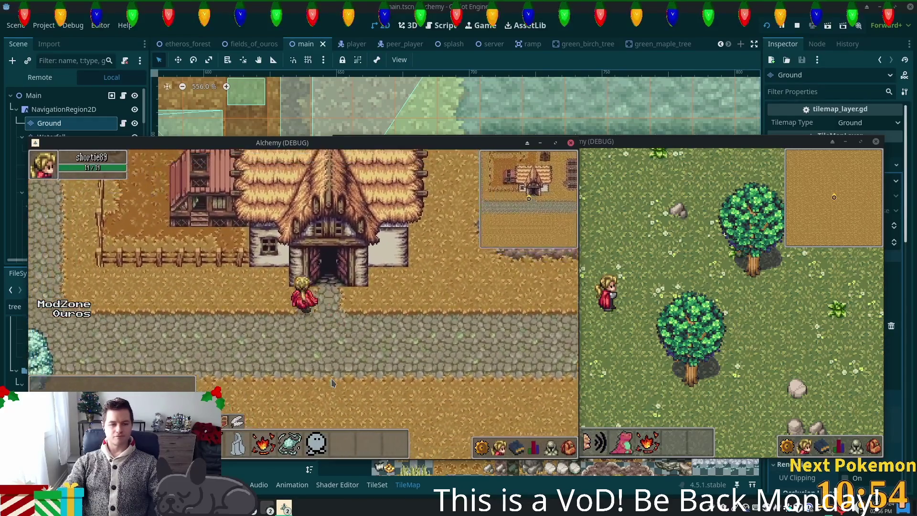
key("Up")
key("Left")
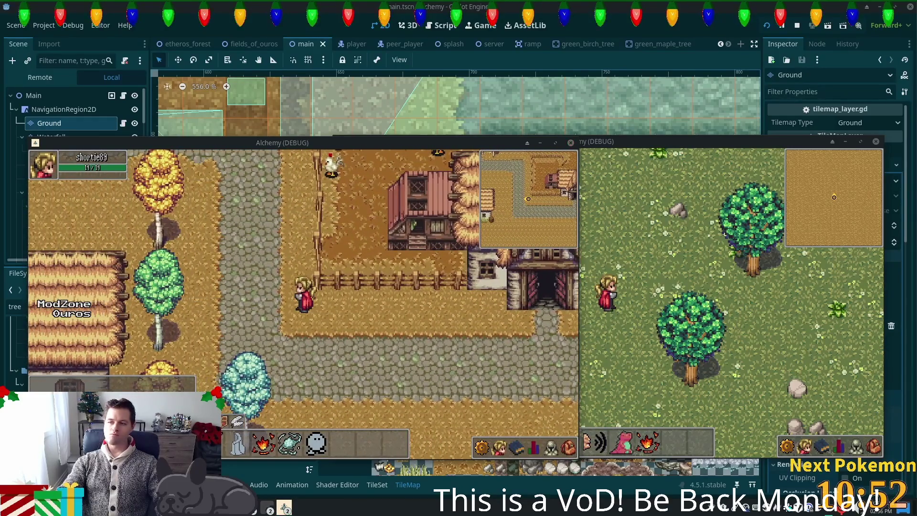
key("Up")
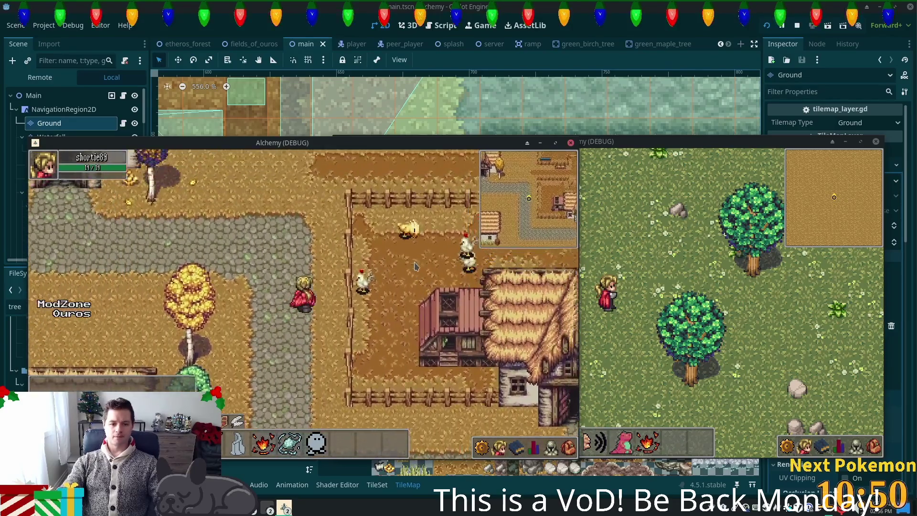
key("Up")
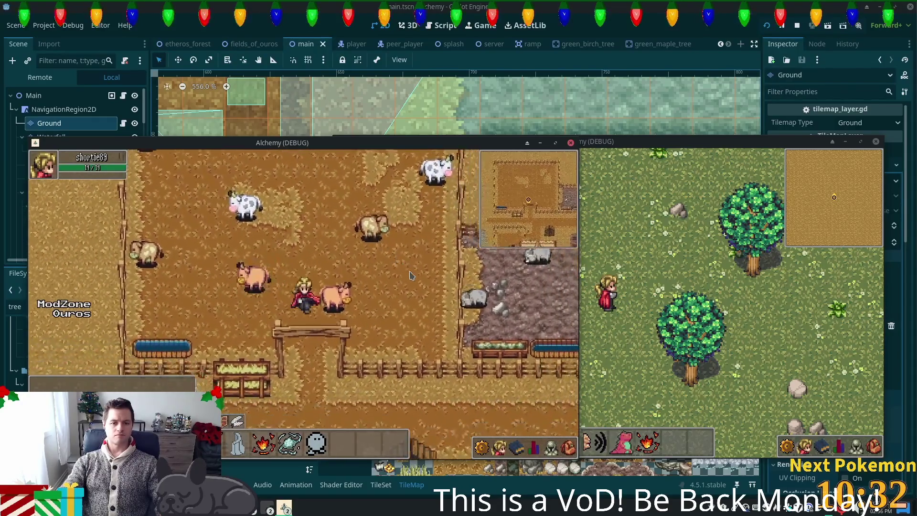
Cross the cow pasture, go through the fence gate into the house and back out, then stop with F8
key("Left")
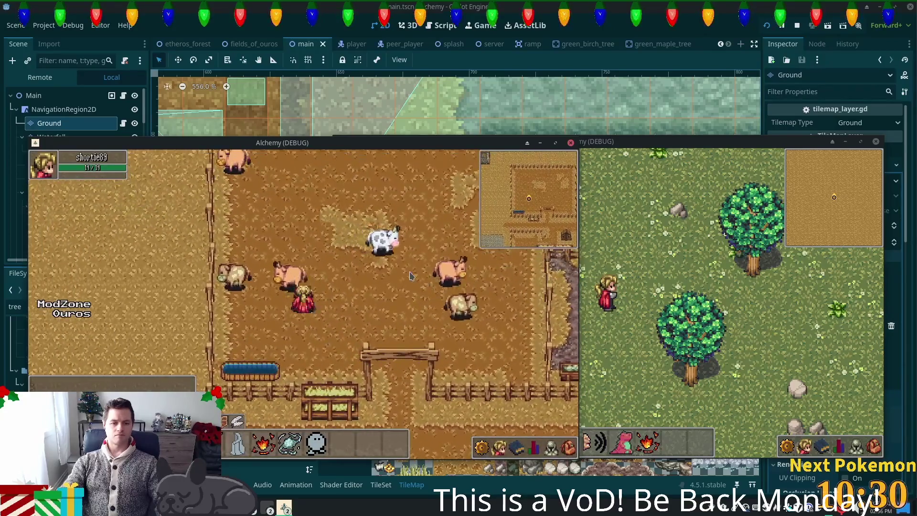
key("Up")
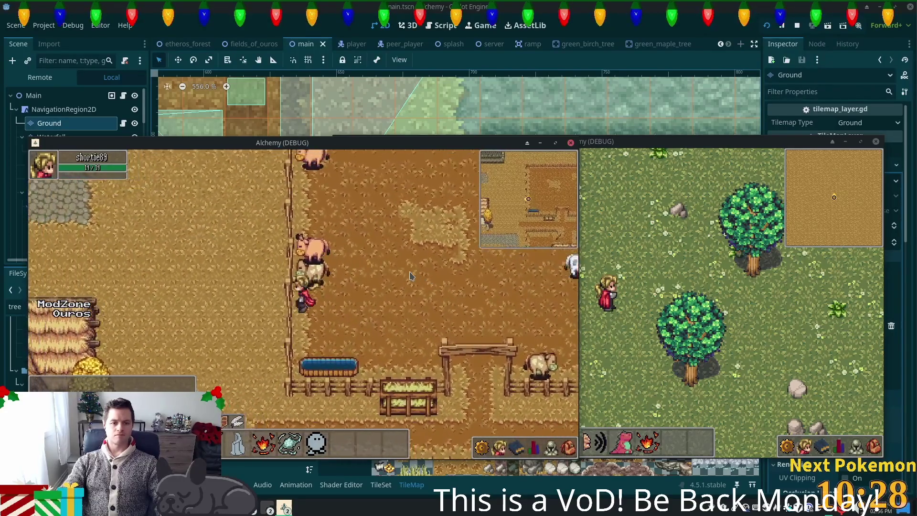
key("Right")
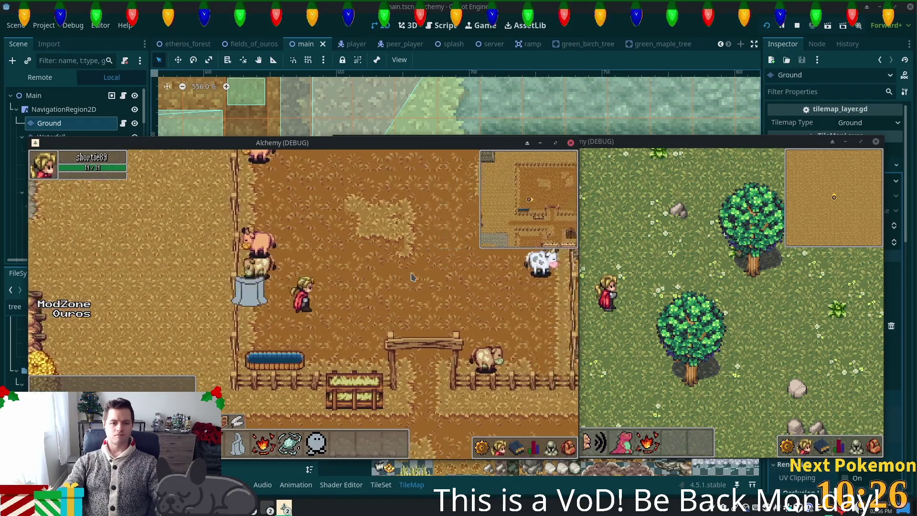
key("Down")
key("Left")
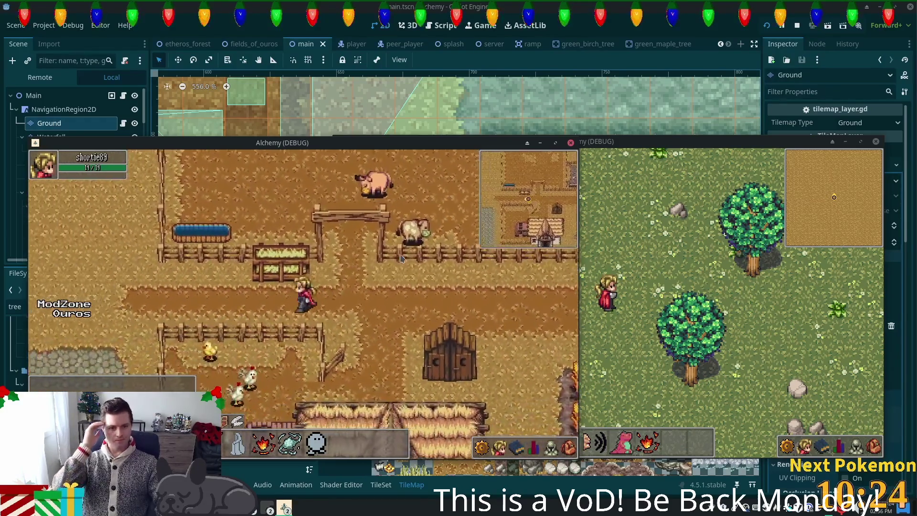
key("Left")
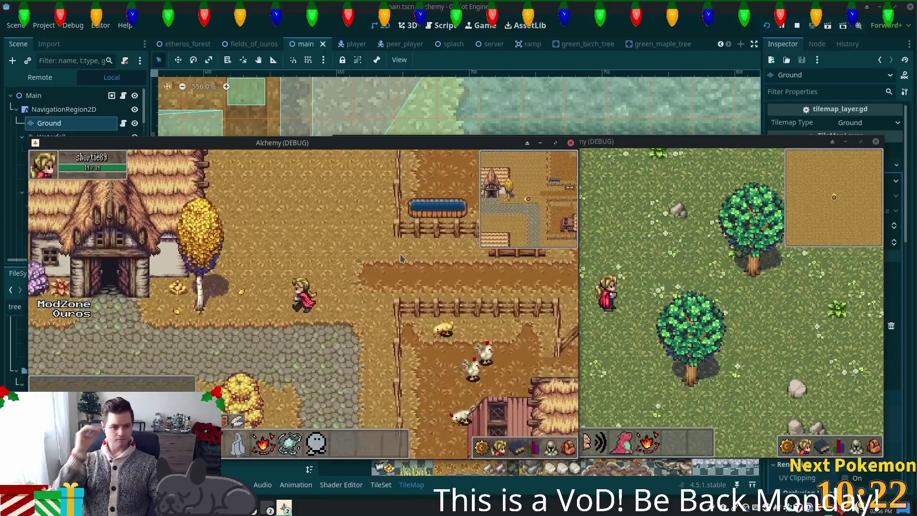
key("Up")
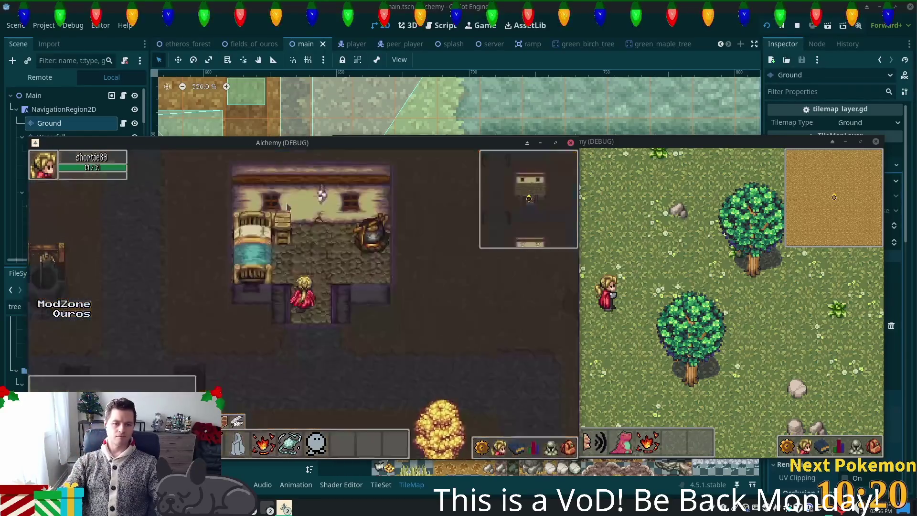
key("Down")
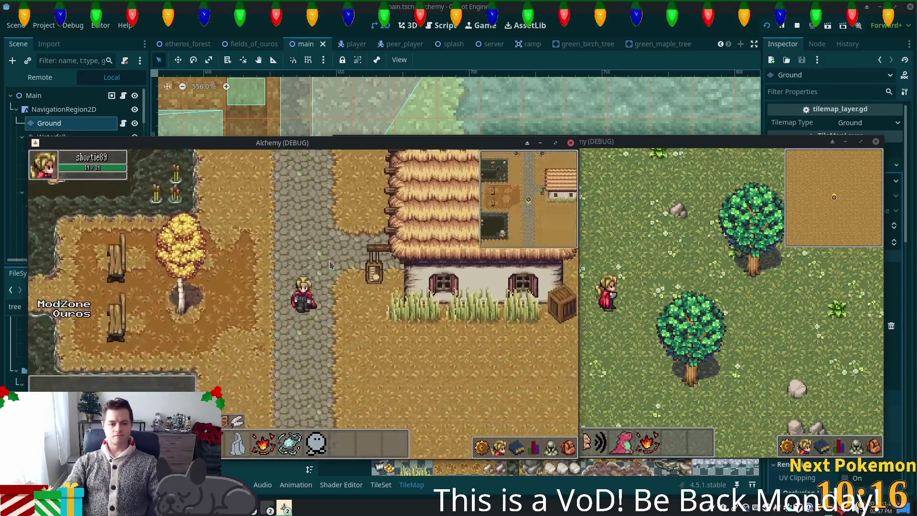
key("F8")
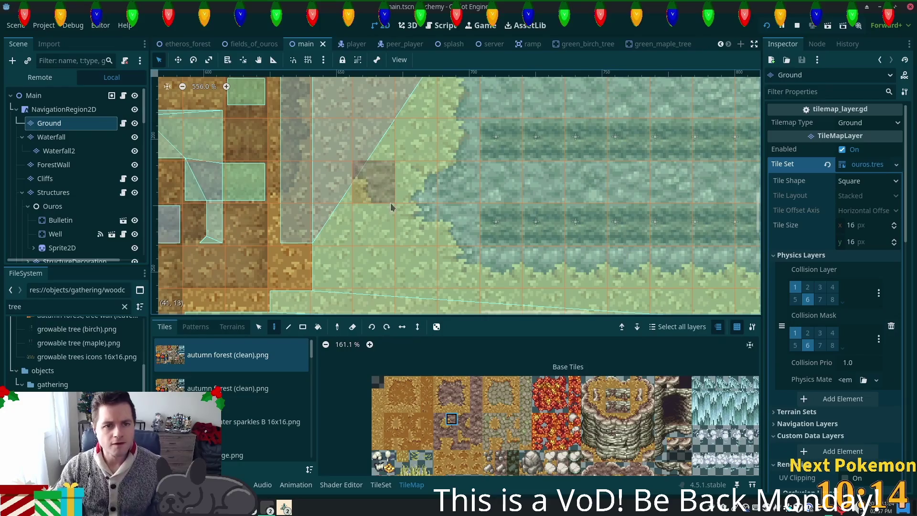
Switch to the fields_of_ouros tab, zoom into the fenced area and select NavigationRegion2D in the Scene tree
left_click(253, 44)
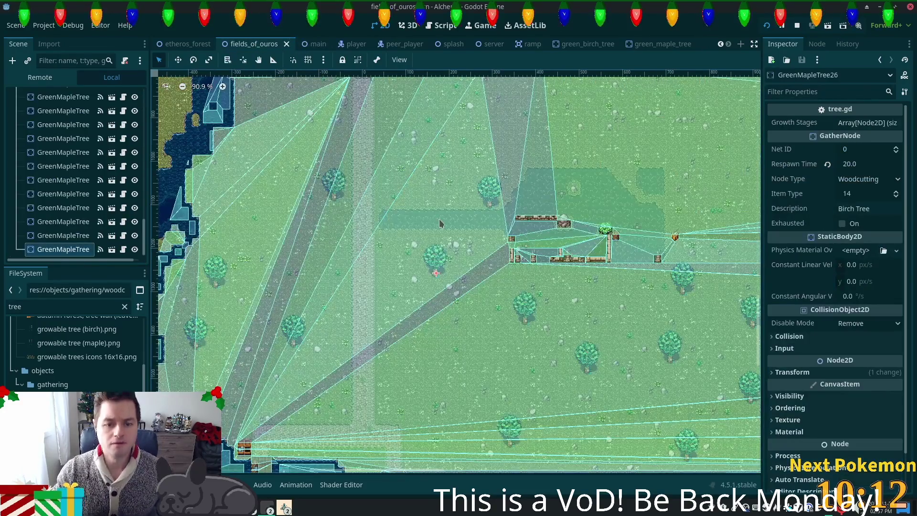
scroll(195, 264, "down", 2)
scroll(488, 232, "up", 6)
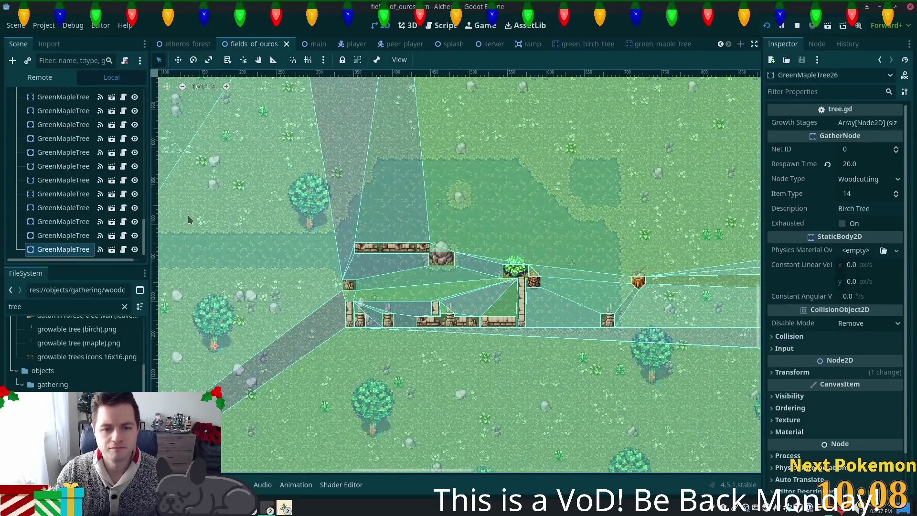
scroll(358, 215, "up", 1)
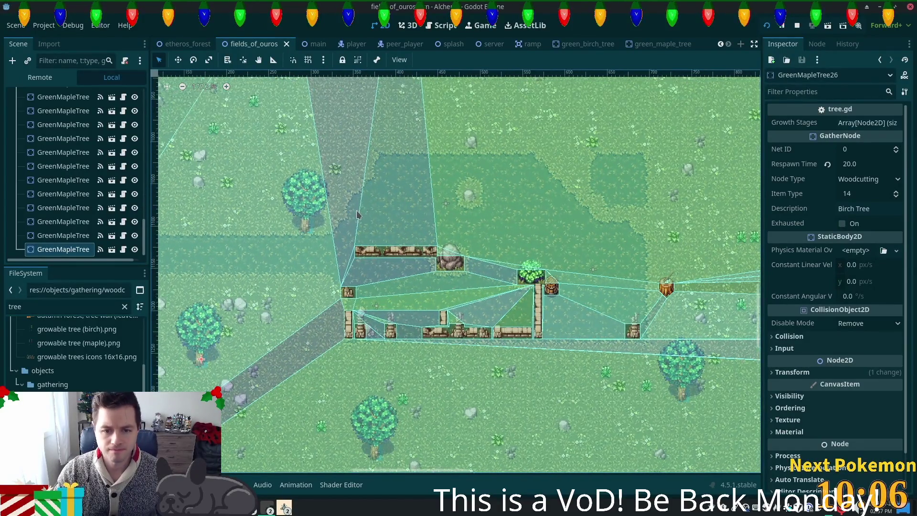
scroll(357, 215, "up", 3)
left_click_drag(144, 237, 144, 95)
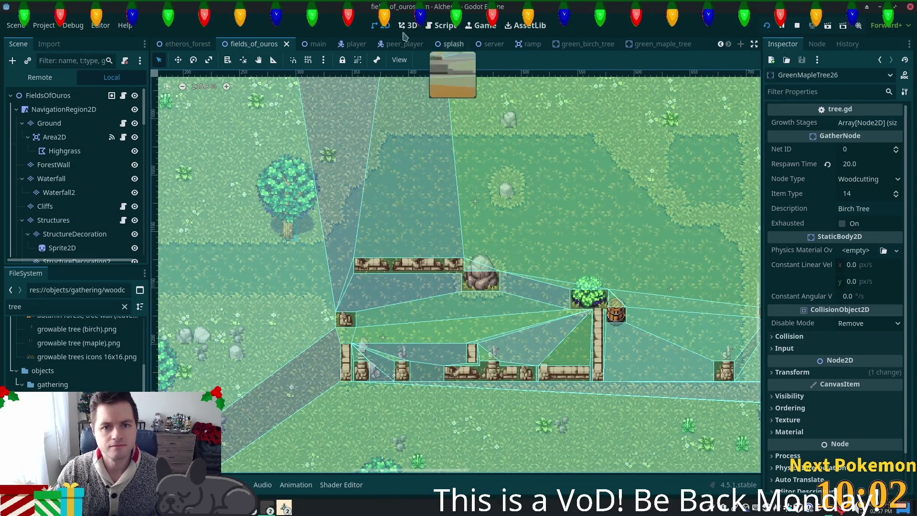
left_click(103, 111)
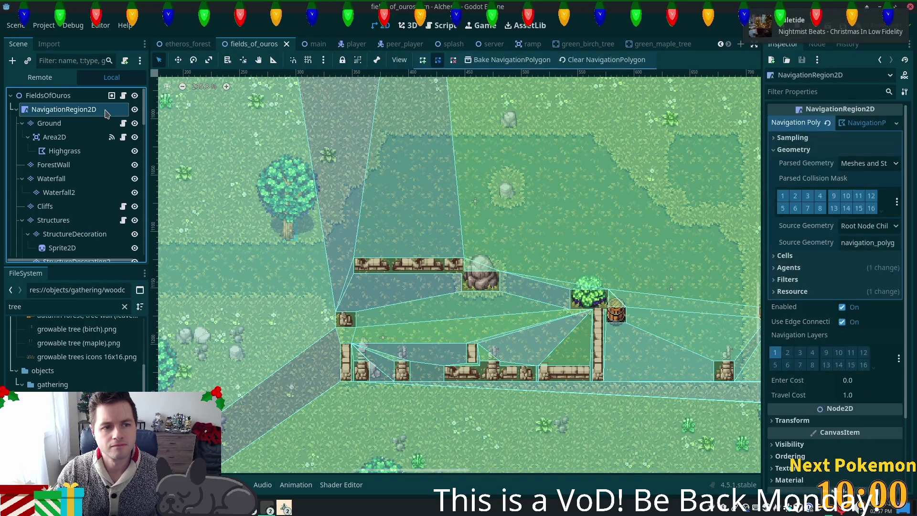
Toggle the canvas rulers off and back on from the View menu
left_click(405, 64)
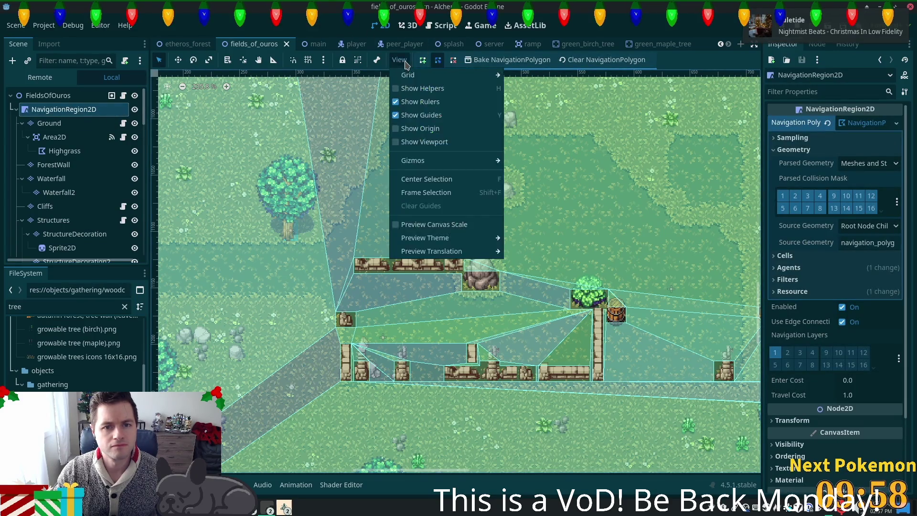
left_click(405, 102)
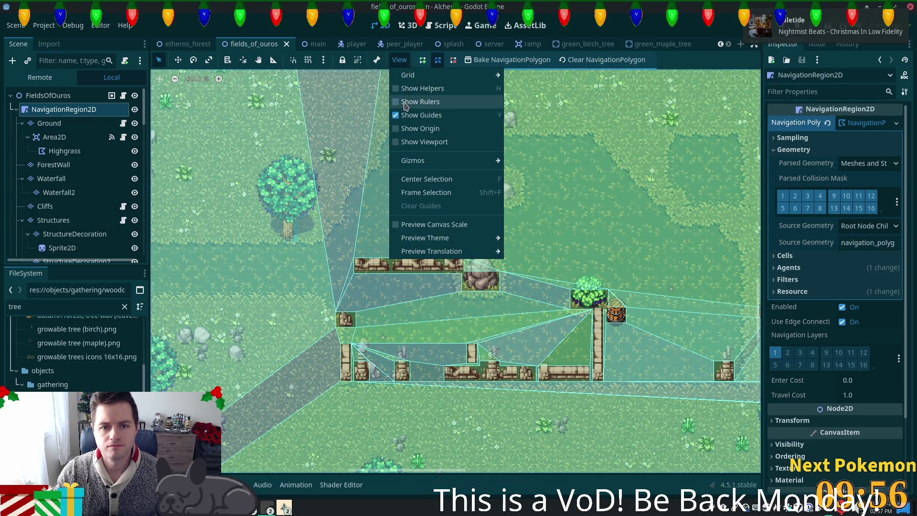
left_click(406, 102)
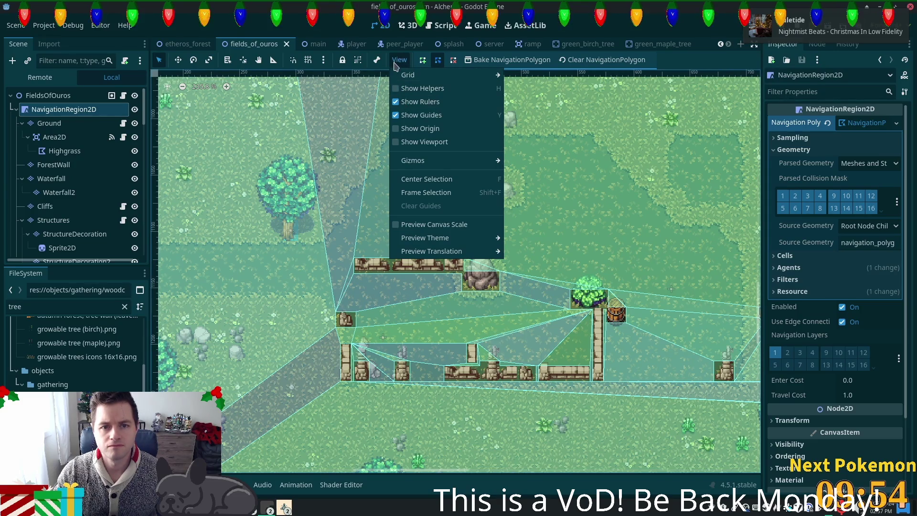
left_click(398, 60)
Uncheck Lock under View > Gizmos, then briefly check the snapping options menu
left_click(398, 61)
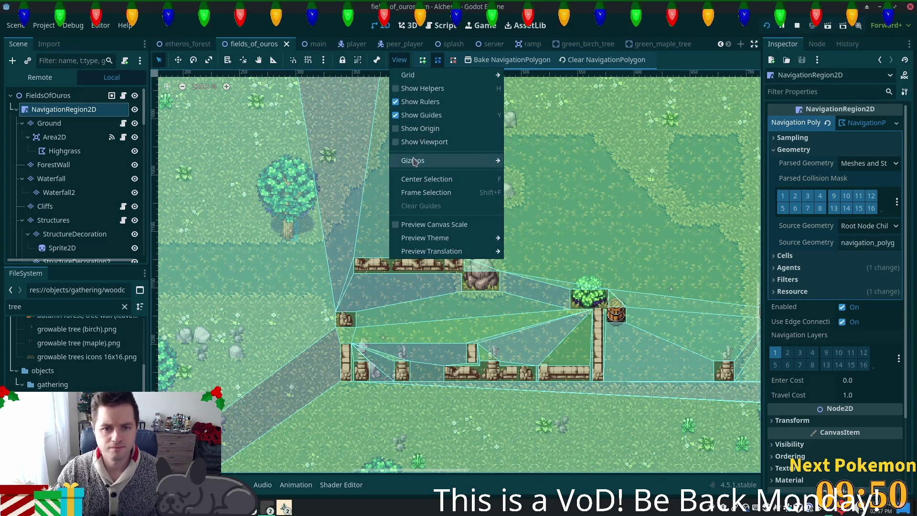
mouse_move(423, 160)
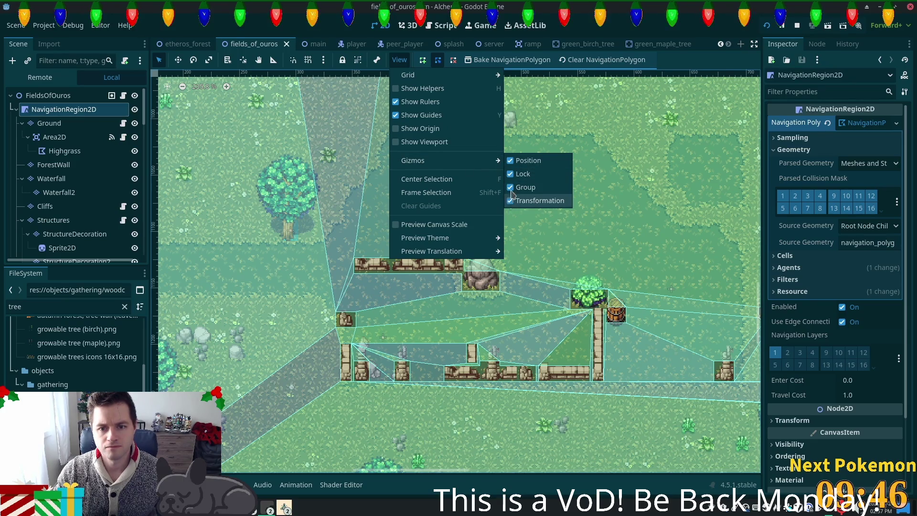
left_click(511, 174)
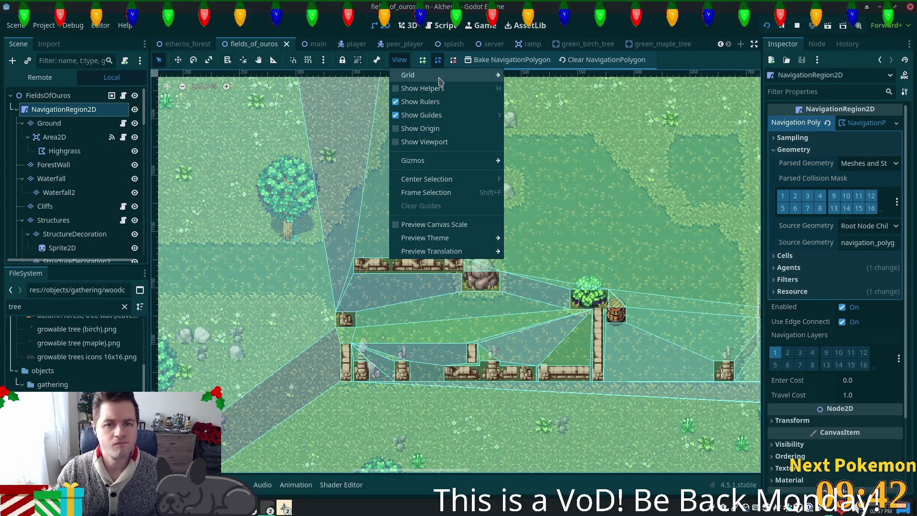
mouse_move(439, 79)
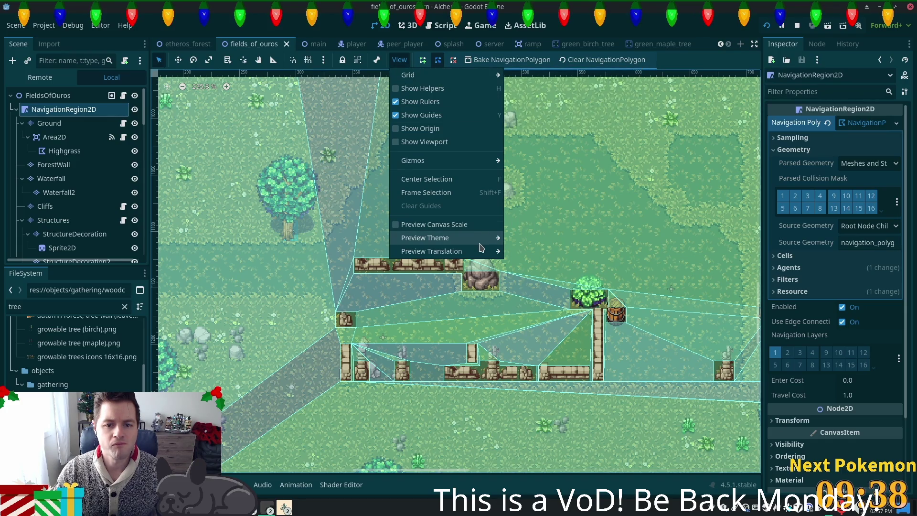
mouse_move(482, 241)
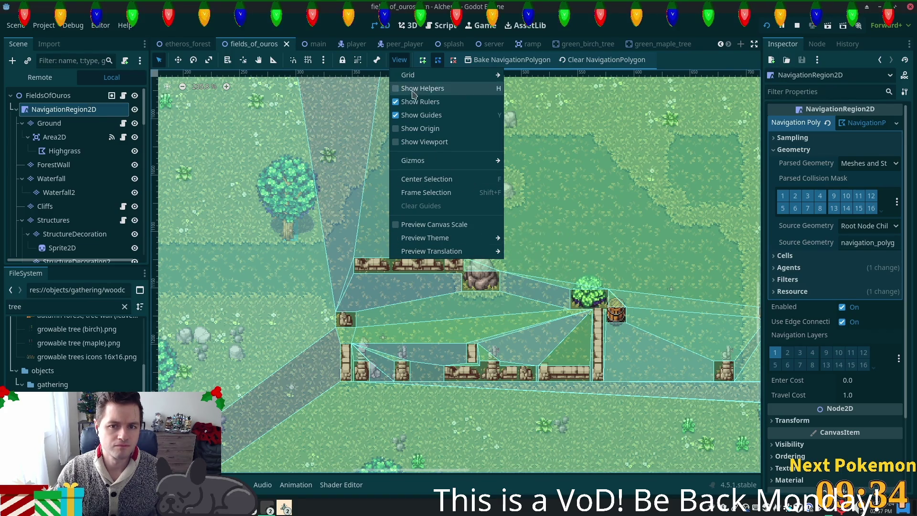
left_click(324, 64)
left_click(323, 62)
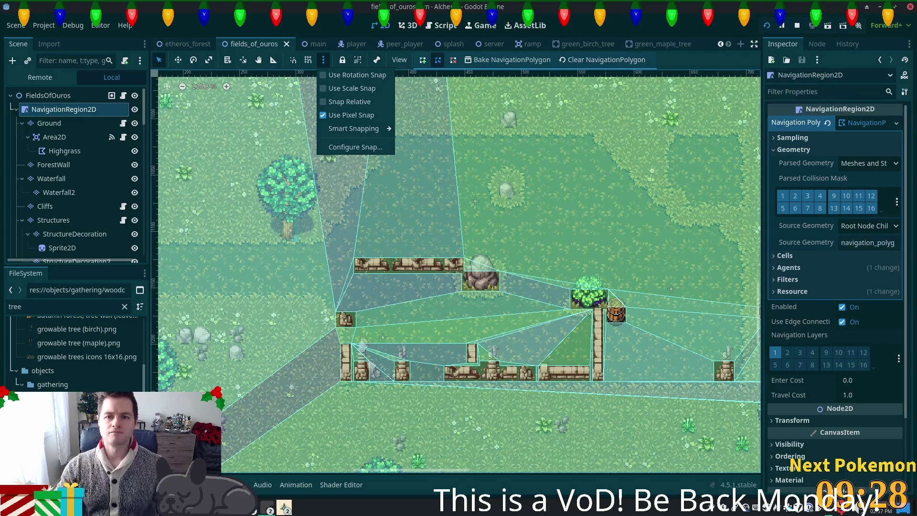
key("Escape")
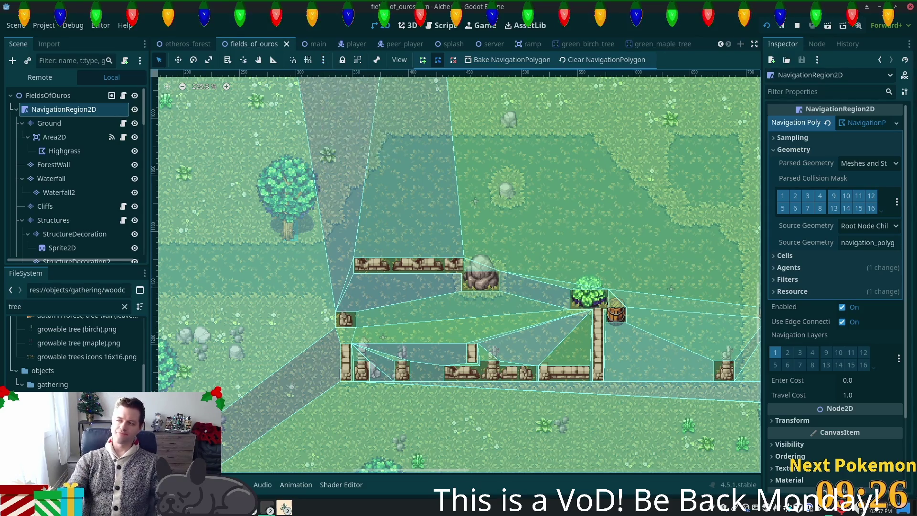
Lock NavigationRegion2D with Ctrl+L, enable Debug > Visible Navigation, and open Editor Settings
key("g")
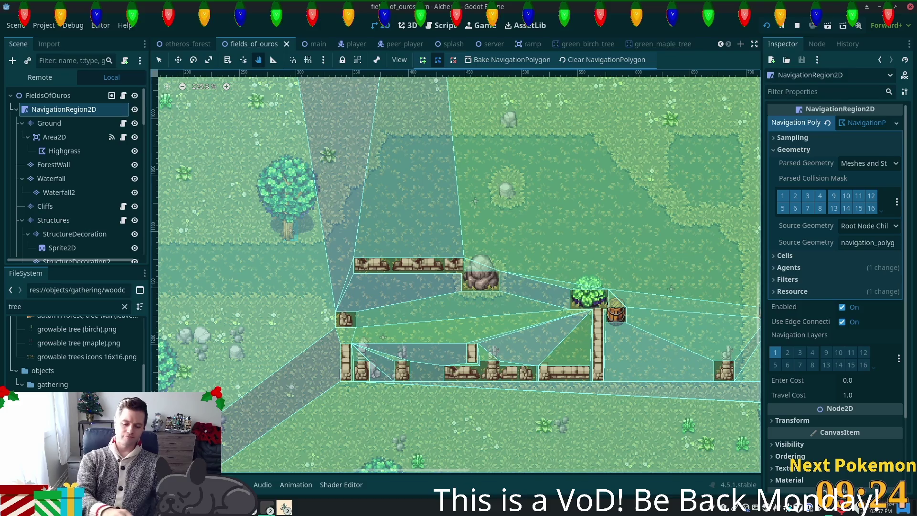
key("ctrl+l")
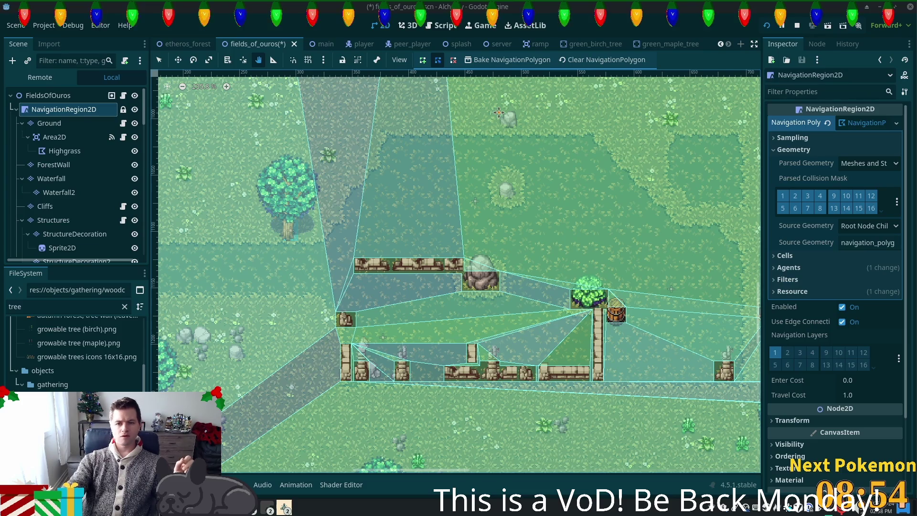
left_click(65, 26)
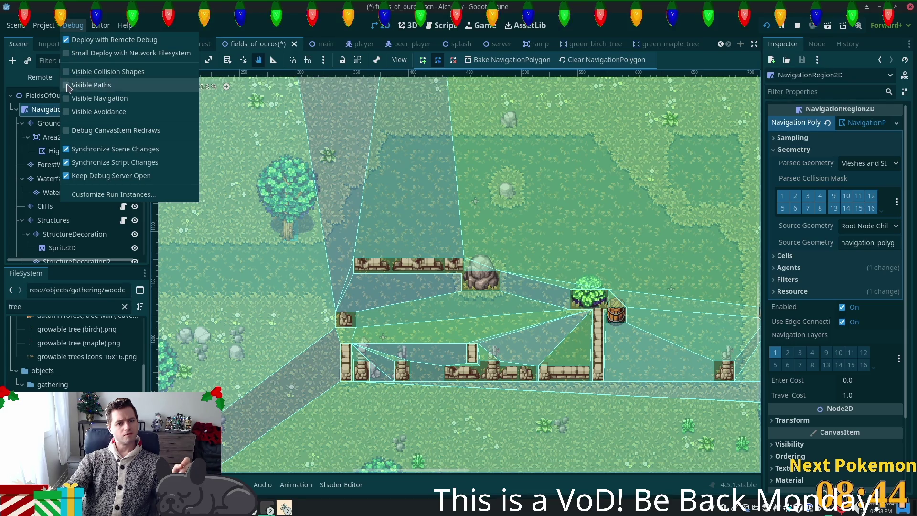
left_click(66, 99)
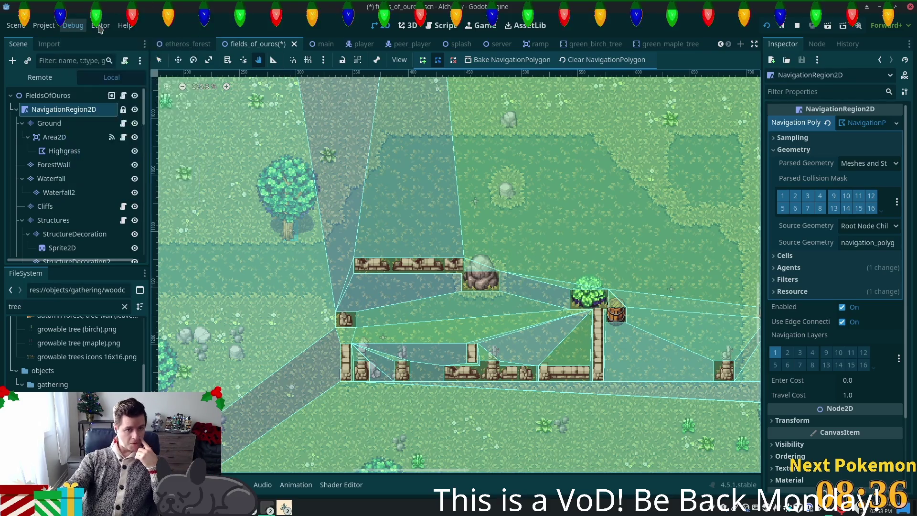
left_click(101, 26)
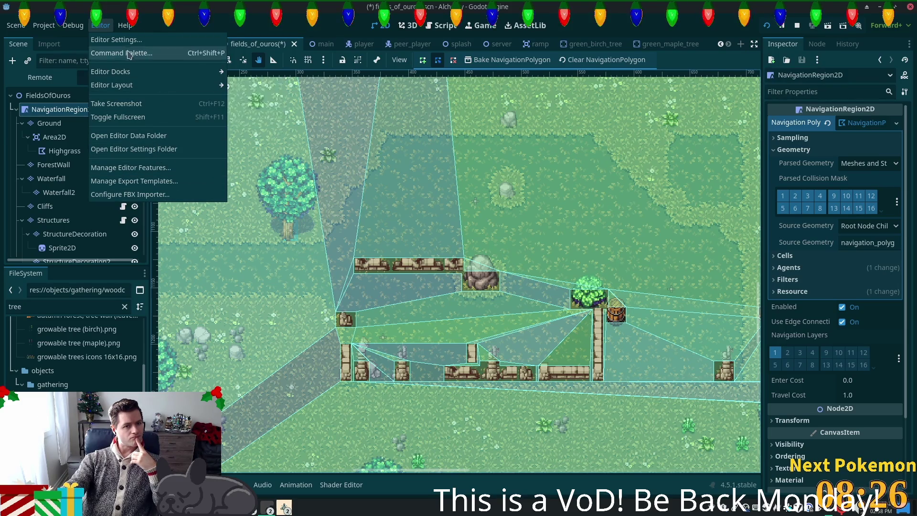
left_click(115, 41)
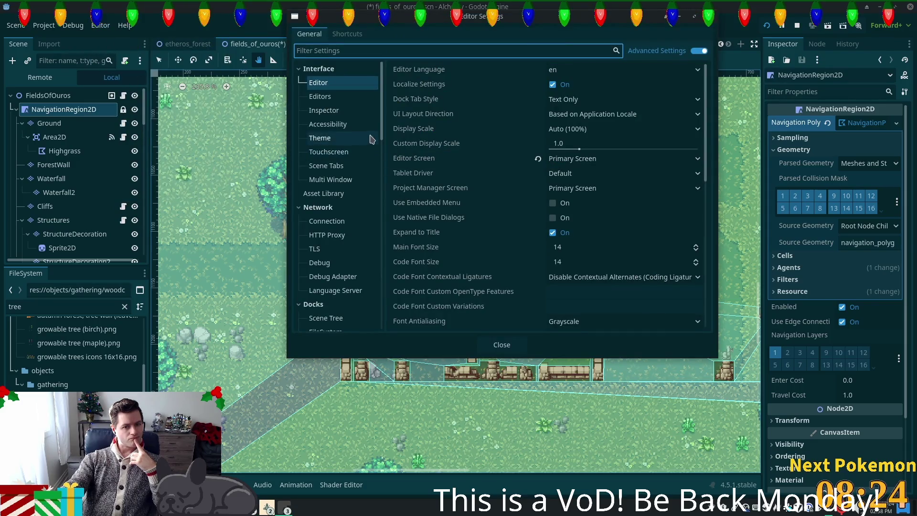
Browse the Network Debug and Interface Editor categories in Editor Settings
scroll(354, 167, "down", 2)
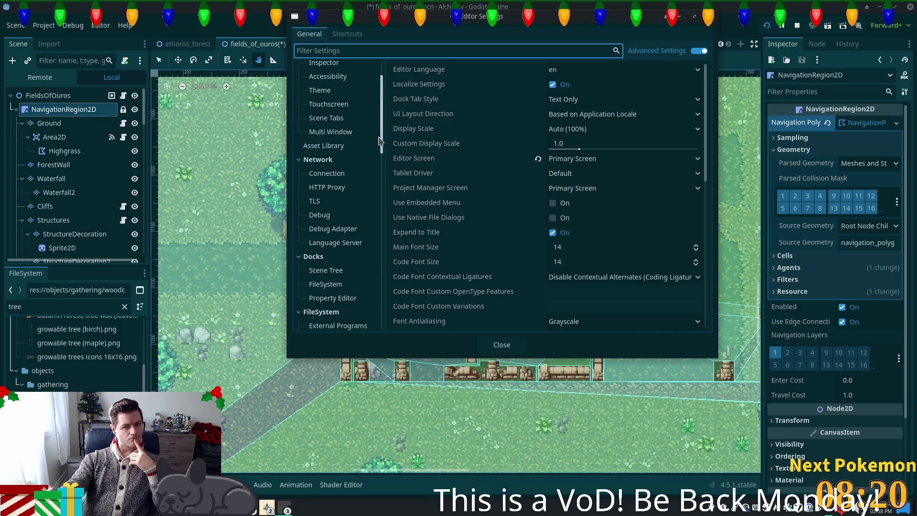
left_click(334, 215)
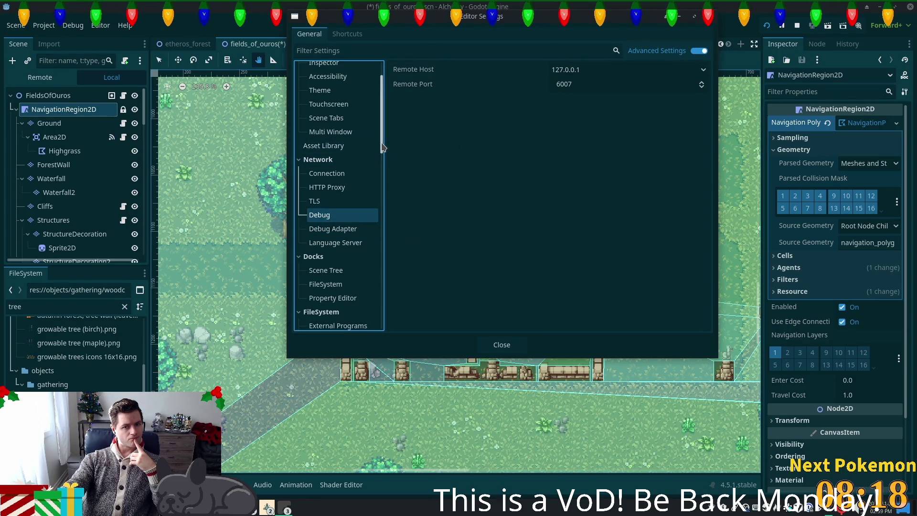
scroll(342, 85, "up", 2)
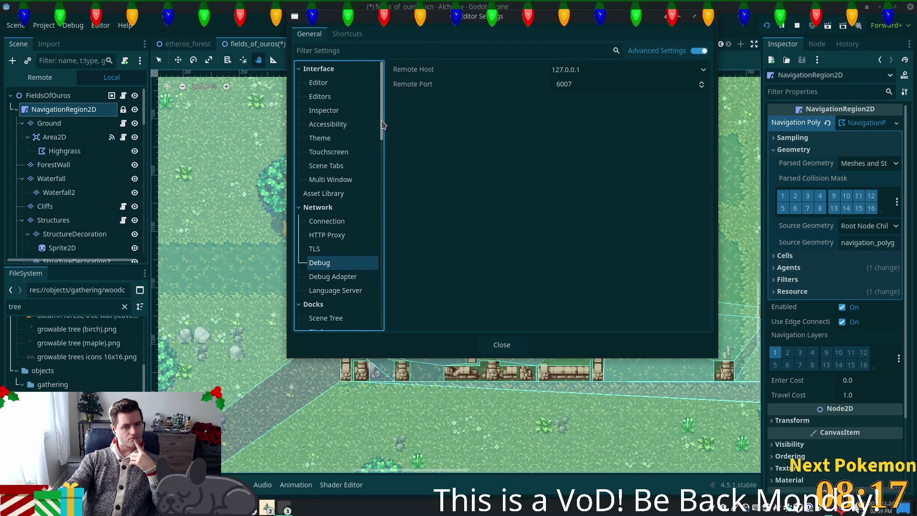
left_click(338, 87)
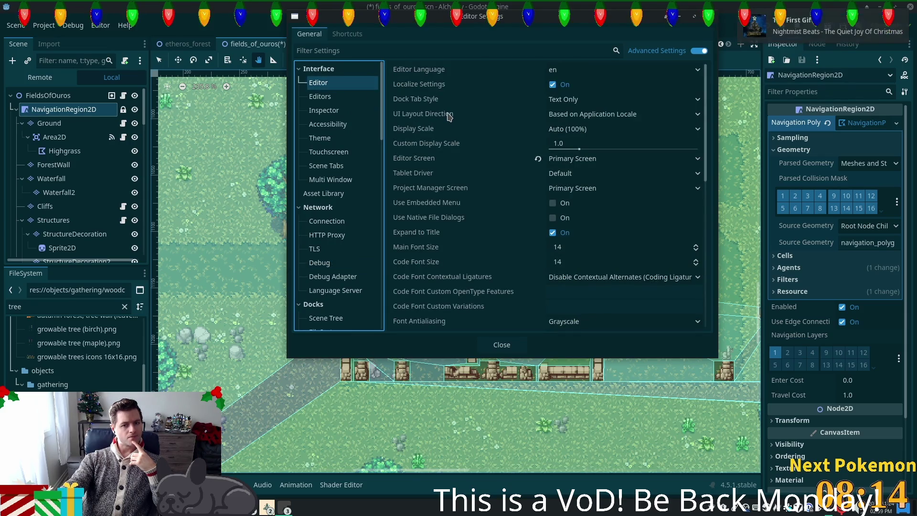
Filter the settings by 'nav' and step through the matching Inspector, 3D and Debugger categories
left_click(387, 45)
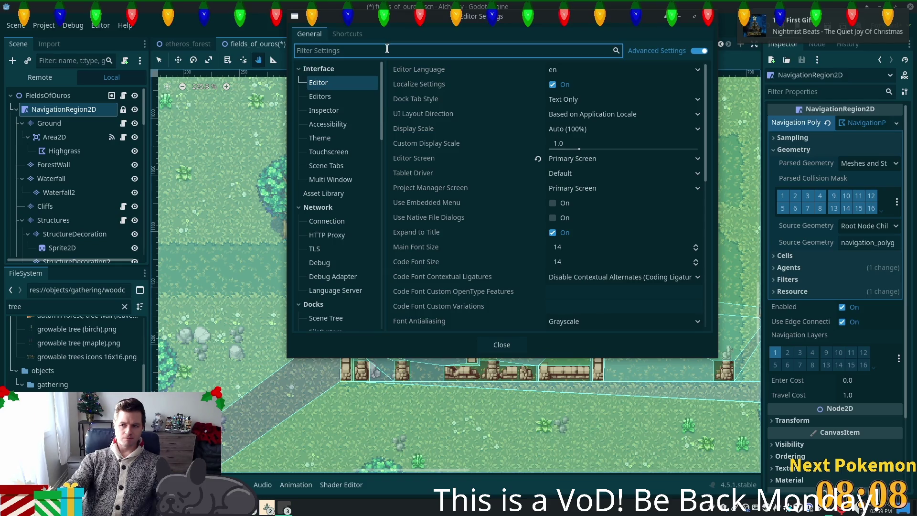
type("gizm")
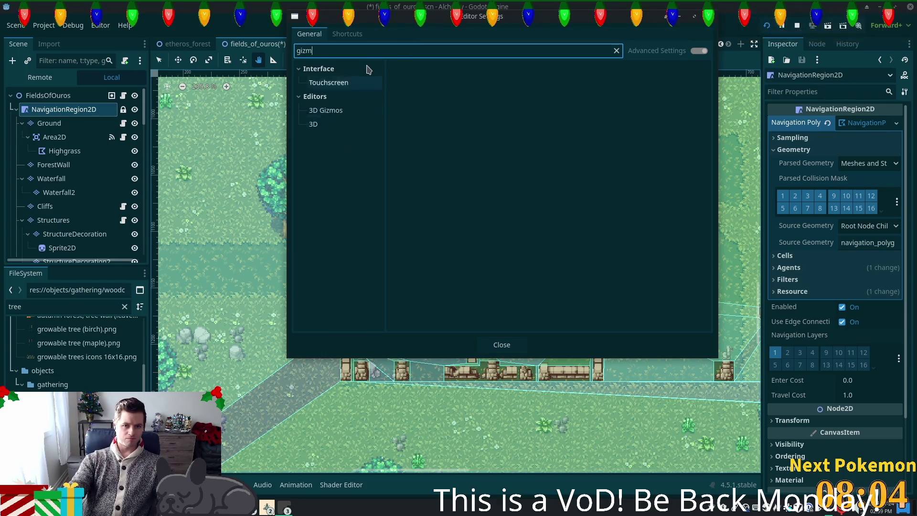
key("BackSpace")
key("BackSpace")
key("BackSpace")
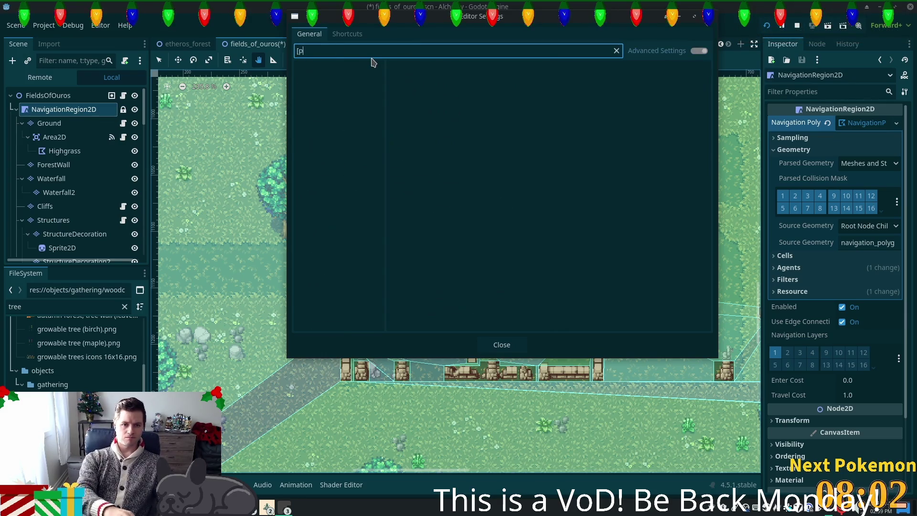
type("nav")
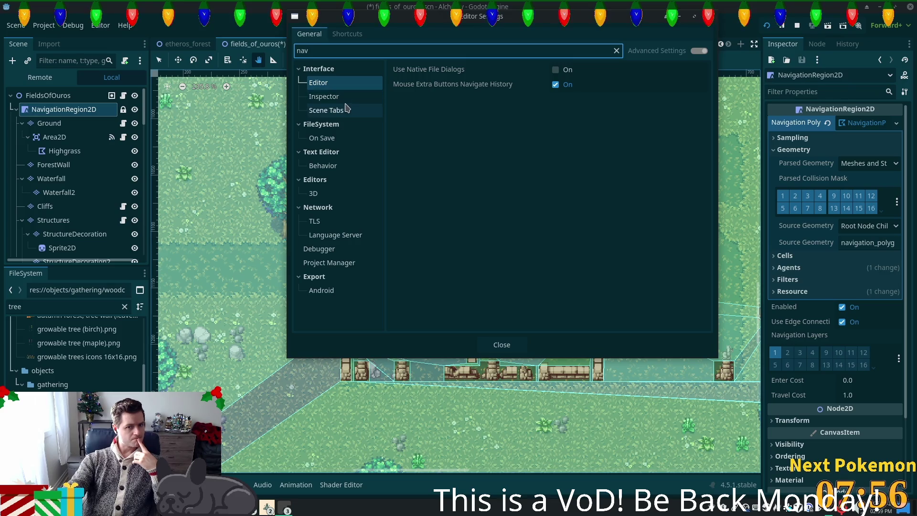
left_click(342, 97)
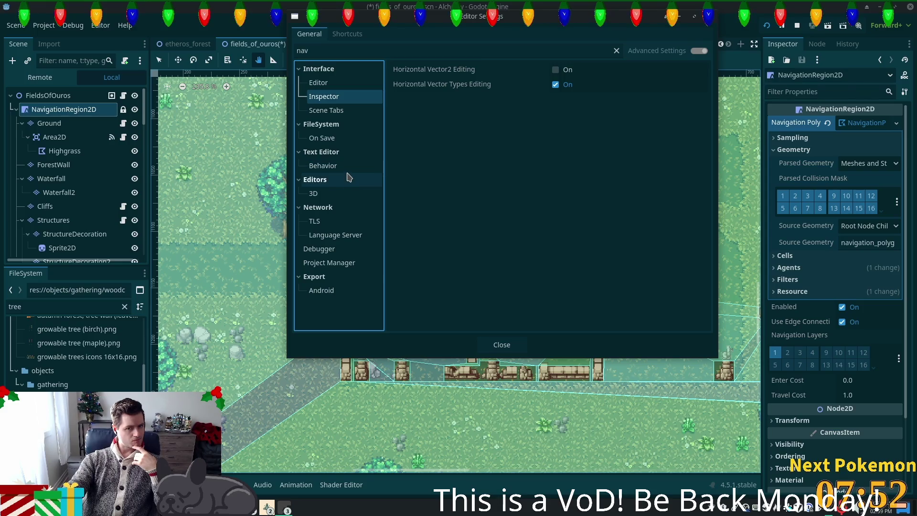
left_click(340, 195)
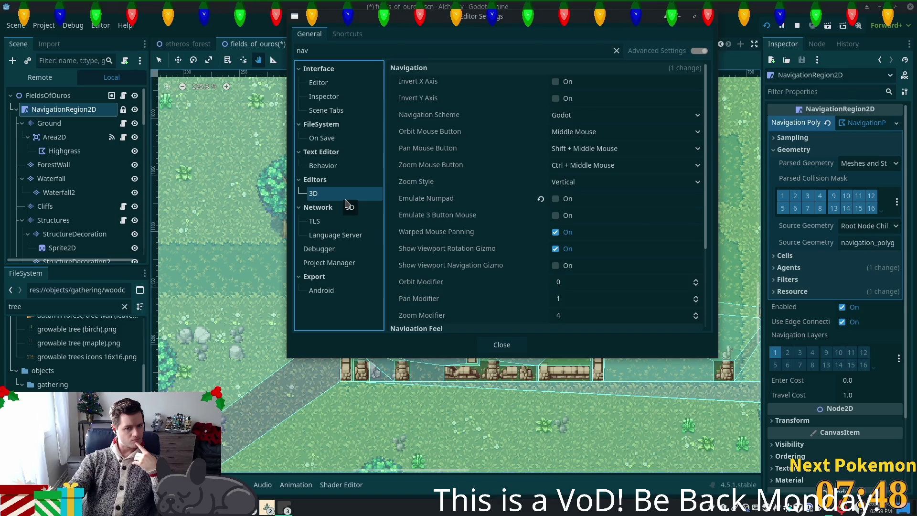
left_click(344, 253)
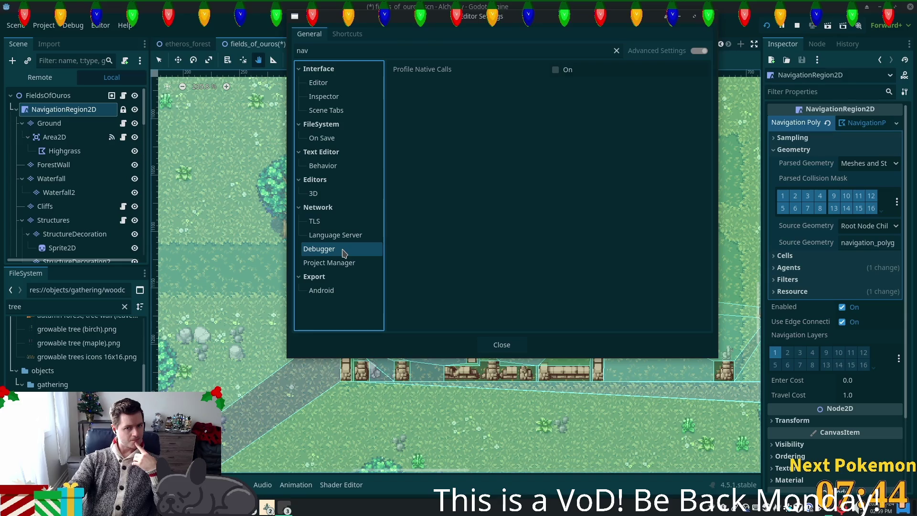
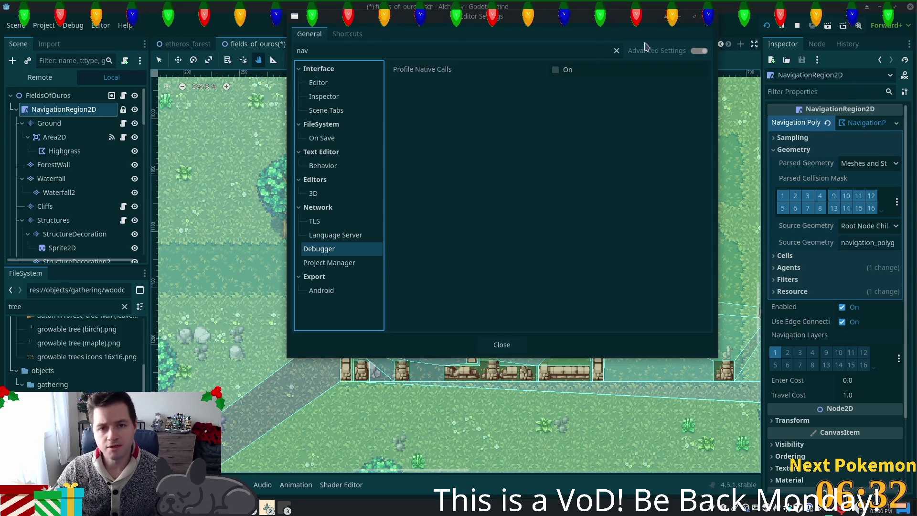
Close Editor Settings and open the Project Settings for project.godot
left_click(712, 22)
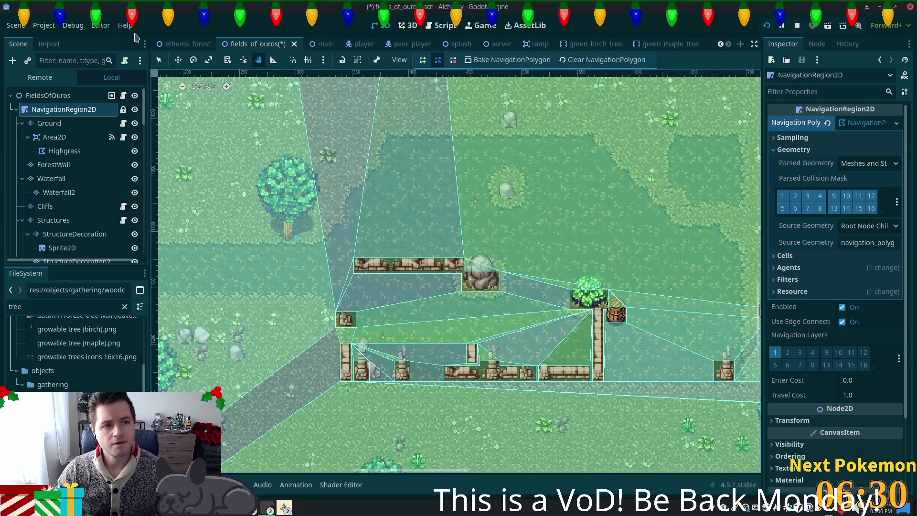
left_click(44, 25)
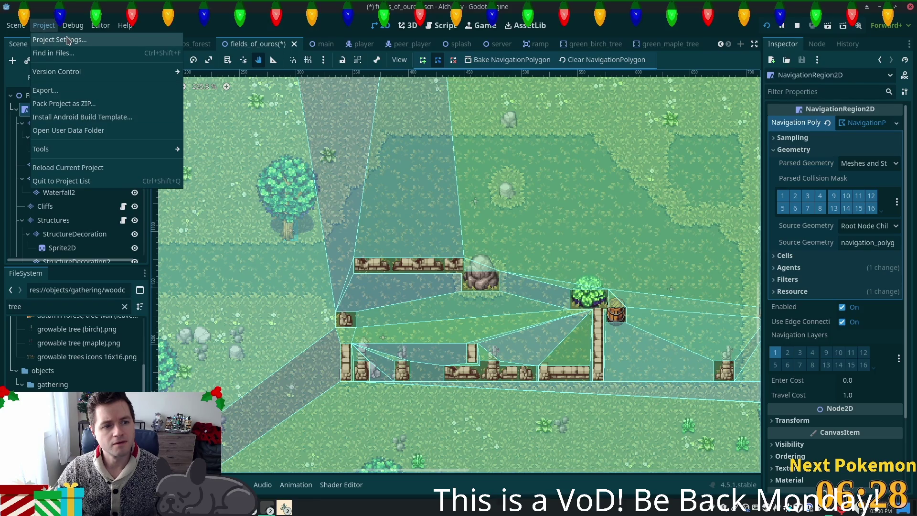
left_click(67, 39)
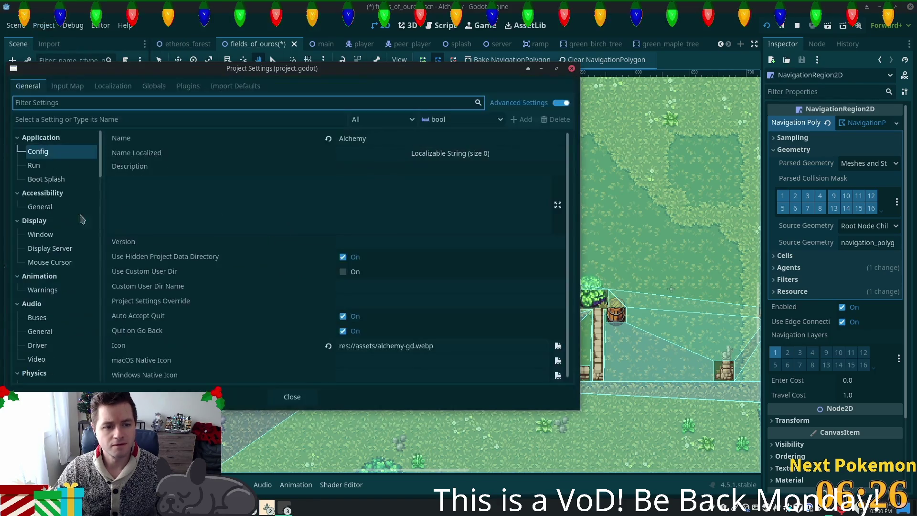
Go to the Debug > Shapes section of Project Settings
scroll(105, 201, "down", 5)
scroll(106, 201, "down", 3)
left_click(49, 263)
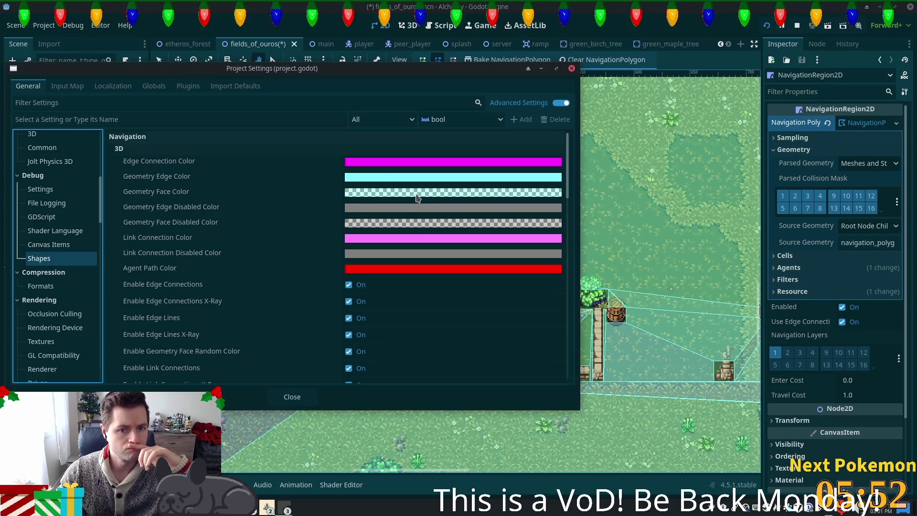
Toggle 2D navigation Enable Geometry Face Random Color off and back on, and open the Geometry Face Color (80ffff66)
mouse_move(416, 197)
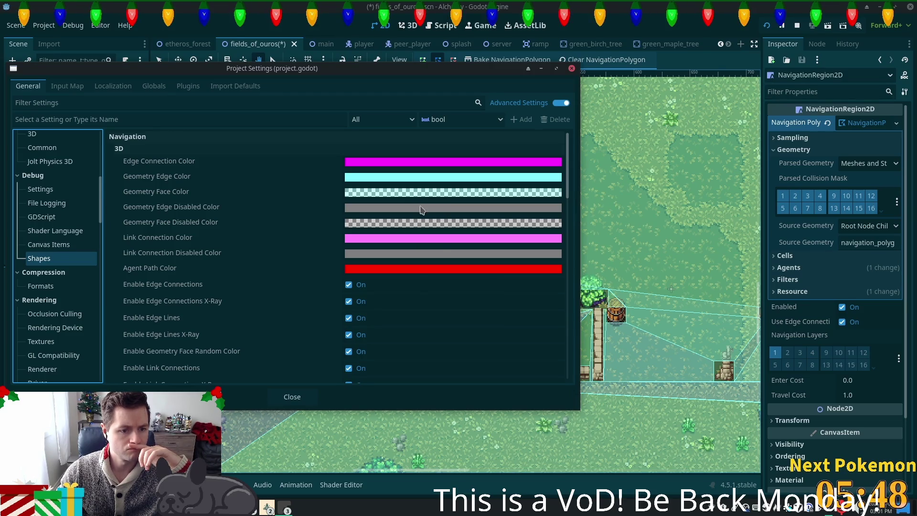
scroll(405, 329, "down", 5)
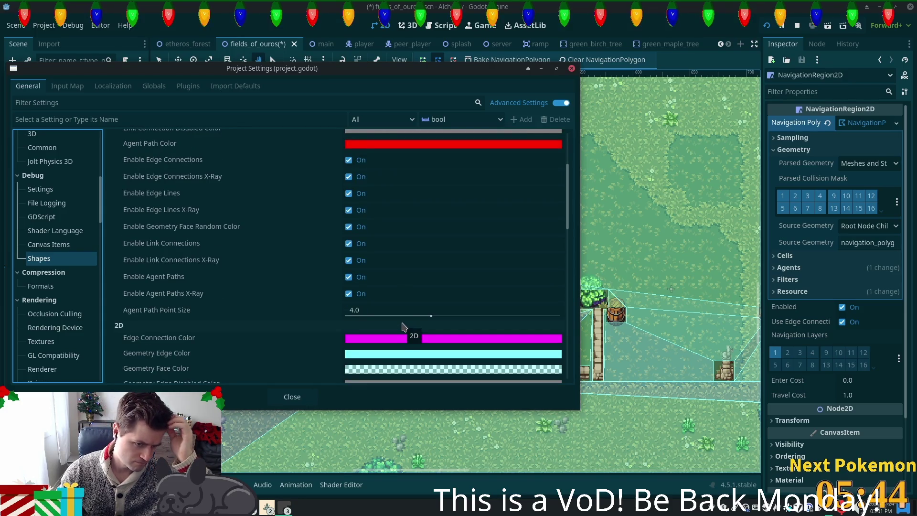
scroll(404, 326, "down", 3)
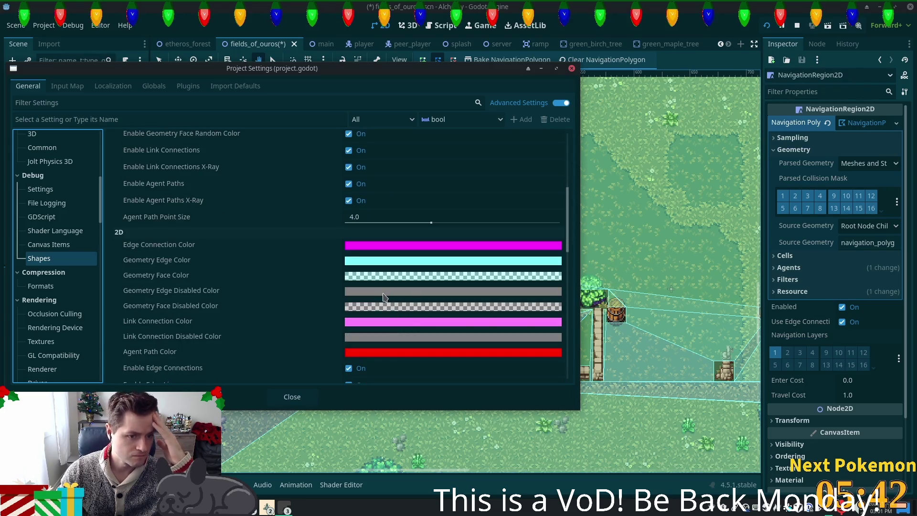
scroll(385, 300, "down", 3)
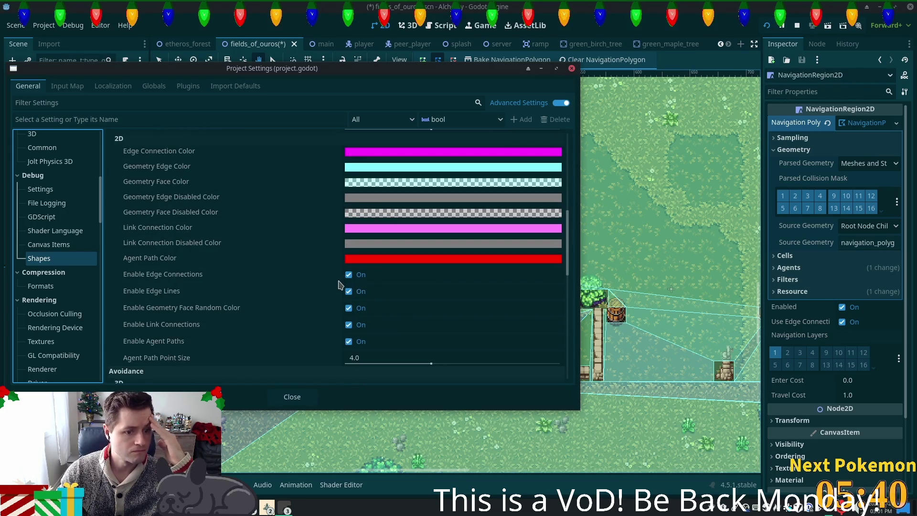
left_click(351, 311)
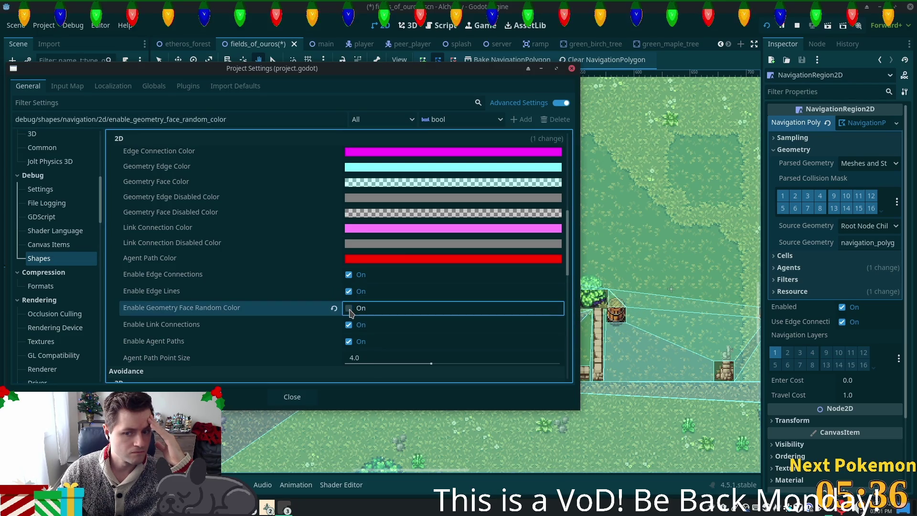
left_click(350, 309)
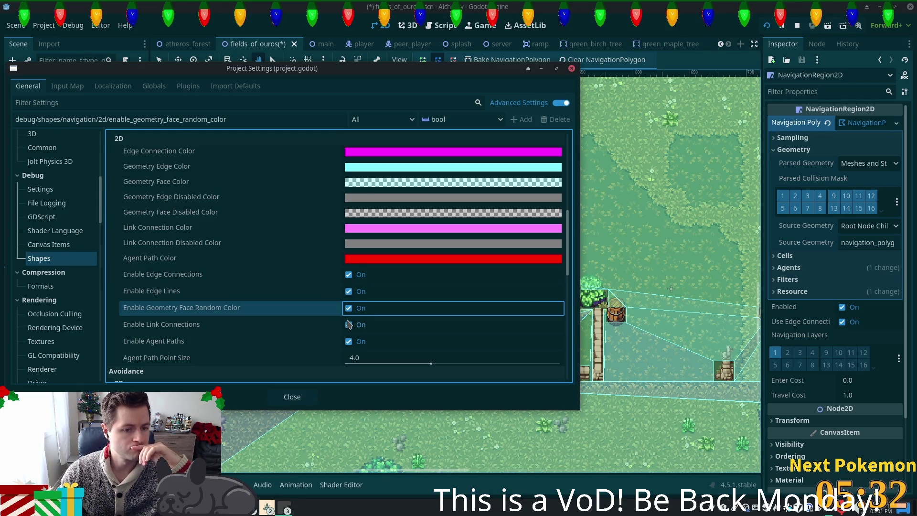
scroll(349, 326, "down", 3)
scroll(349, 327, "up", 5)
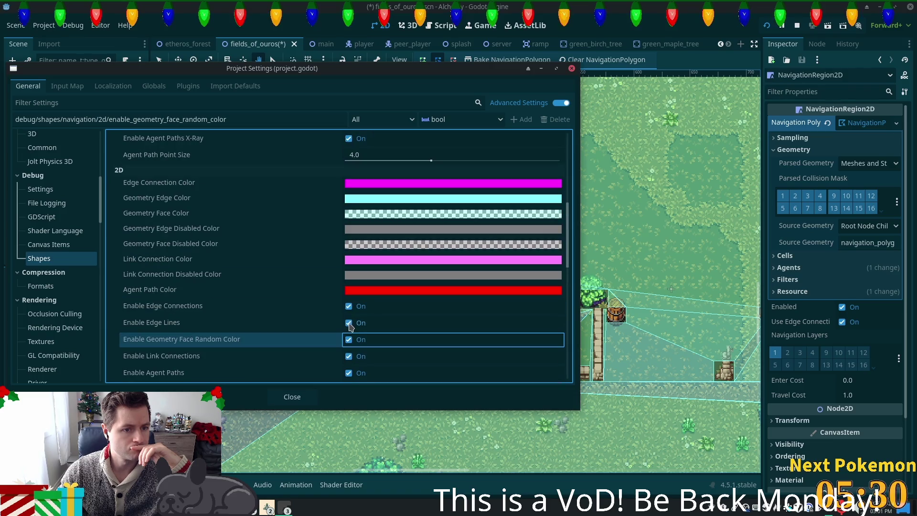
left_click(395, 215)
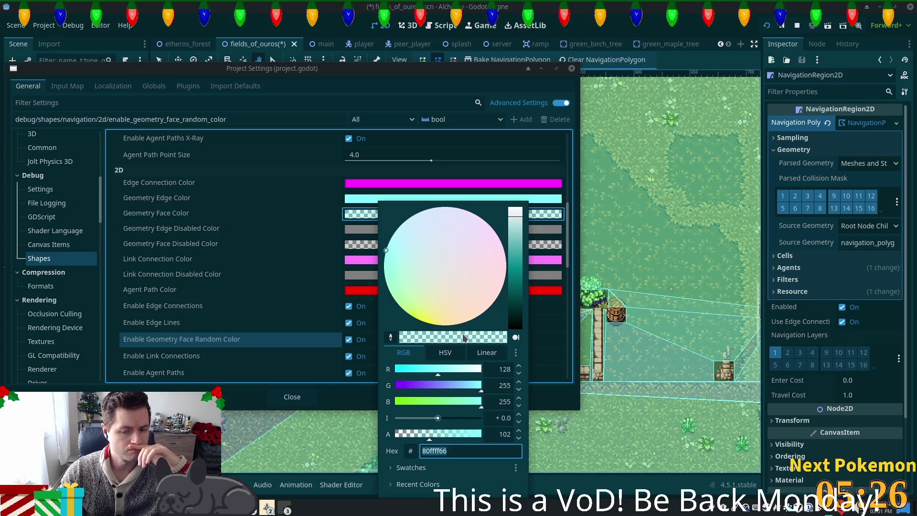
Set the 2D geometry face colour alpha to 0 (80ffff00), close Project Settings, and clear the baked navigation polygon
left_click_drag(428, 436, 385, 434)
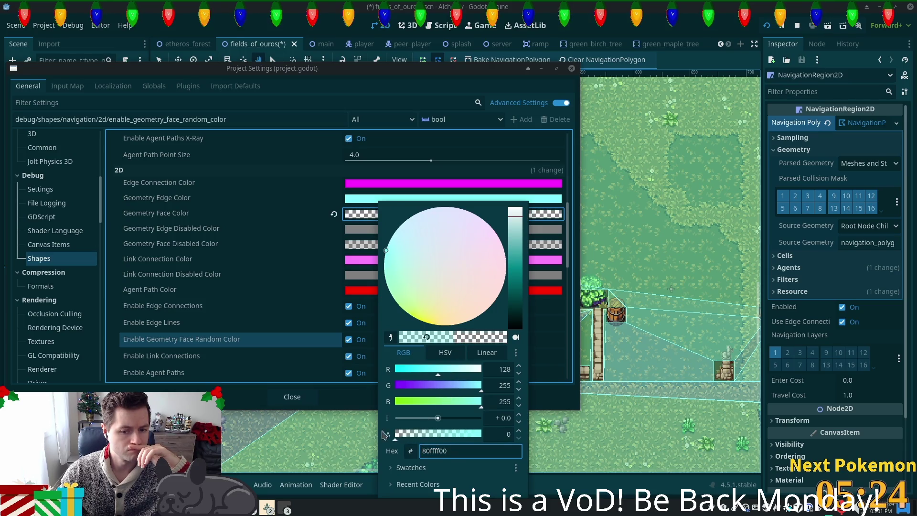
left_click(299, 279)
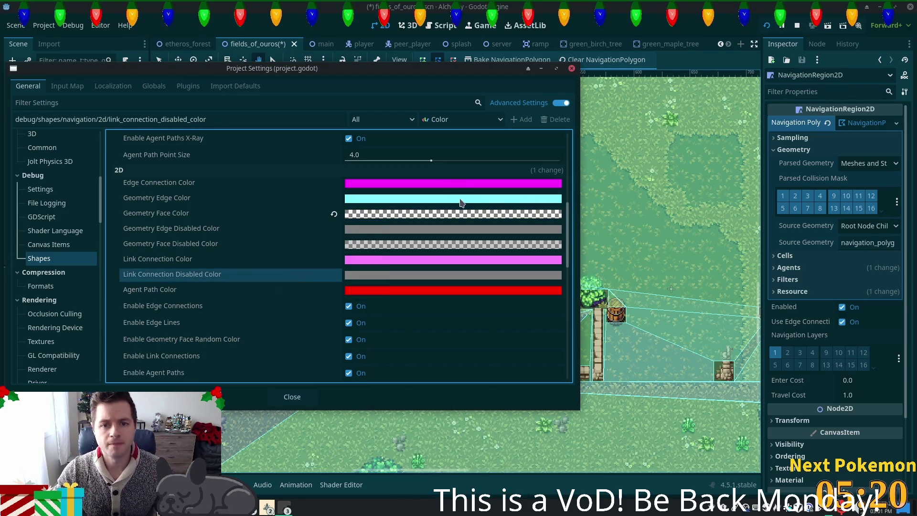
left_click(572, 69)
left_click(591, 60)
Rebake the navigation polygon and zoom out to see the whole Fields of Ouros map
left_click(508, 60)
scroll(637, 297, "down", 1)
scroll(637, 297, "down", 7)
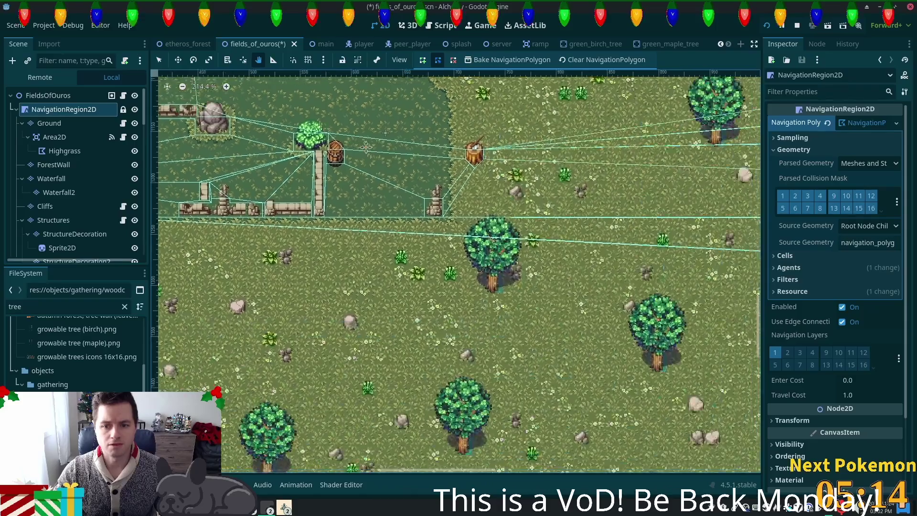
scroll(456, 271, "down", 5)
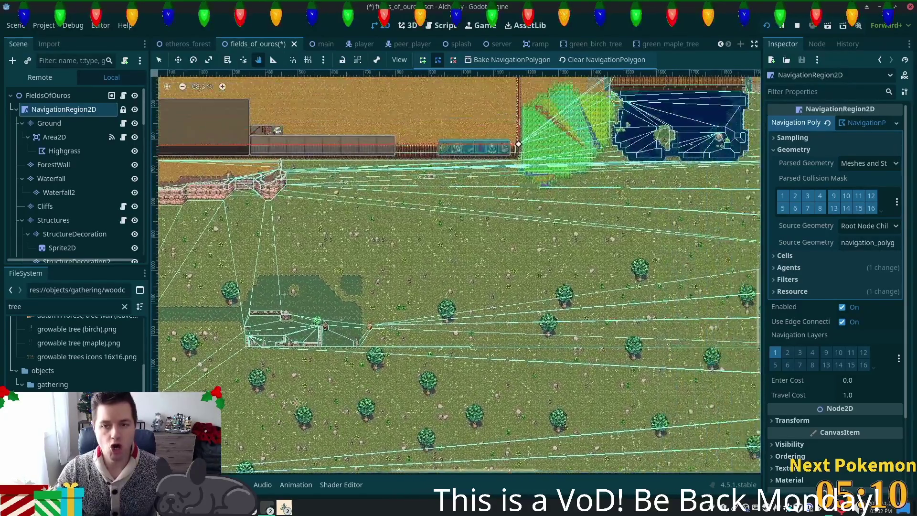
scroll(456, 271, "up", 15)
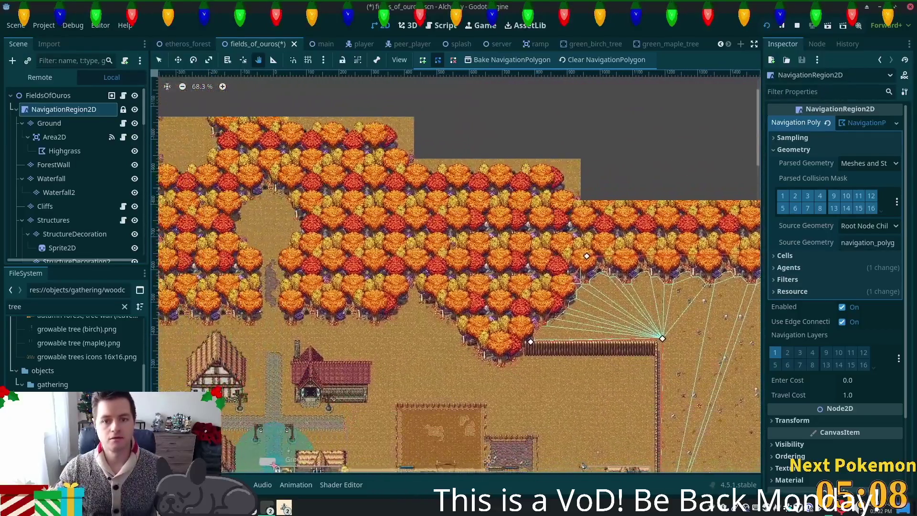
scroll(456, 271, "down", 5)
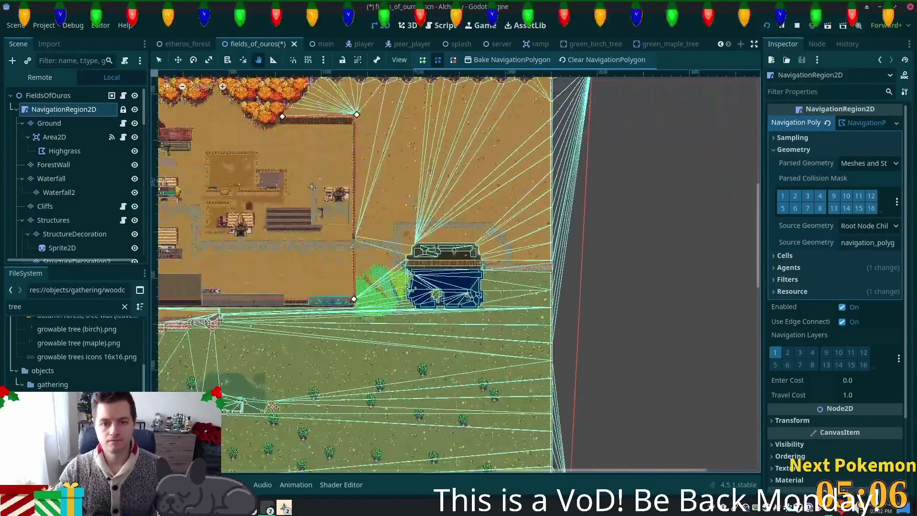
scroll(456, 272, "down", 2)
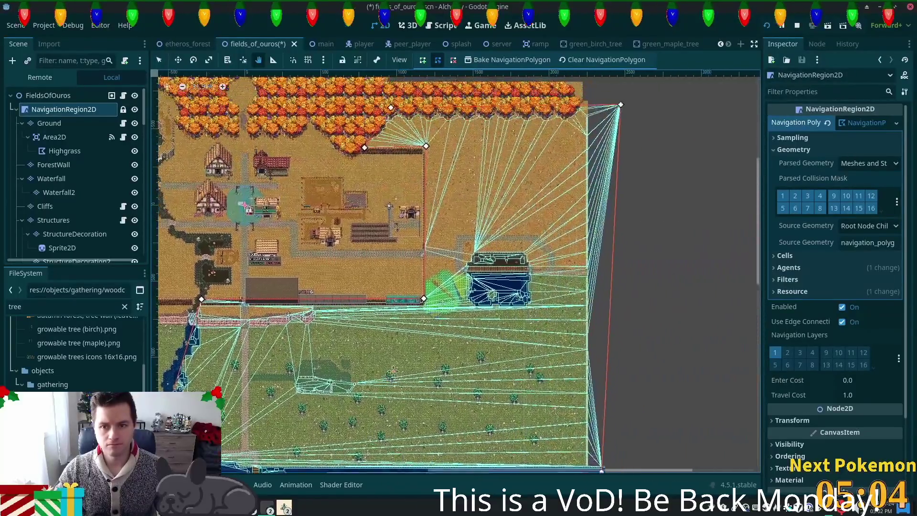
Move the navigation outline corners so the bottom points reach the water, save fields_of_ouros, and rebake
left_click_drag(392, 371, 456, 334)
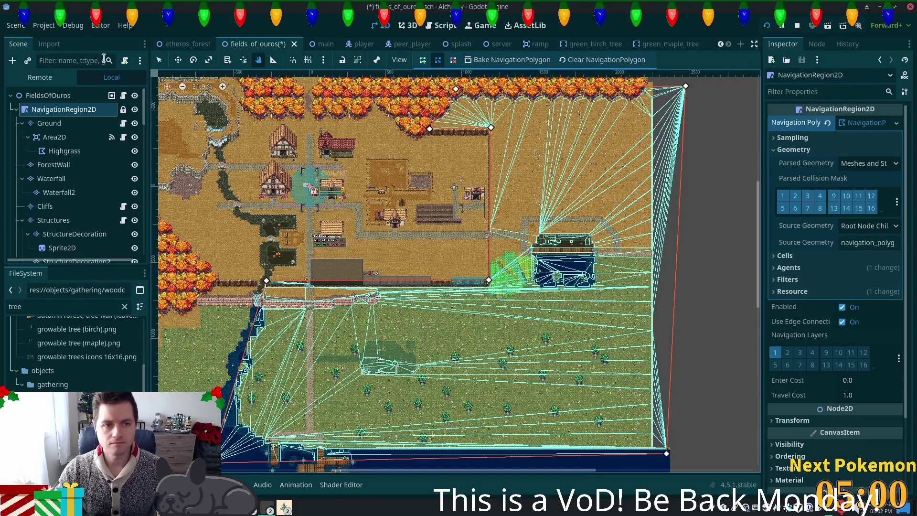
key("q")
left_click_drag(685, 86, 650, 92)
left_click_drag(667, 453, 650, 445)
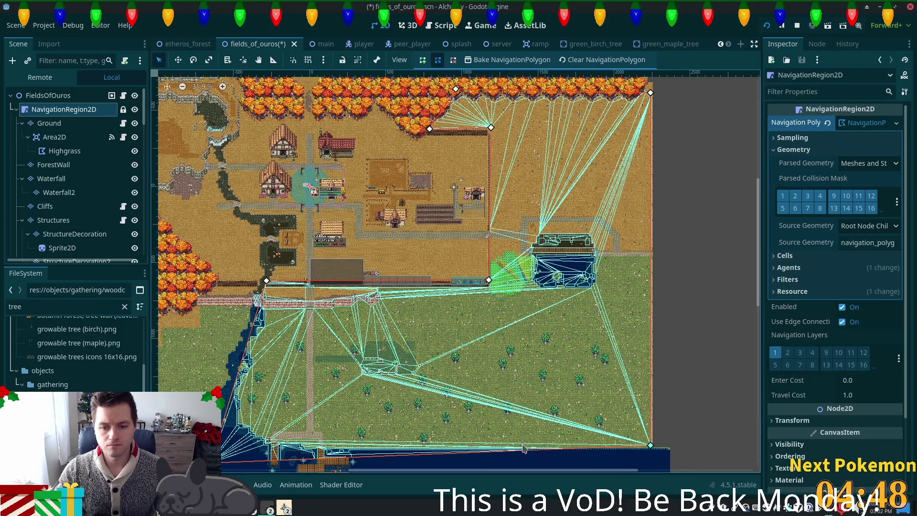
scroll(334, 416, "down", 3)
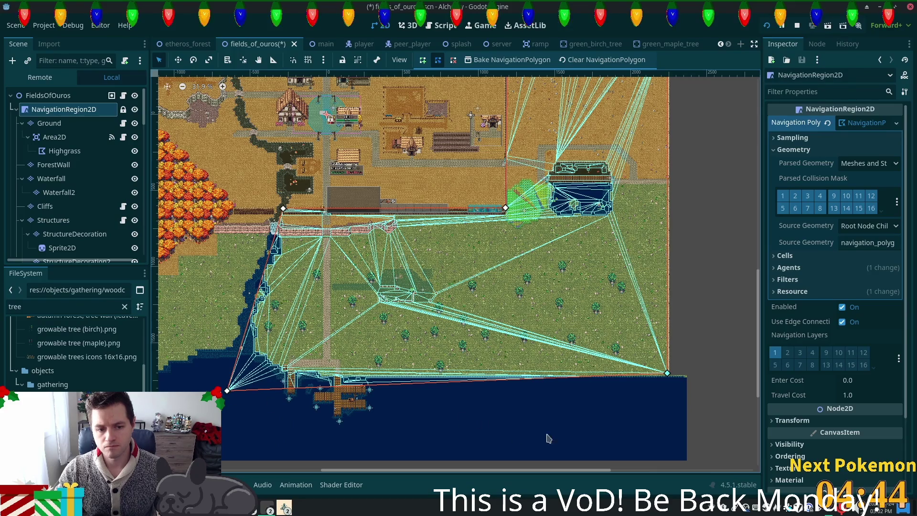
mouse_move(667, 373)
left_mouse_down()
mouse_move(651, 426)
mouse_move(669, 421)
left_mouse_up()
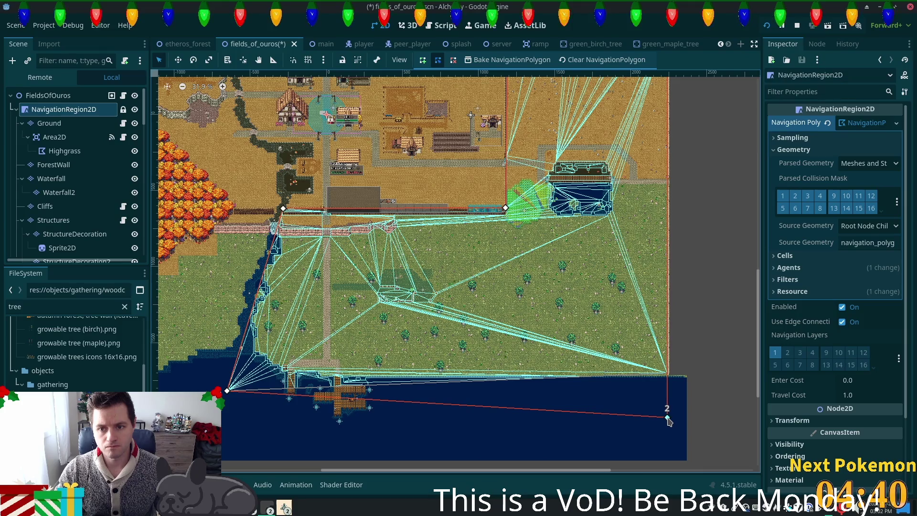
left_click_drag(228, 390, 225, 419)
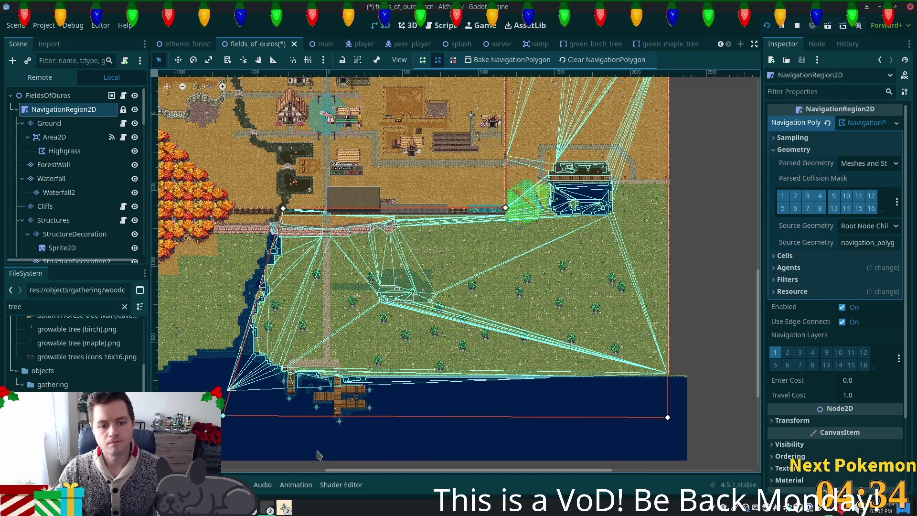
key("ctrl+s")
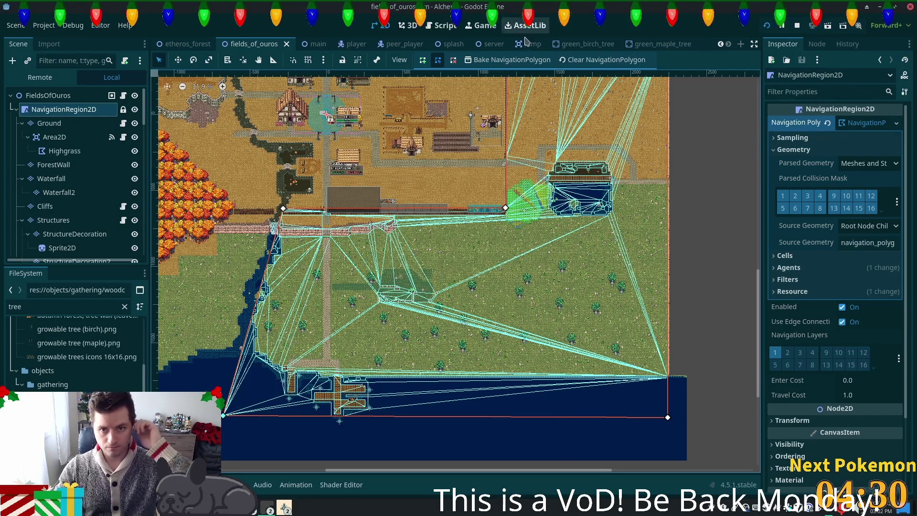
left_click(508, 60)
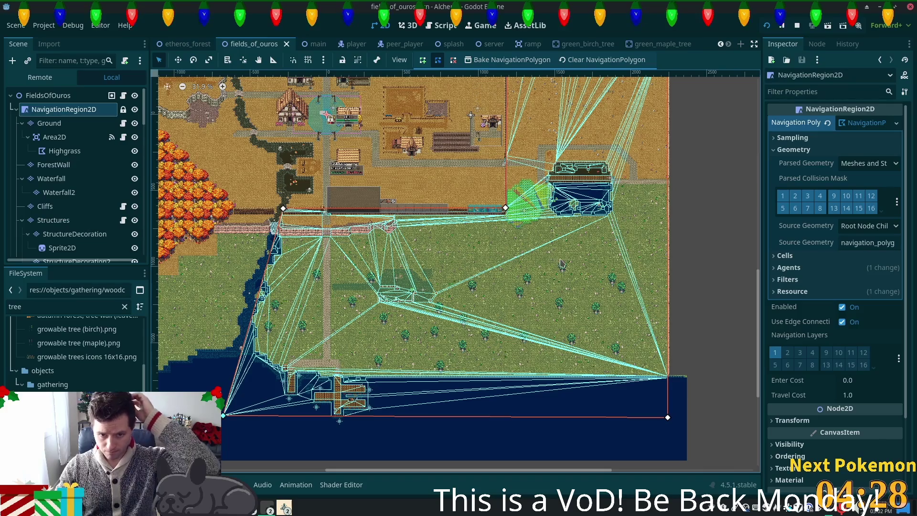
Look over the map, then bring up the Thunar window showing Growable Trees 1.2
scroll(546, 287, "up", 2)
scroll(545, 287, "up", 3)
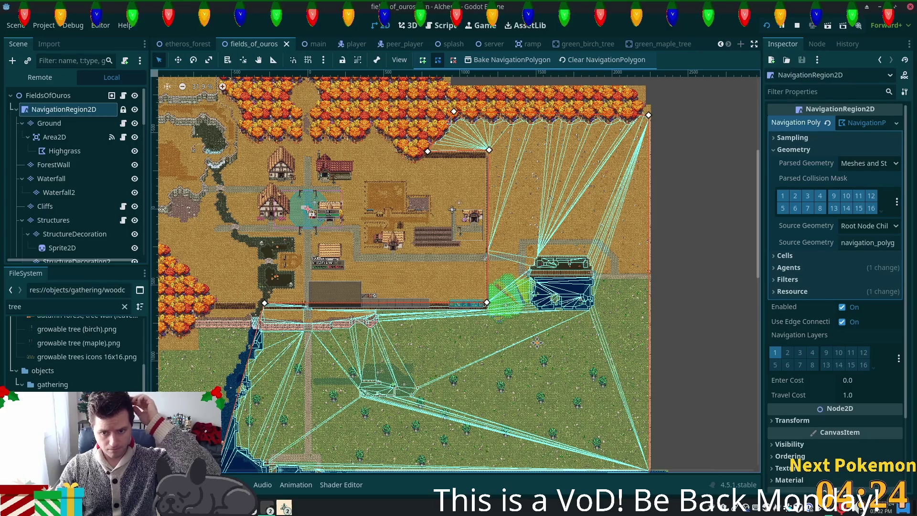
scroll(539, 337, "down", 1)
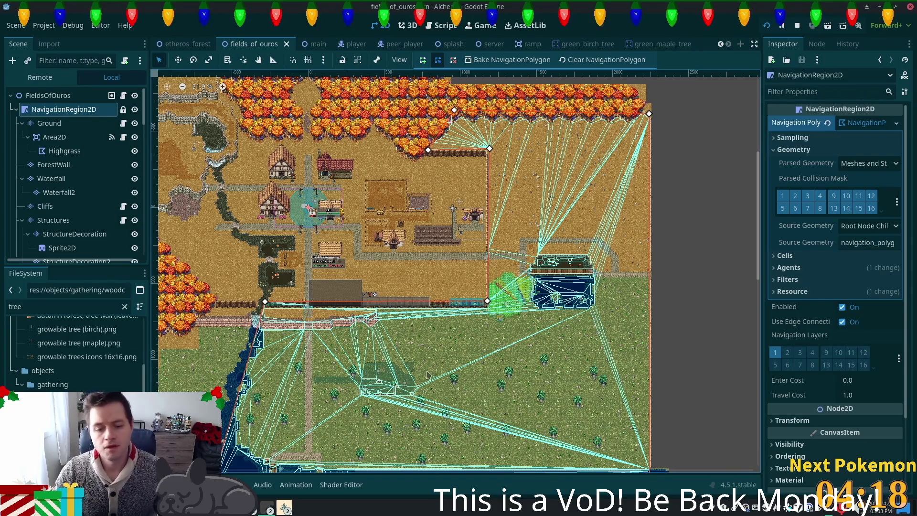
scroll(428, 374, "up", 8)
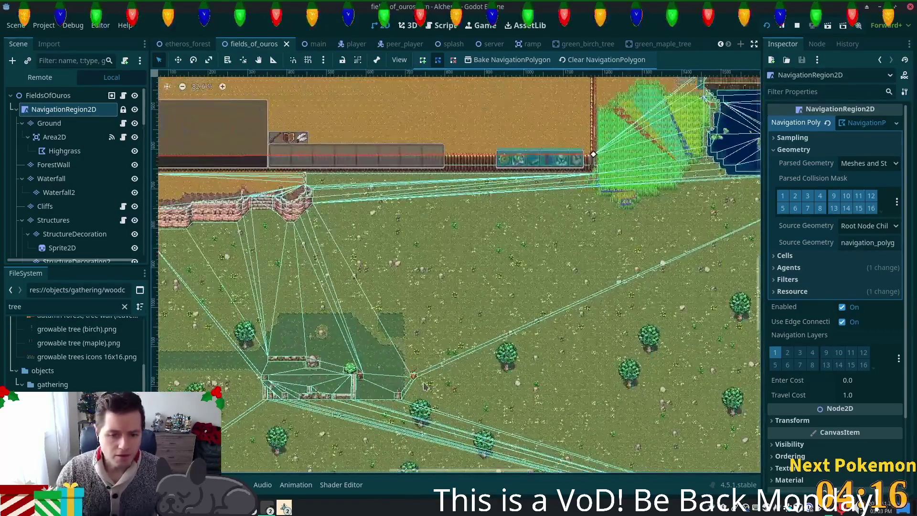
scroll(424, 384, "up", 5)
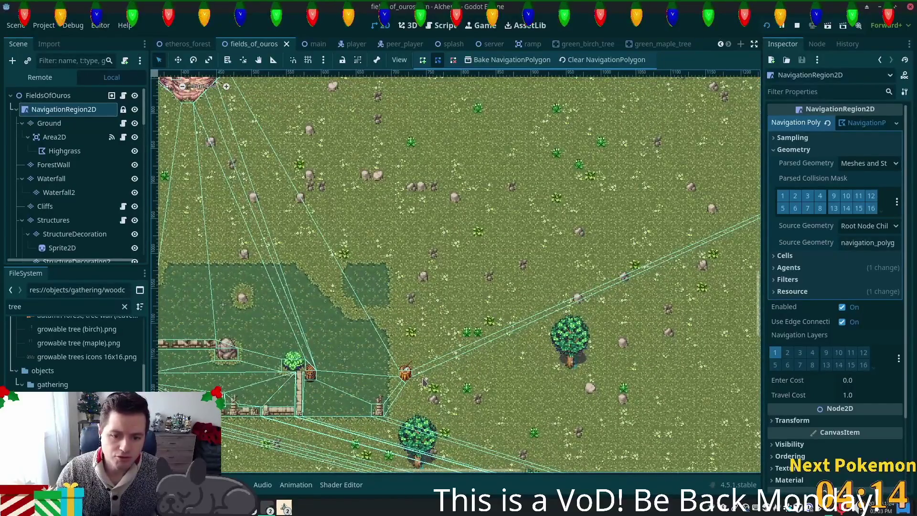
scroll(422, 382, "down", 8)
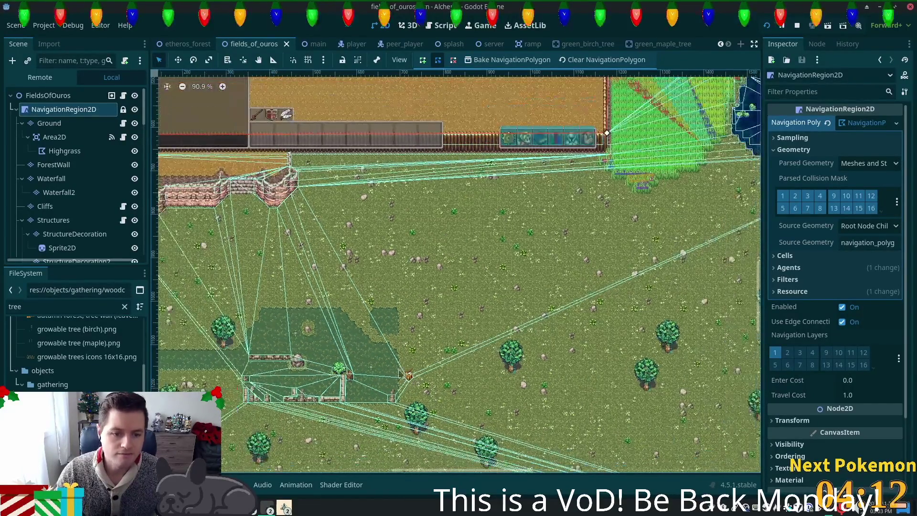
left_click_drag(421, 382, 539, 332)
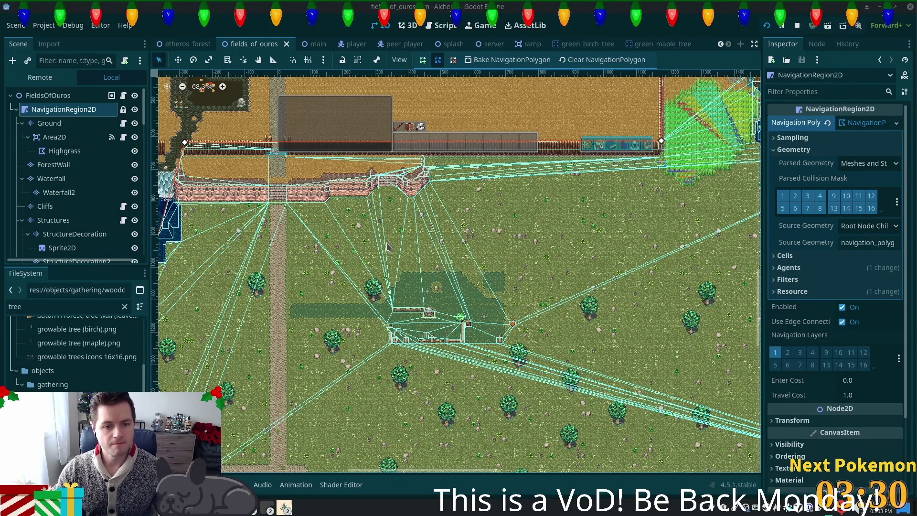
scroll(386, 270, "right", 5)
scroll(335, 291, "down", 2)
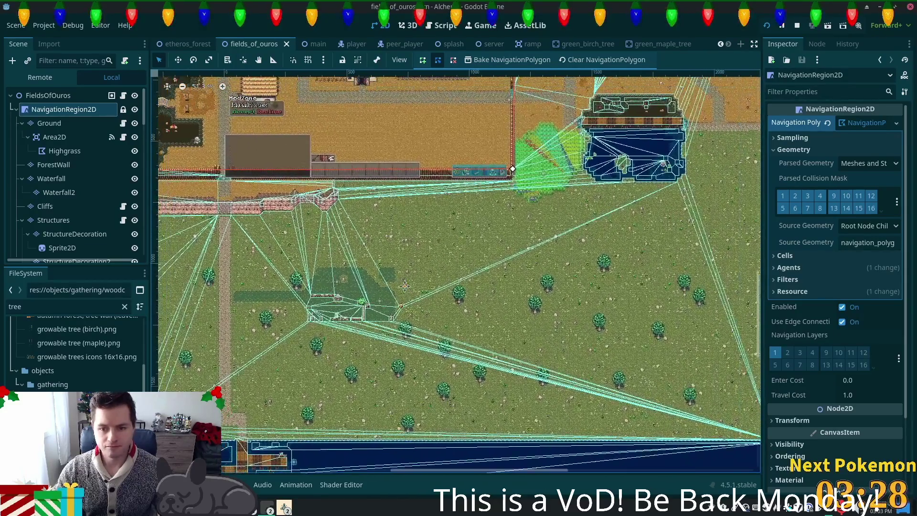
scroll(325, 301, "down", 1)
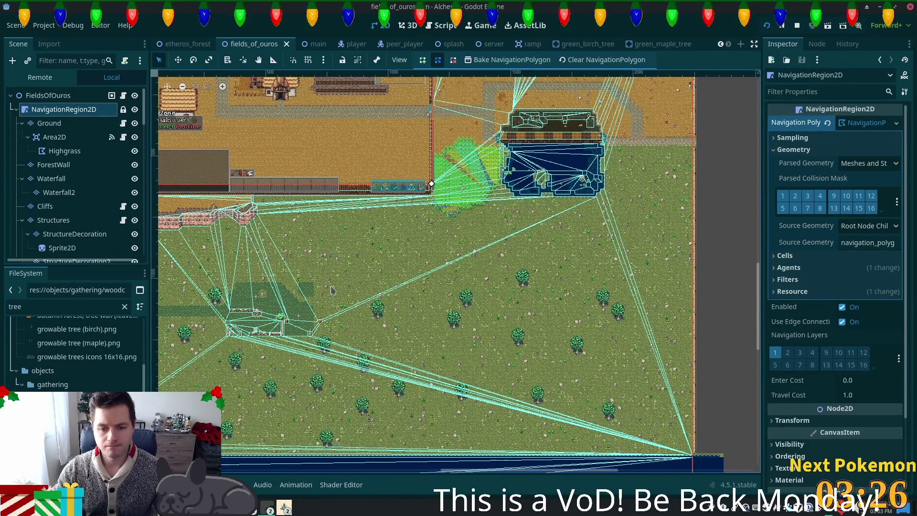
scroll(382, 296, "down", 2)
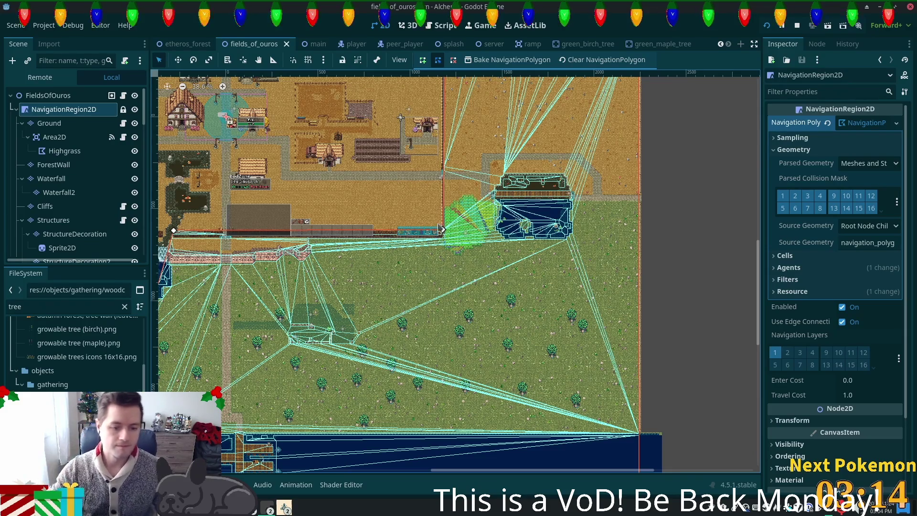
key("alt+Tab")
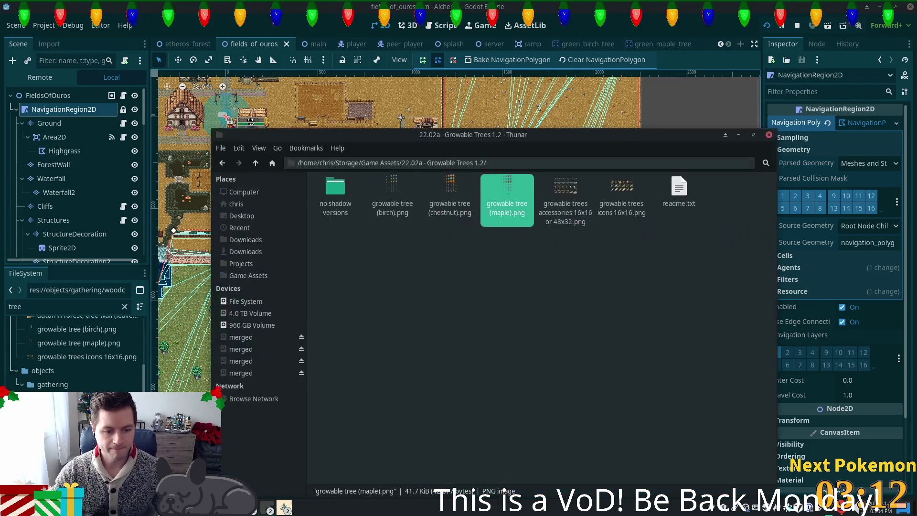
Move up to the Game Assets folder in Thunar, then return to the Godot map
left_click(255, 163)
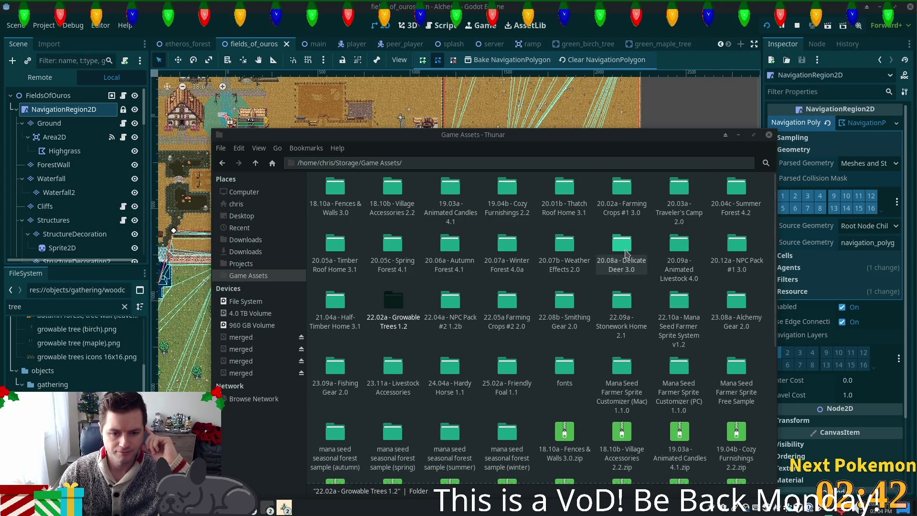
scroll(627, 256, "down", 2)
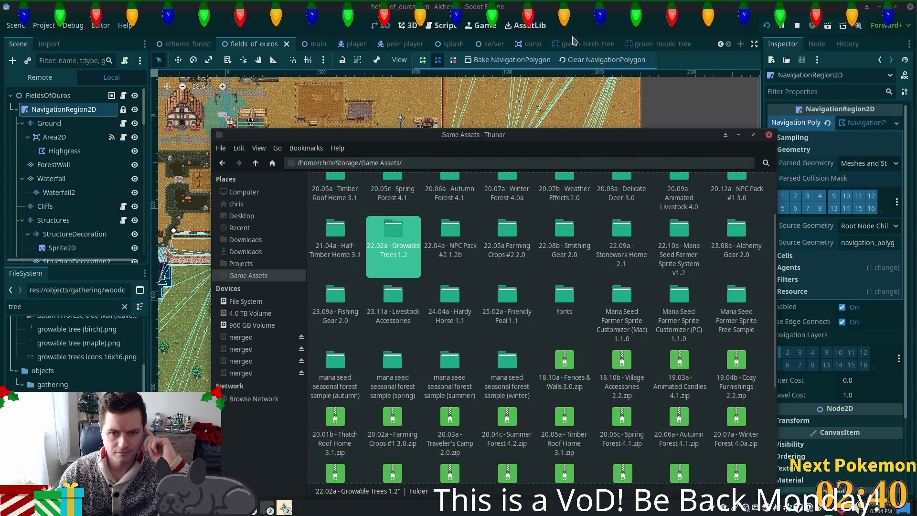
key("alt+Tab")
scroll(429, 278, "up", 2)
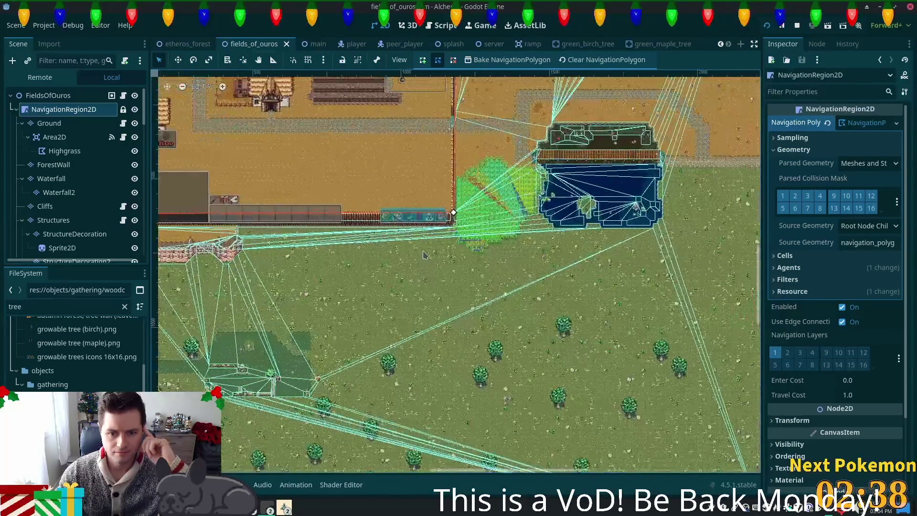
scroll(428, 278, "up", 1)
scroll(563, 302, "left", 3)
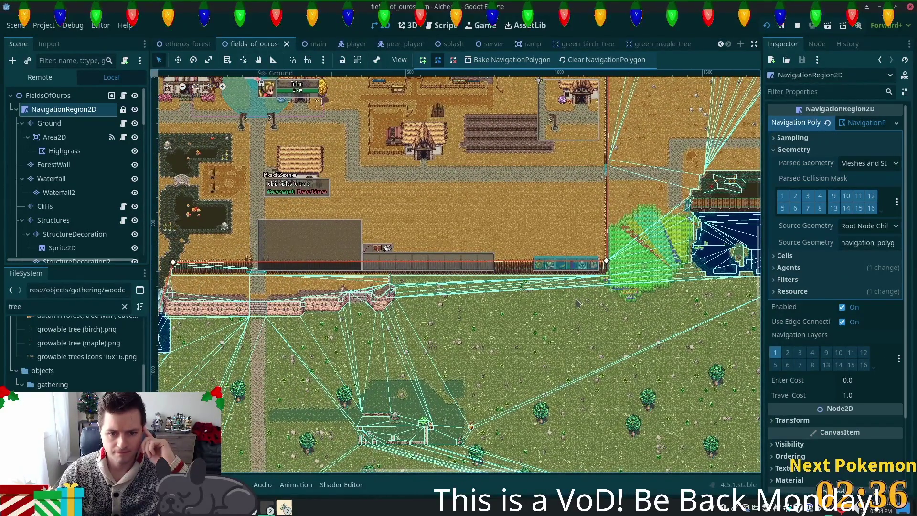
scroll(578, 303, "down", 2)
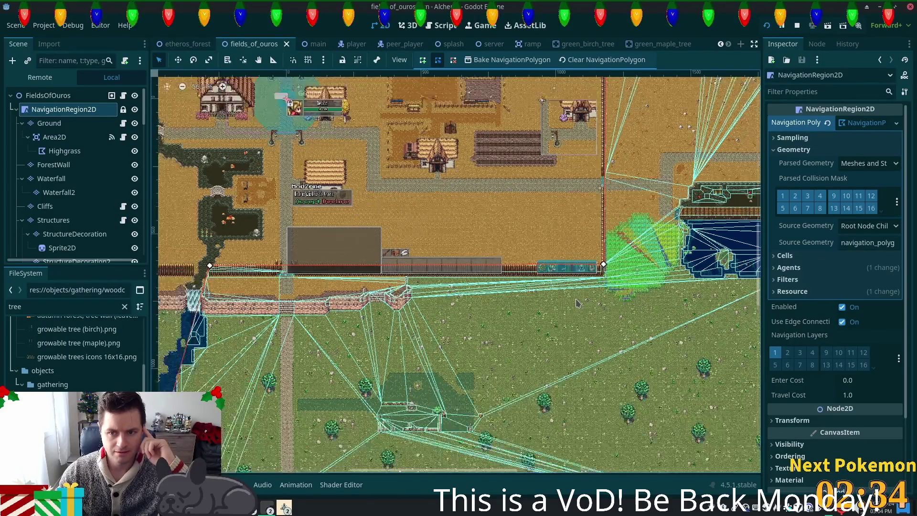
scroll(568, 310, "down", 2)
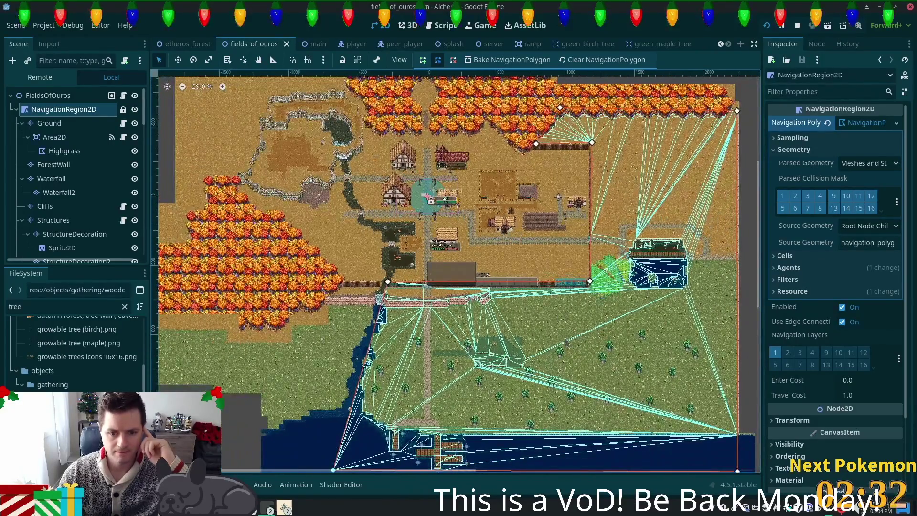
scroll(554, 313, "down", 2)
scroll(554, 313, "right", 2)
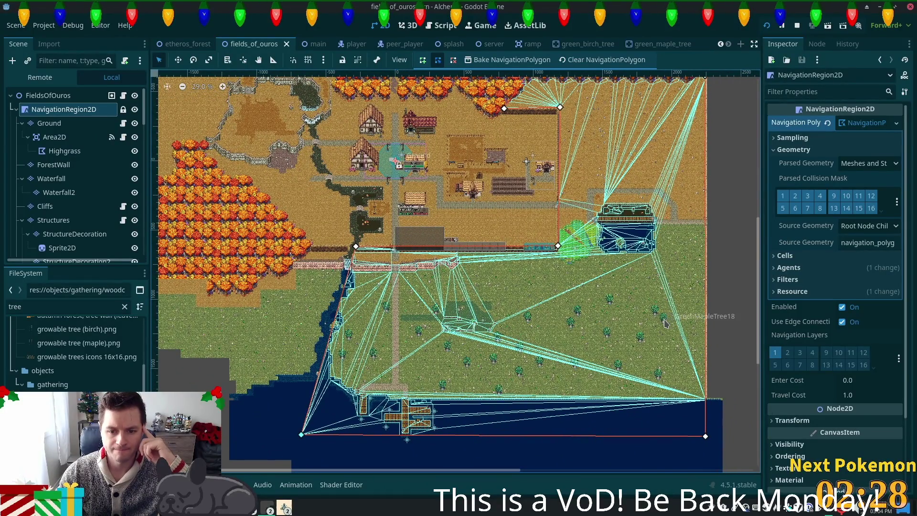
scroll(631, 297, "up", 3)
scroll(600, 268, "up", 1)
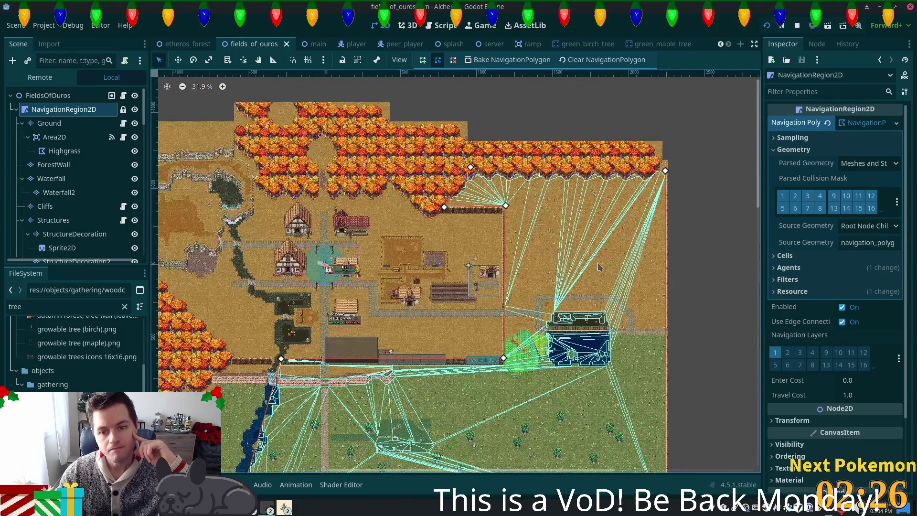
scroll(600, 267, "up", 1)
scroll(597, 266, "up", 4)
scroll(594, 263, "up", 2)
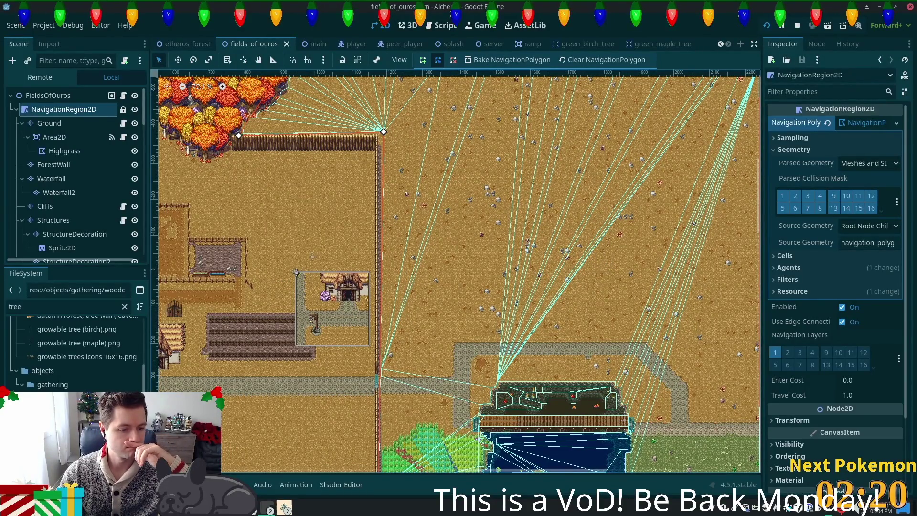
left_click(270, 507)
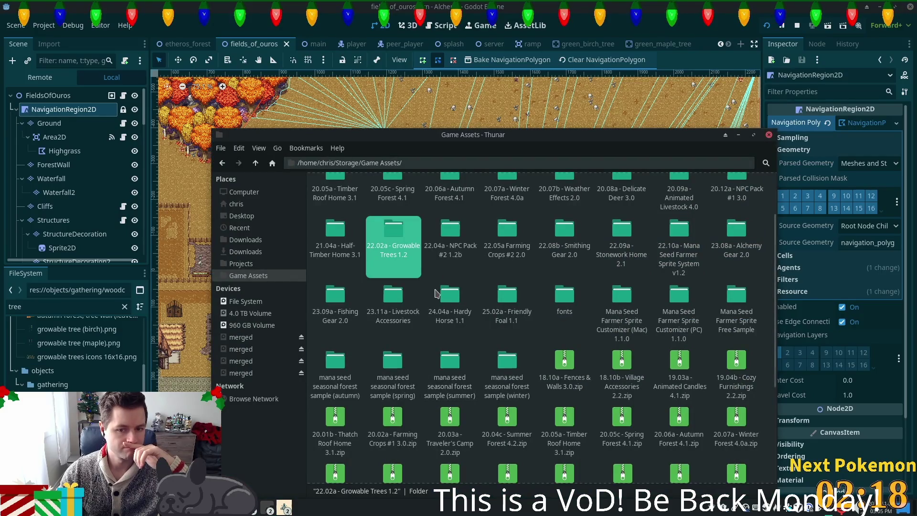
Open 18.10a - Fences & Walls 3.0 and flip through its door, wall, fence and gate images
scroll(433, 289, "up", 3)
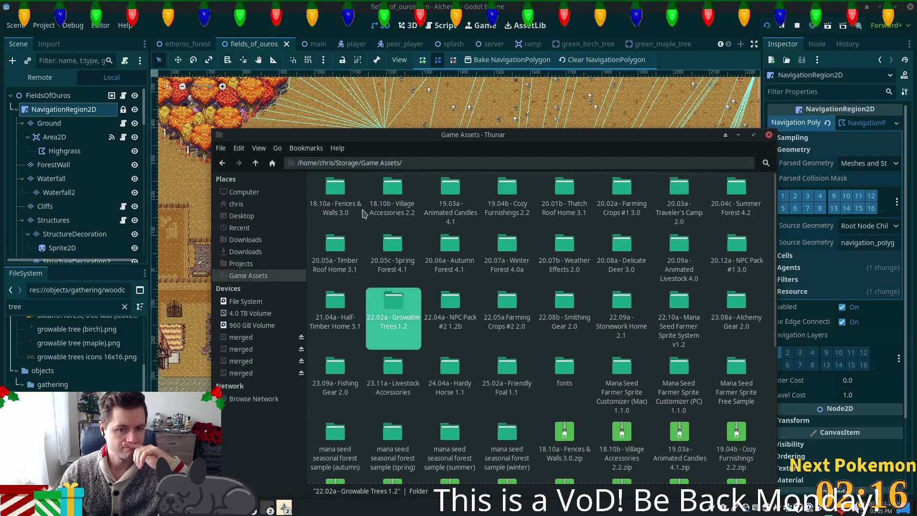
double_click(335, 194)
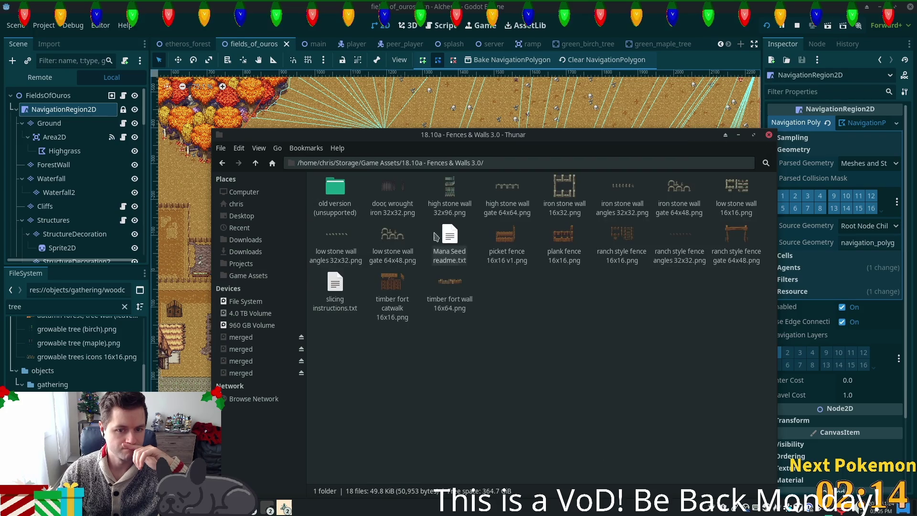
left_click(394, 187)
double_click(394, 188)
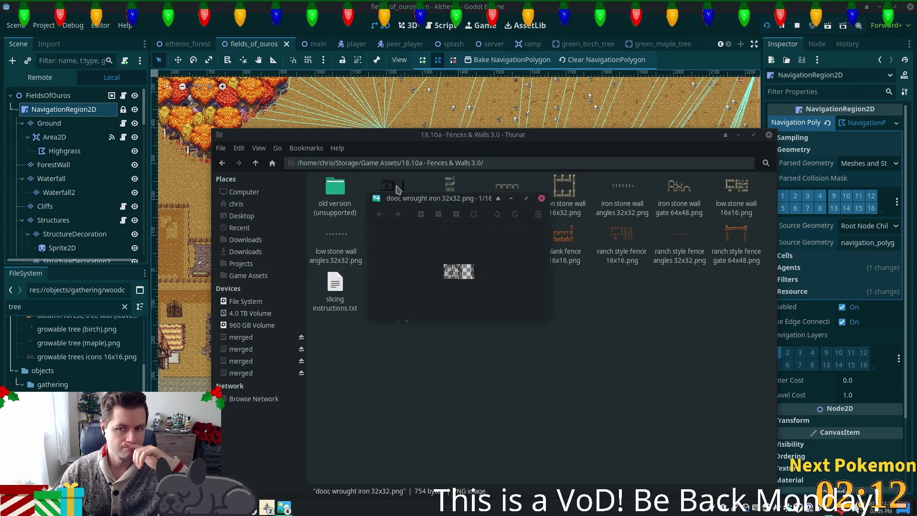
key("Right")
key("Right")
key("Right")
key("Right")
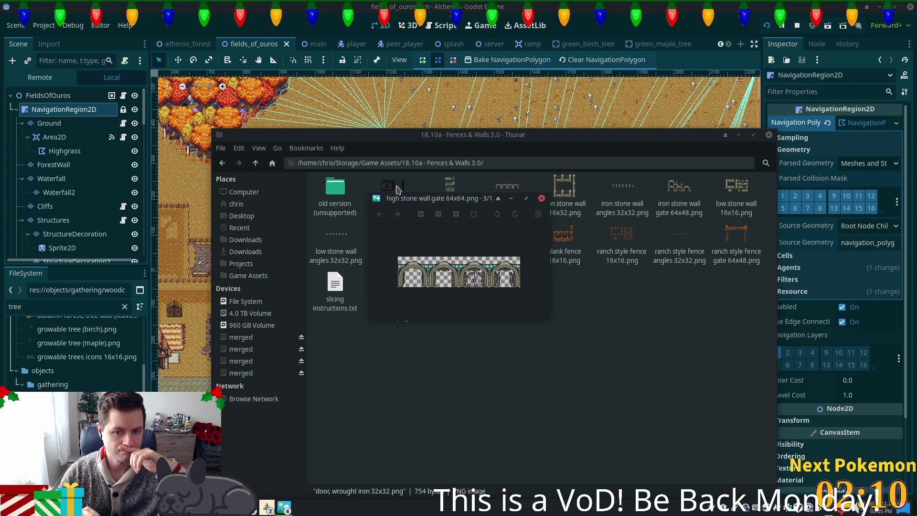
key("Right")
key("Right")
key("Right")
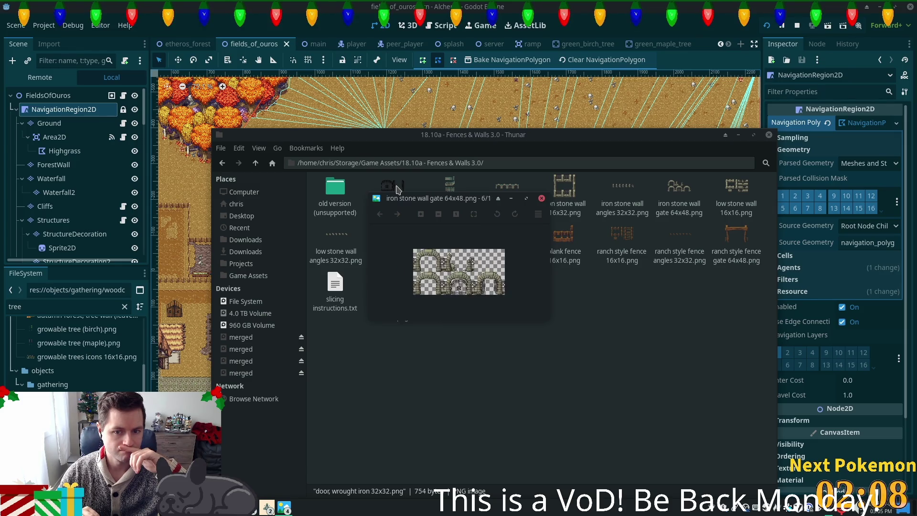
key("Right")
key("Right")
key("Right")
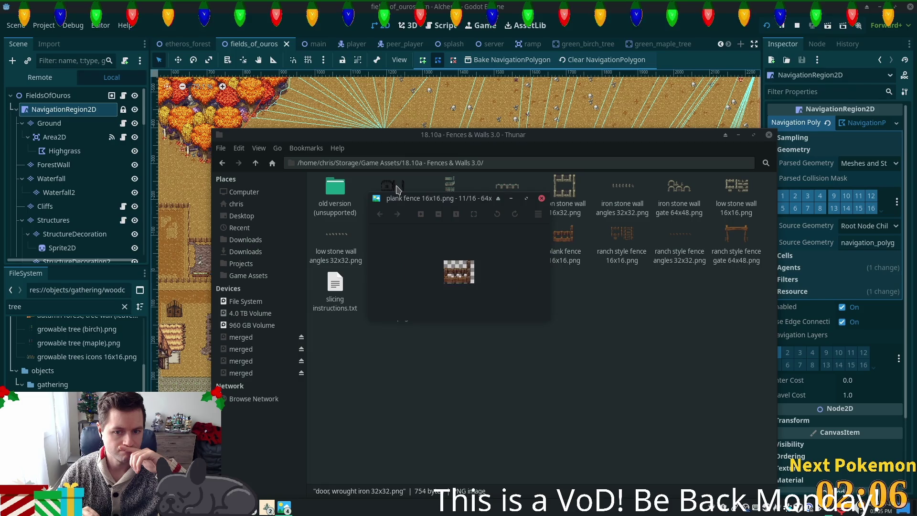
key("Right")
key("Right")
key("Right")
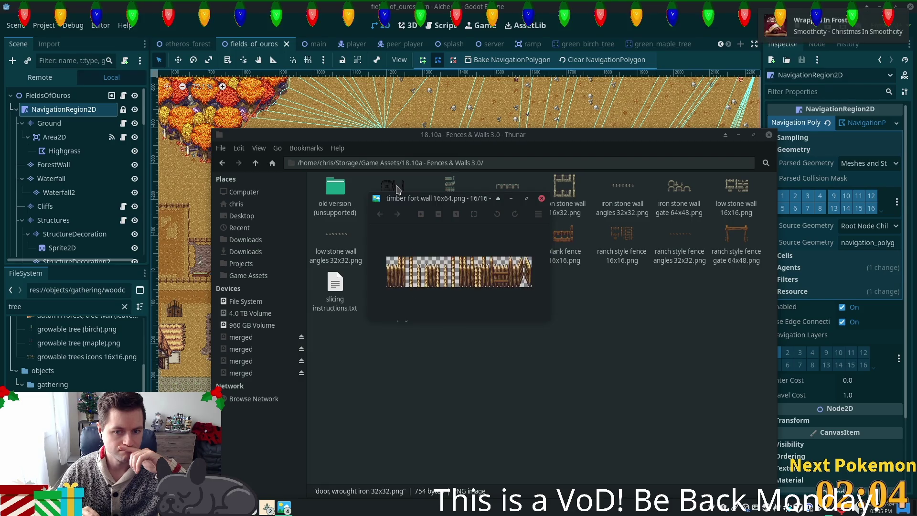
key("Right")
key("Right")
key("Right")
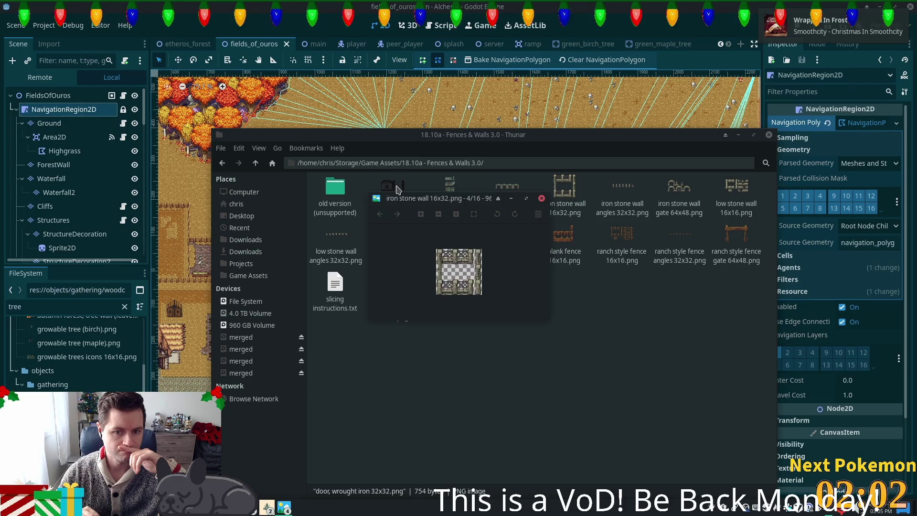
key("Right")
key("Right")
key("Right")
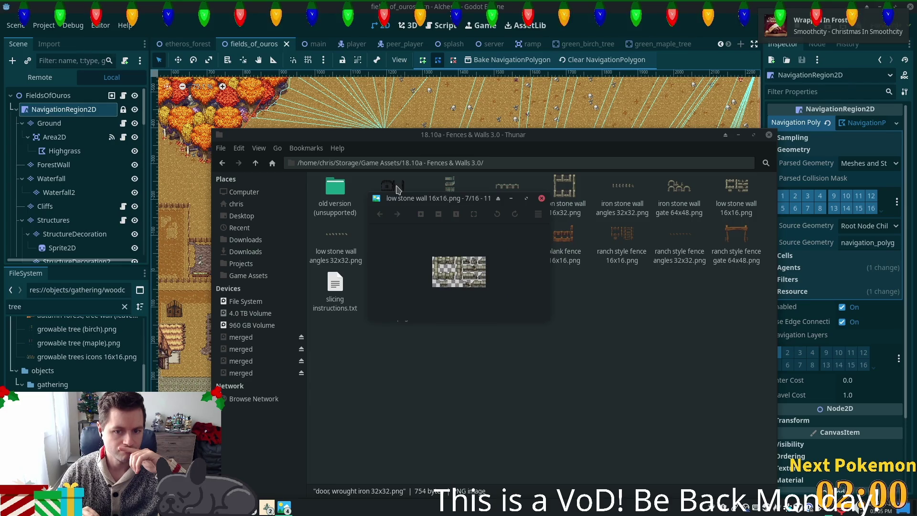
key("Right")
key("Right")
key("Right")
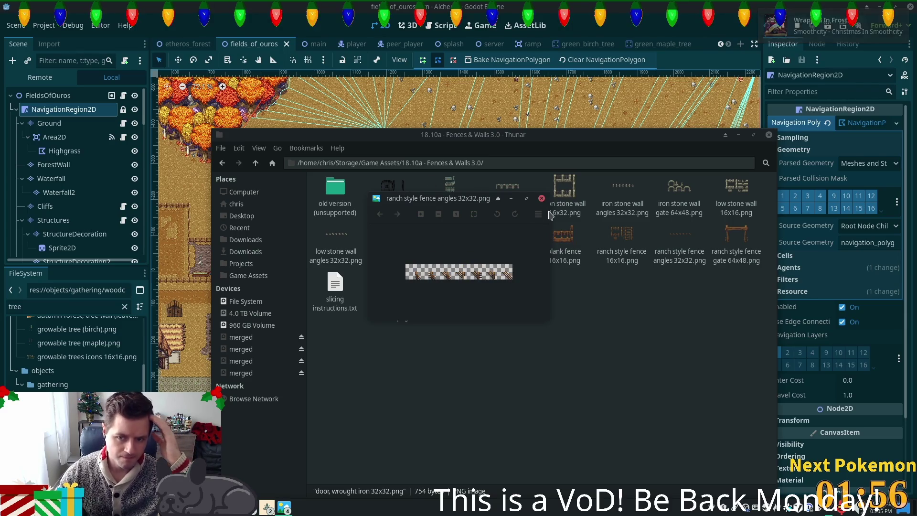
Close the image viewer and open the 18.10b - Village Accessories 2.2 folder
left_click(542, 198)
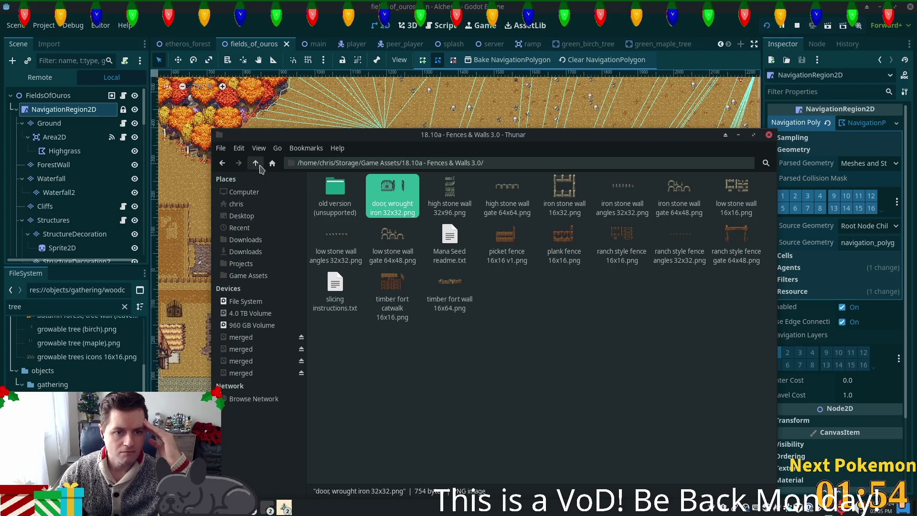
left_click(256, 163)
double_click(398, 191)
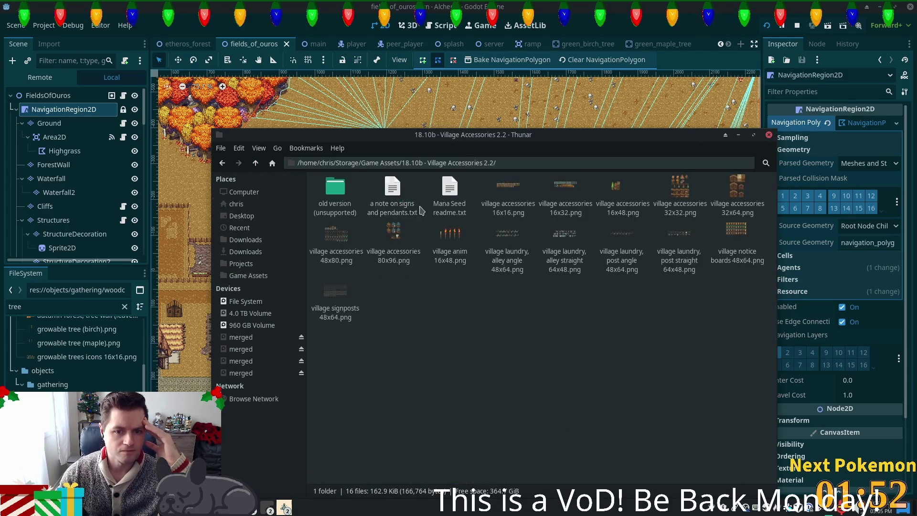
Preview village accessories 16x16.png in an enlarged image viewer window
double_click(501, 186)
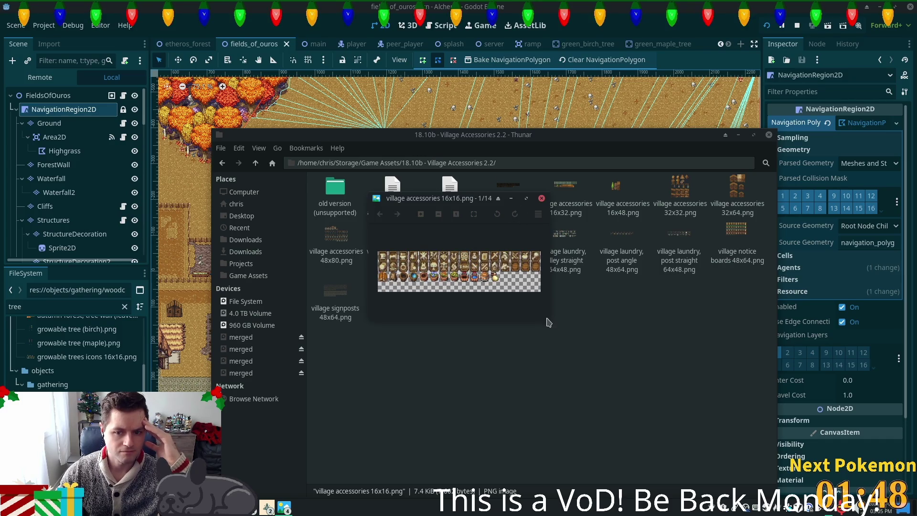
key("Escape")
left_click_drag(549, 320, 618, 403)
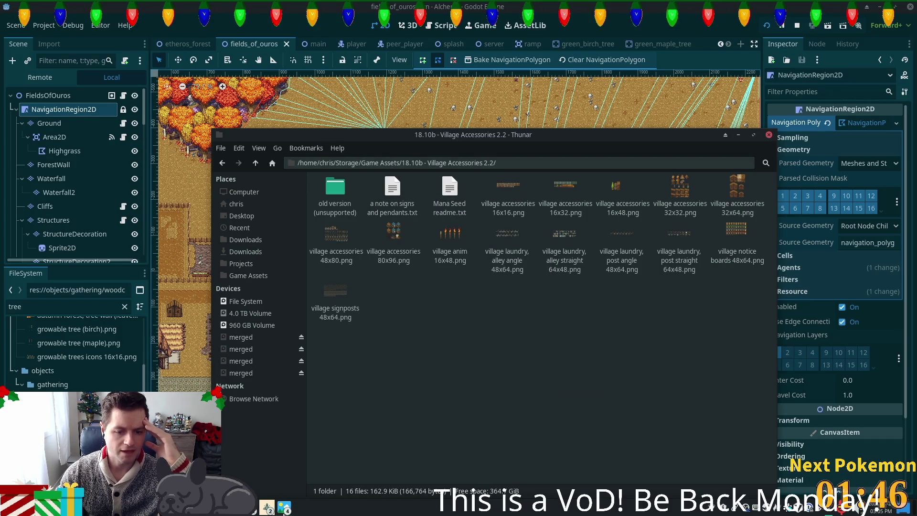
left_click(285, 508)
left_click(373, 471)
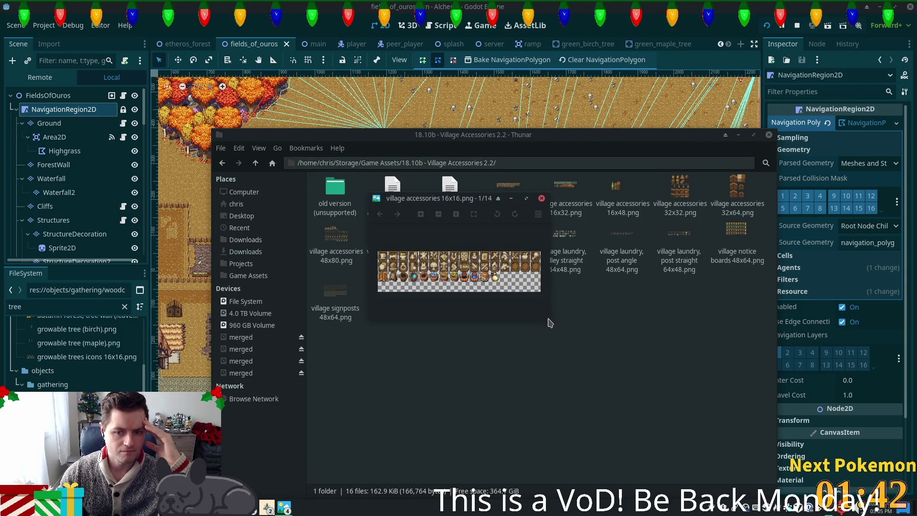
left_click_drag(544, 315, 610, 373)
Cycle through the village accessories, anim and notice board sprite sheets, ending at 80x96
key("Right")
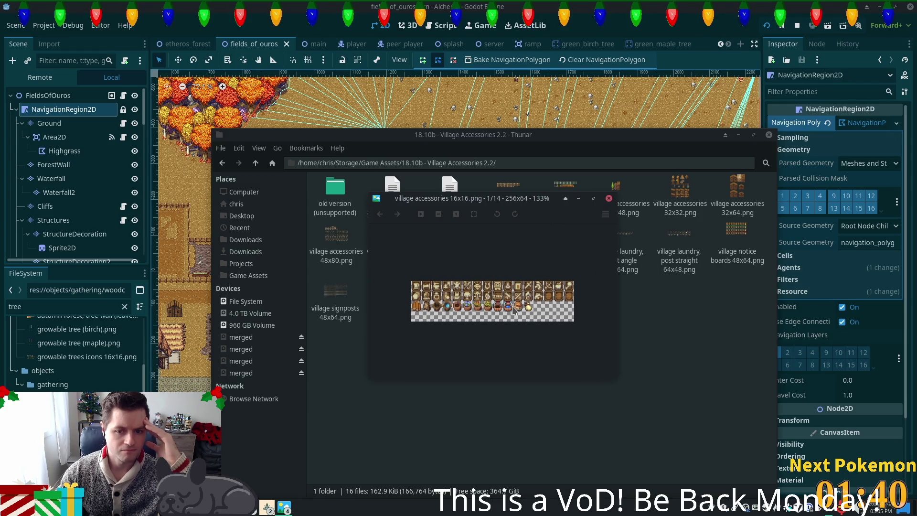
key("Right")
key("Right")
key("Right")
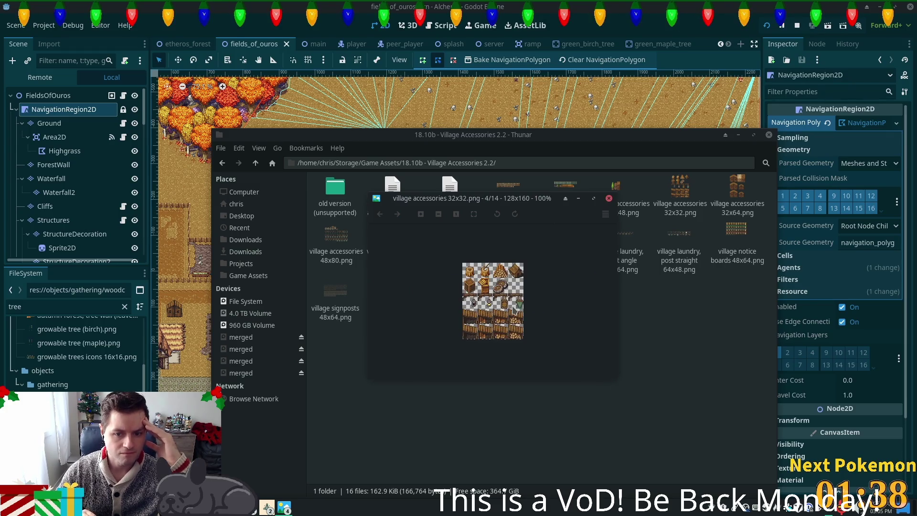
key("Right")
key("Right")
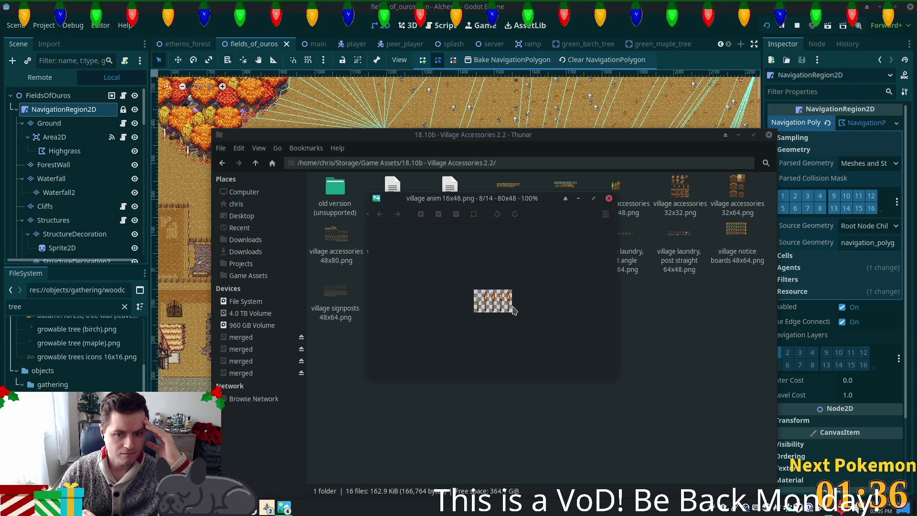
key("Right")
key("Right")
key("Right")
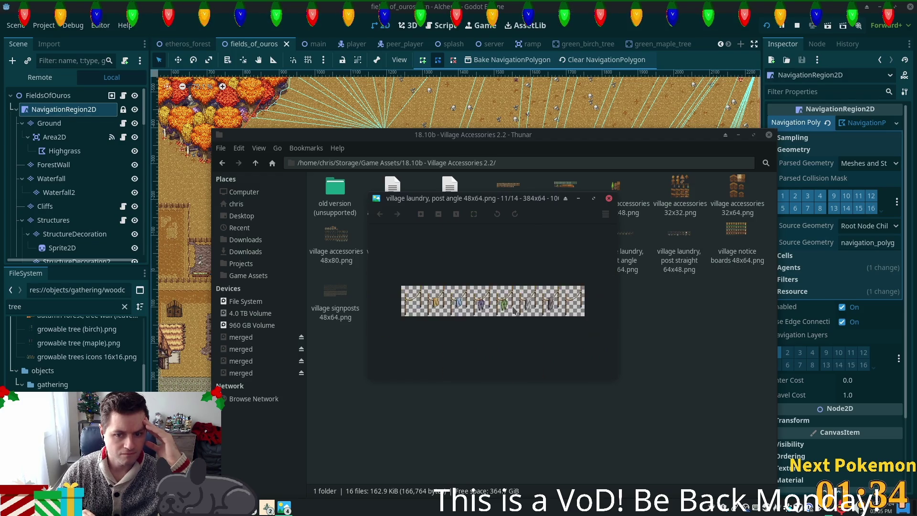
key("Right")
key("Right")
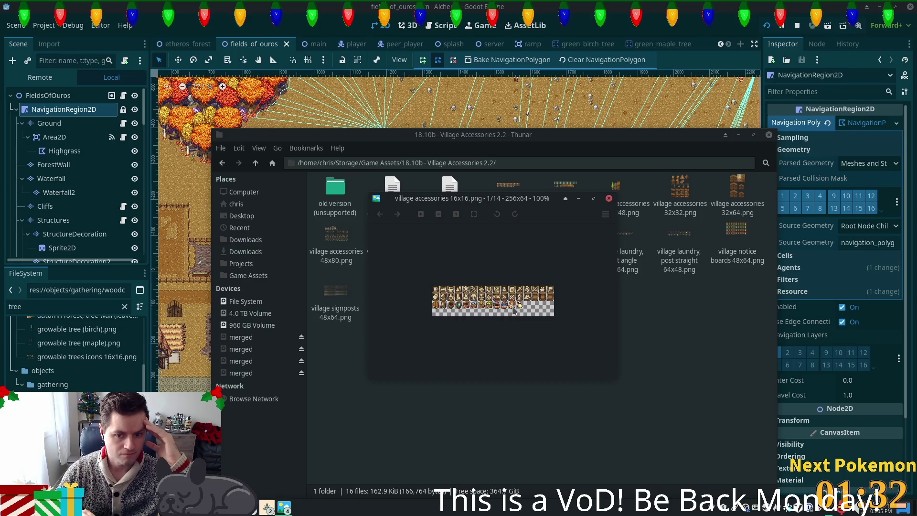
key("Right")
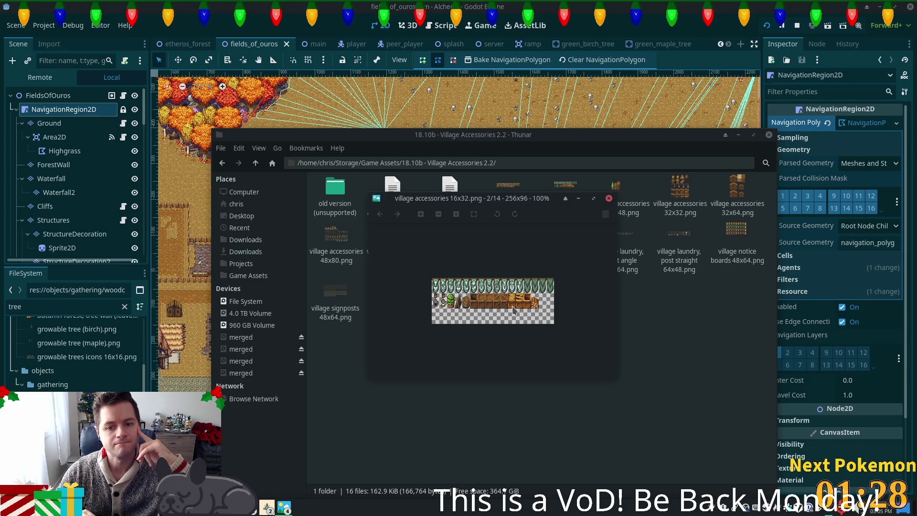
key("Right")
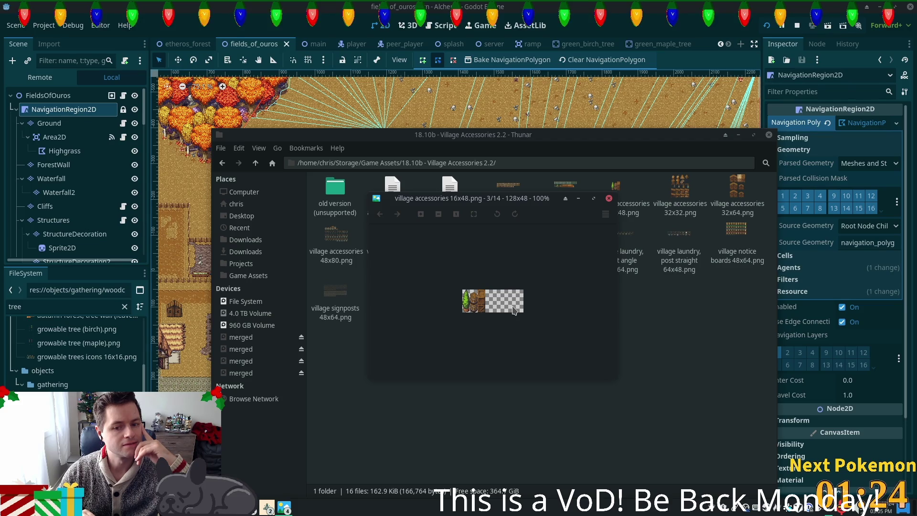
key("Right")
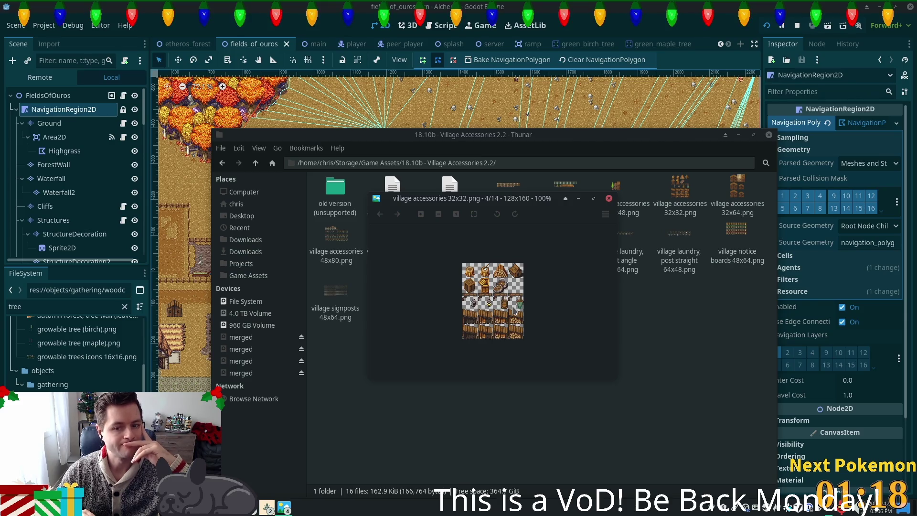
key("Right")
key("Right")
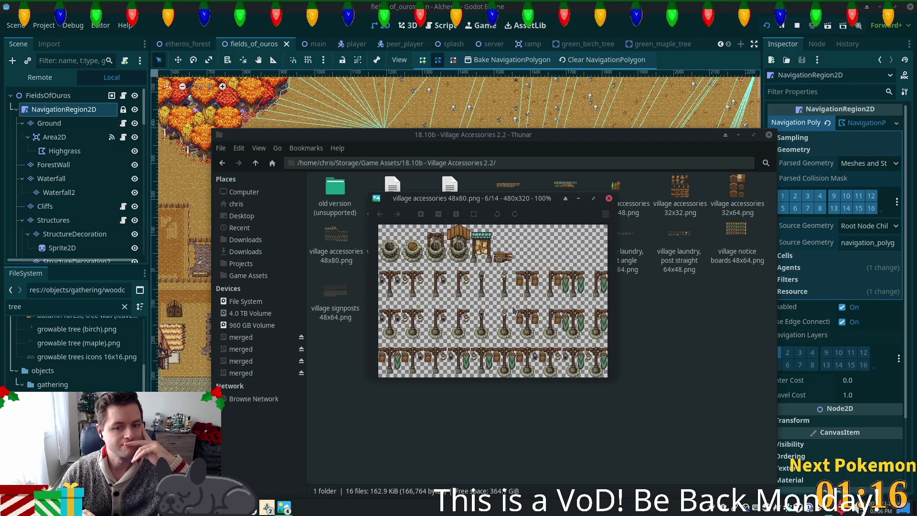
key("Right")
key("Right")
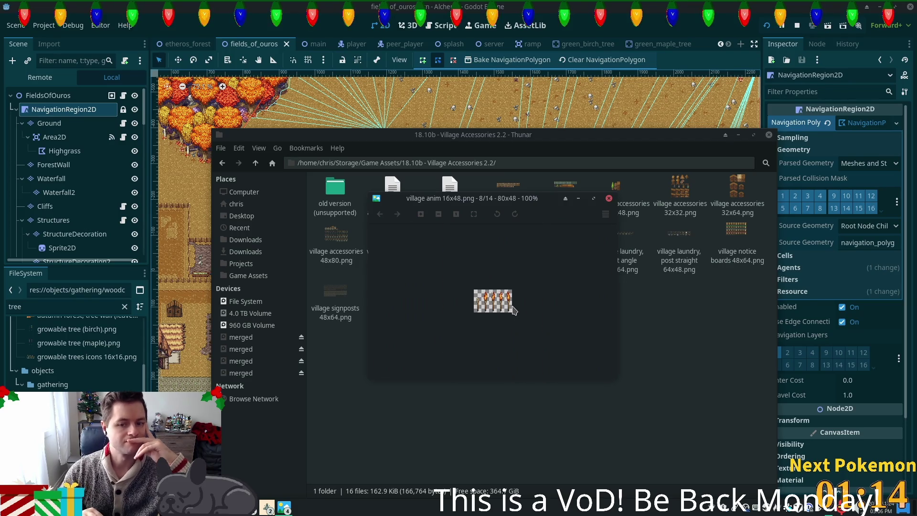
key("Left")
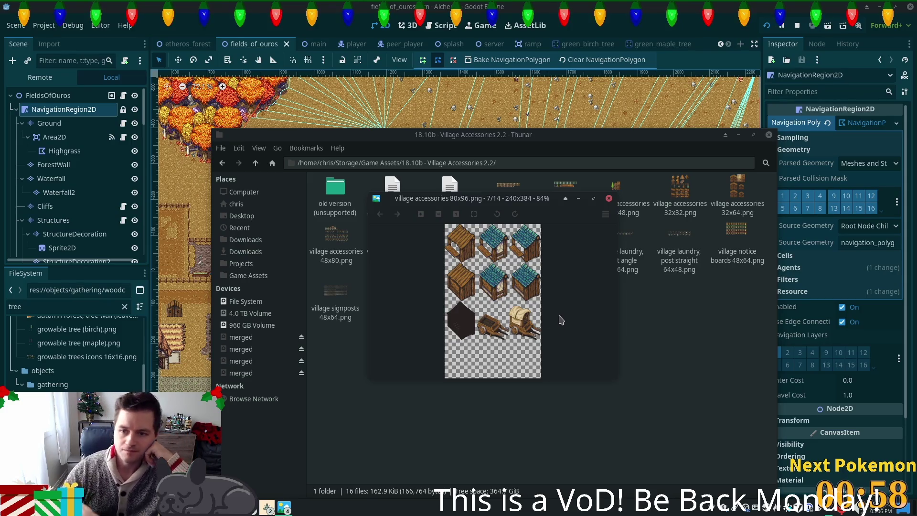
scroll(562, 320, "down", 5)
scroll(561, 321, "down", 3)
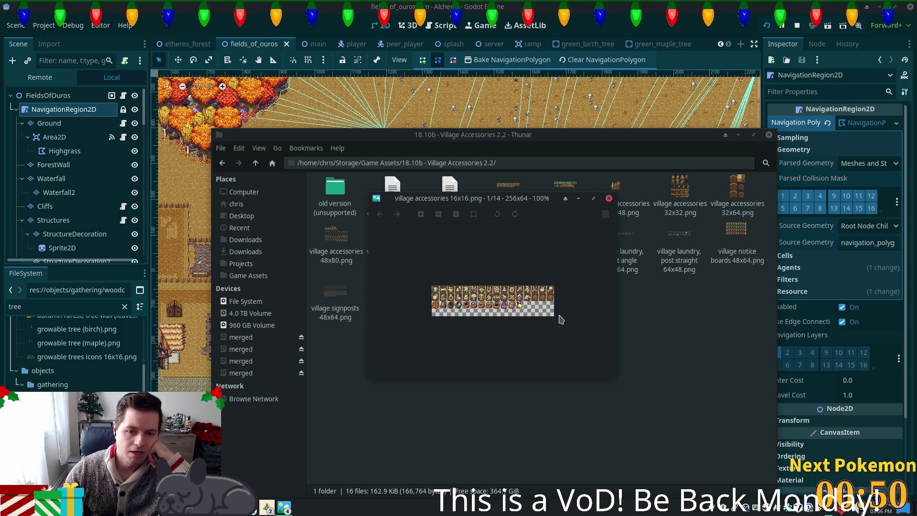
Close the preview and open the 19.04b - Cozy Furnishings 2.2 folder from Game Assets
left_click(609, 198)
left_click(256, 163)
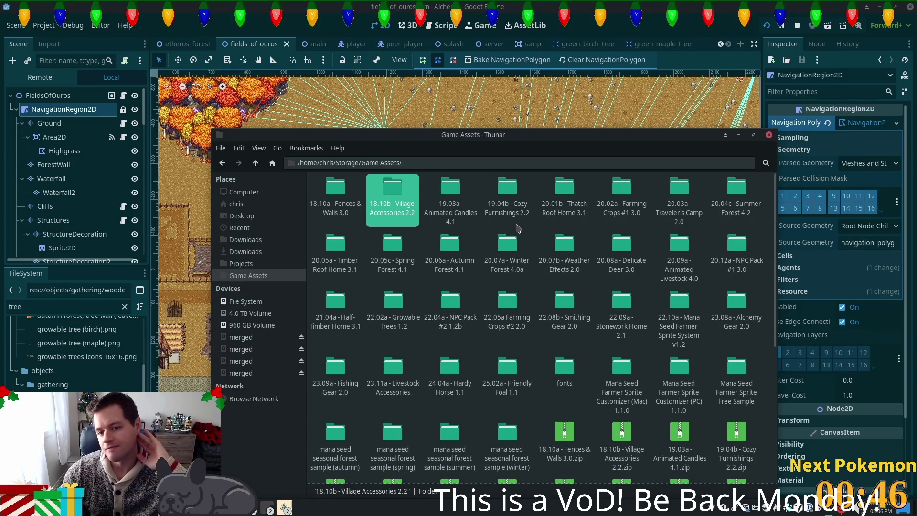
double_click(507, 193)
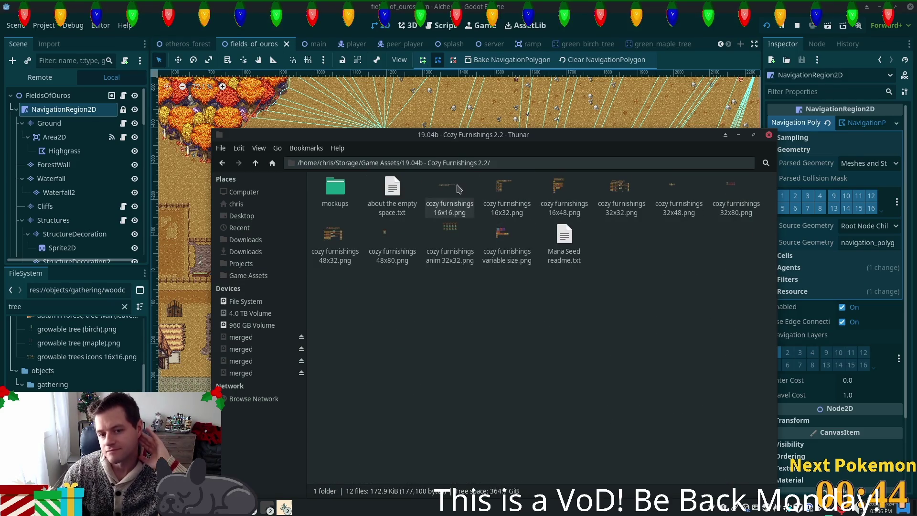
Flip through the cozy furnishings sheets, from 16x16 through anim 32x32 to 48x80
double_click(466, 202)
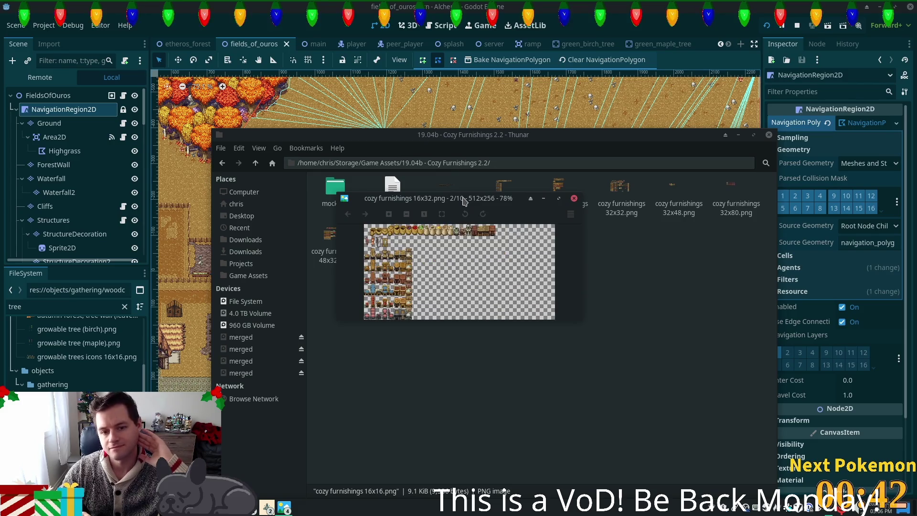
key("Right")
key("Right")
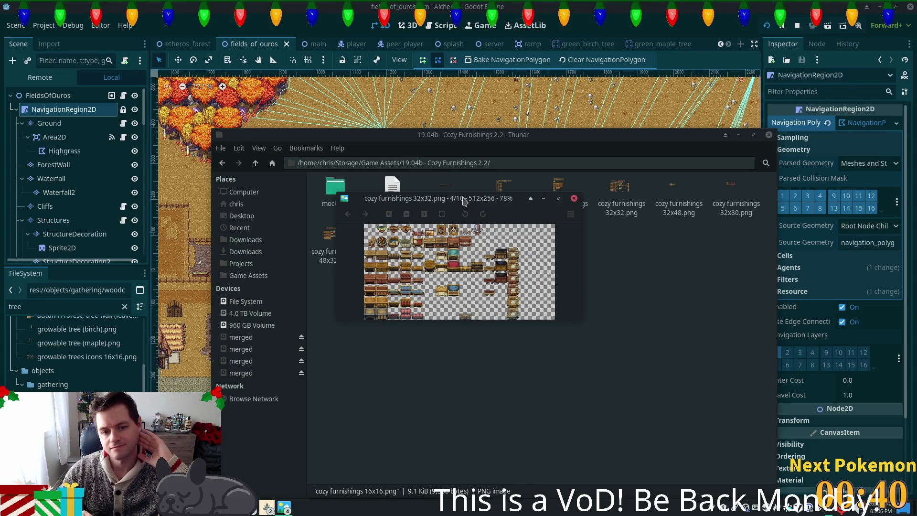
key("Left")
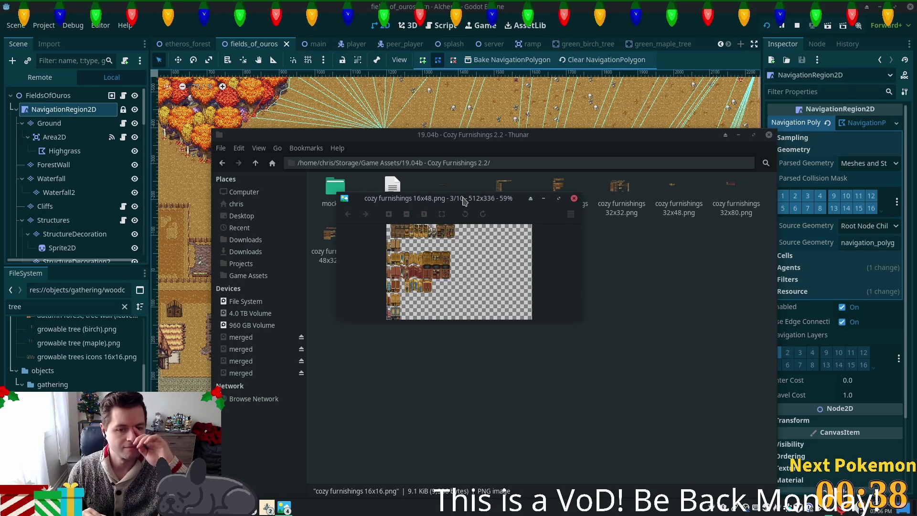
key("Left")
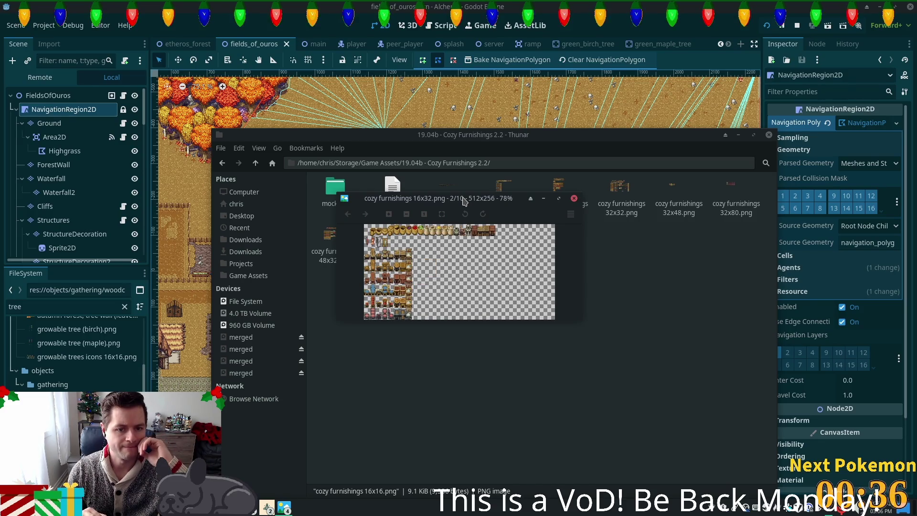
key("Right")
key("Right")
key("Right")
key("Right")
key("Right")
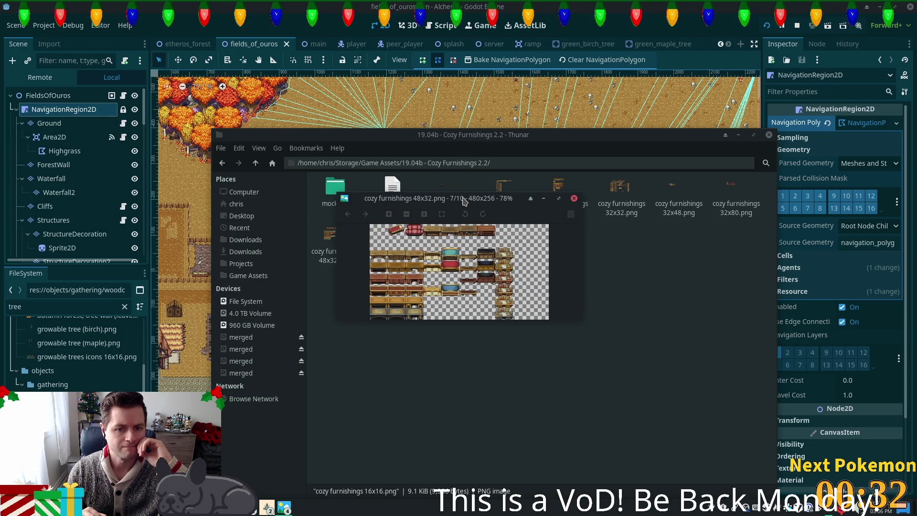
key("Right")
key("Right")
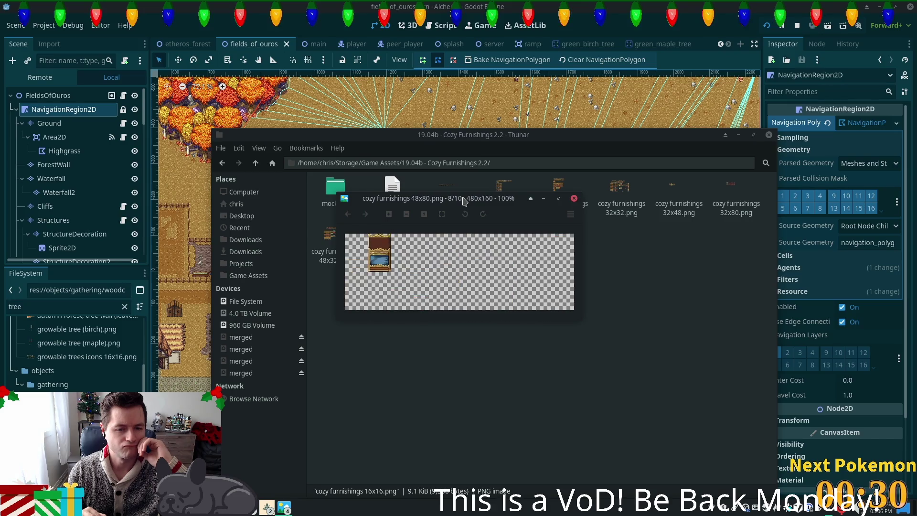
key("Right")
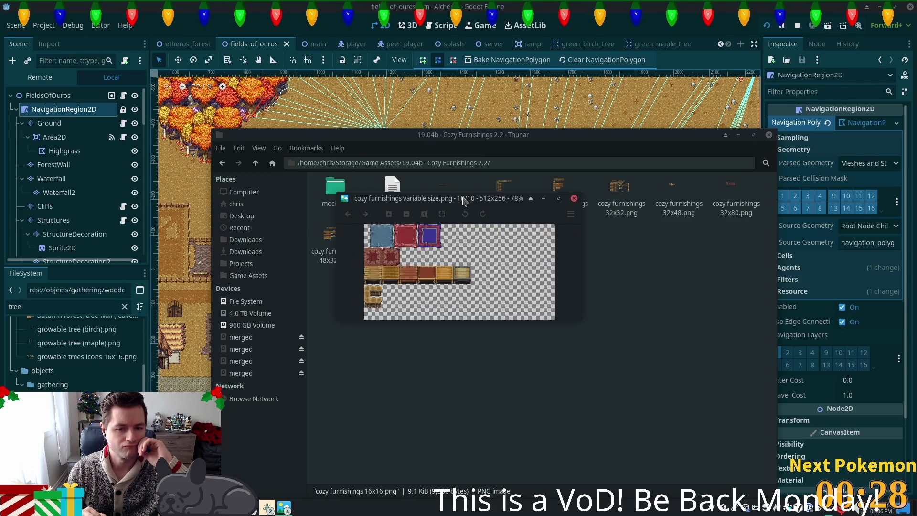
key("Left")
key("Right")
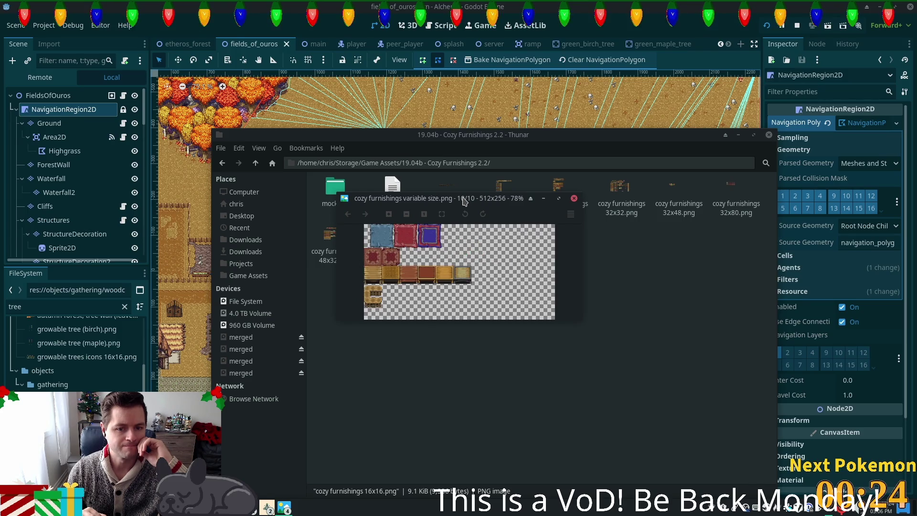
key("Right")
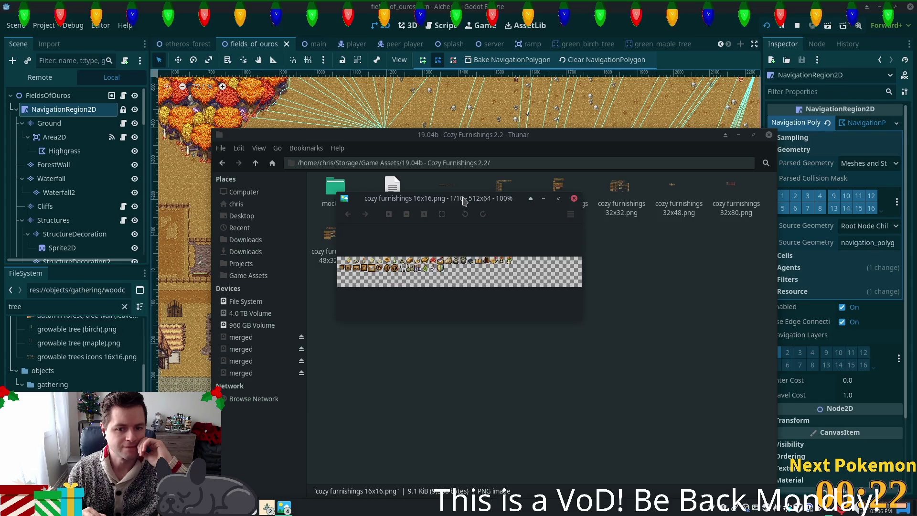
key("Right")
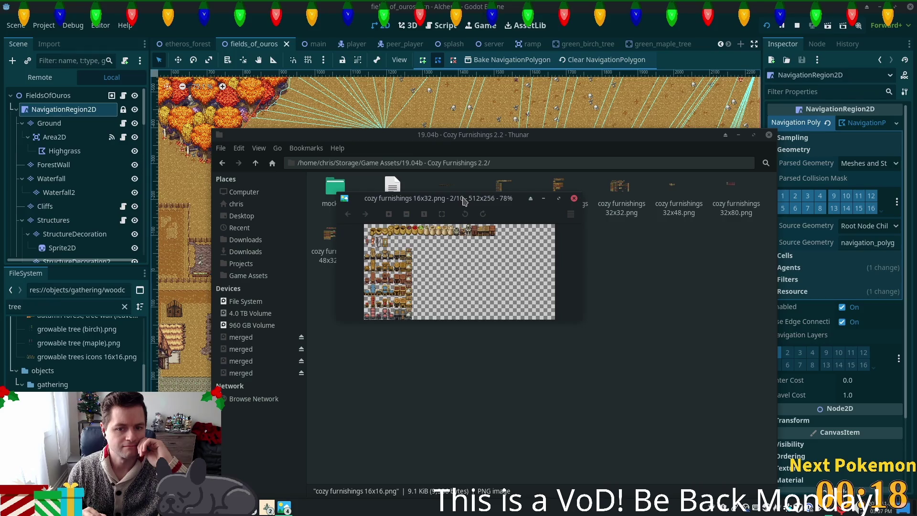
key("Right")
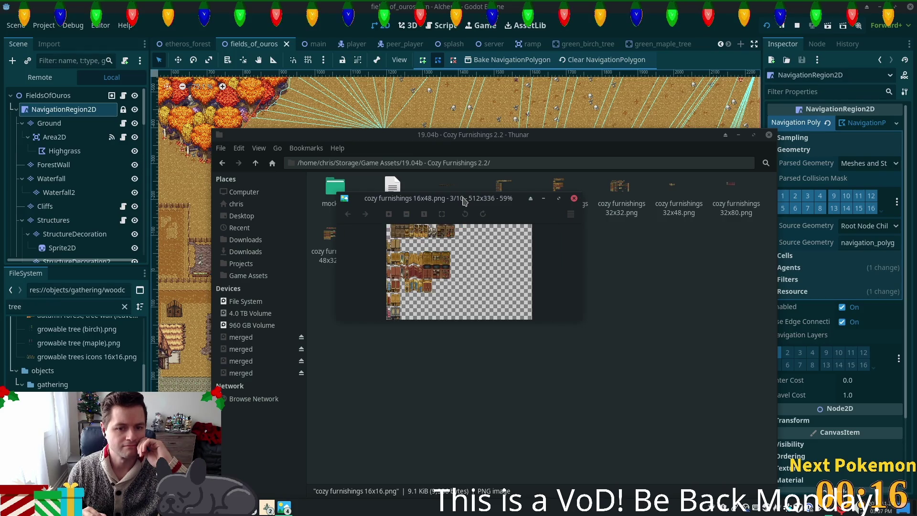
key("Right")
key("Right")
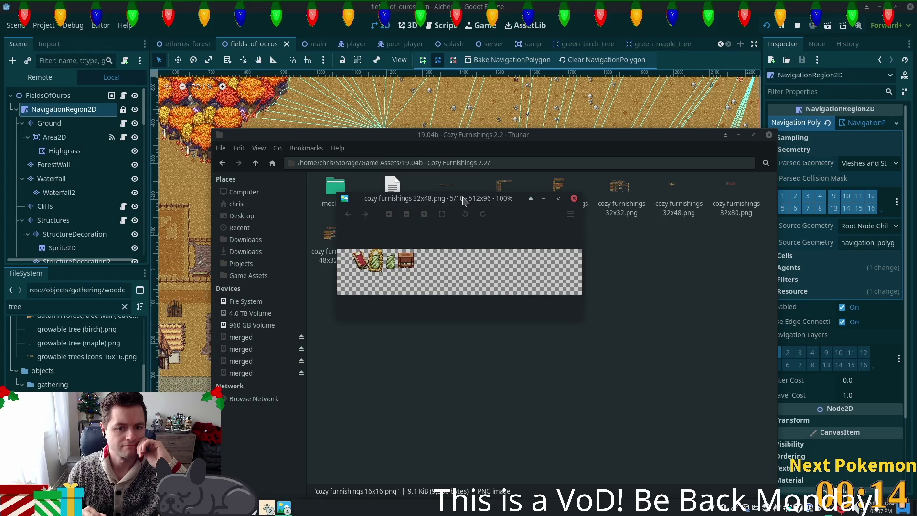
key("Left")
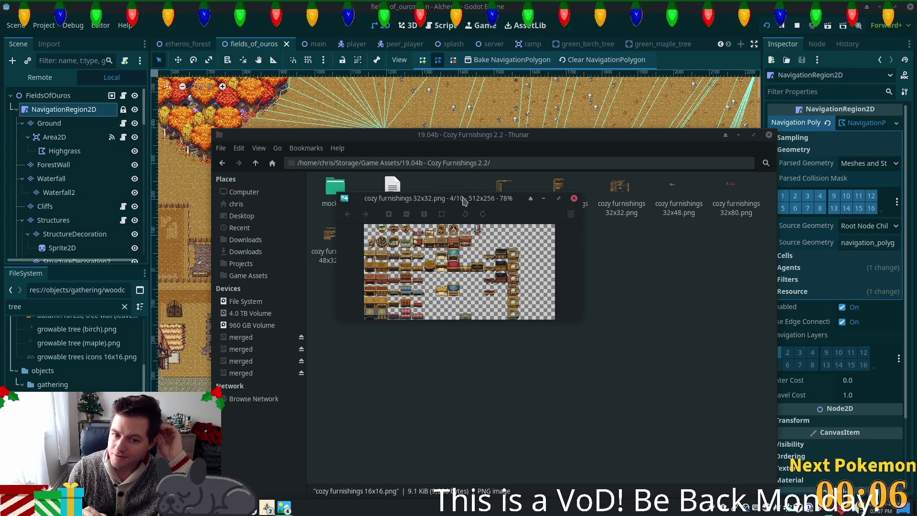
key("Right")
key("Right")
key("Right")
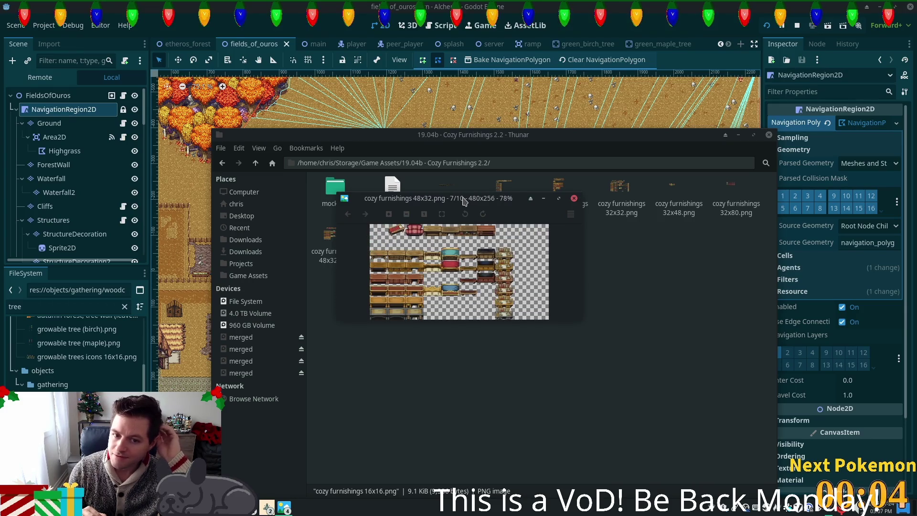
key("Right")
key("Escape")
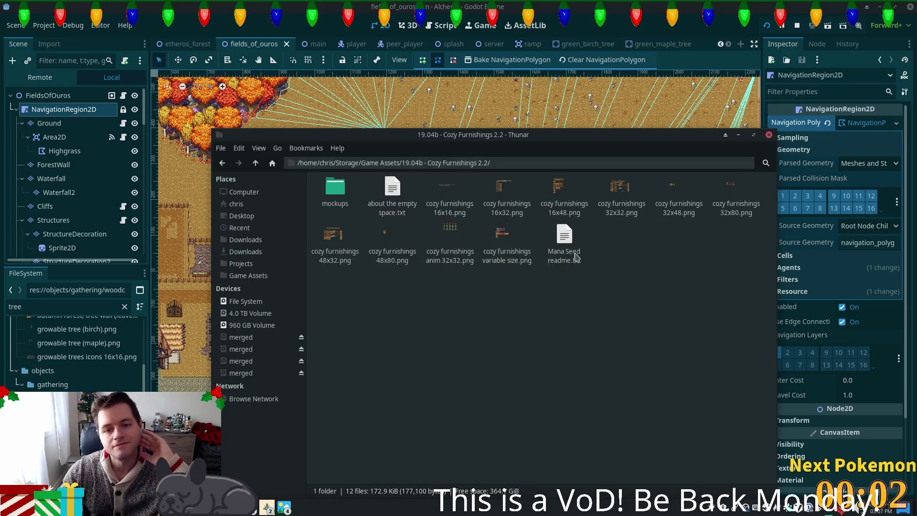
Close all remaining image viewer windows and return to the Game Assets folder
right_click(267, 507)
right_click(285, 507)
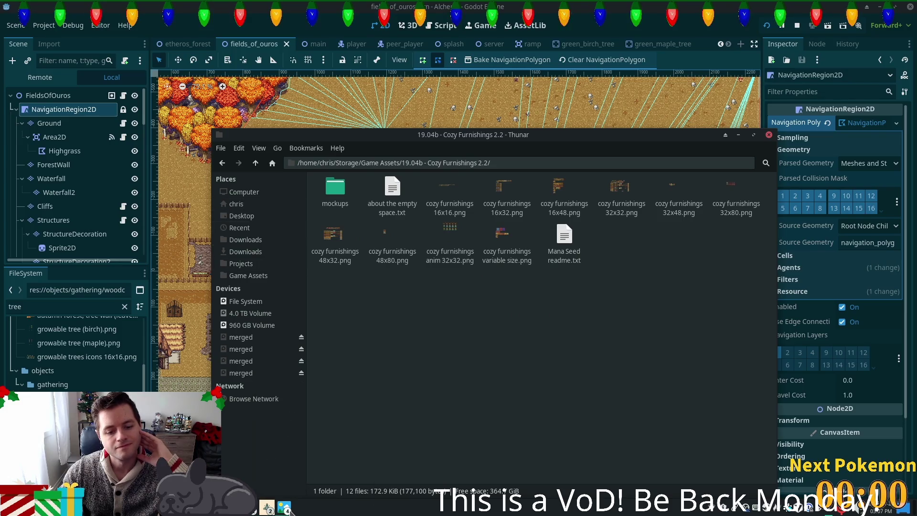
right_click(285, 507)
left_click(311, 490)
left_click(256, 164)
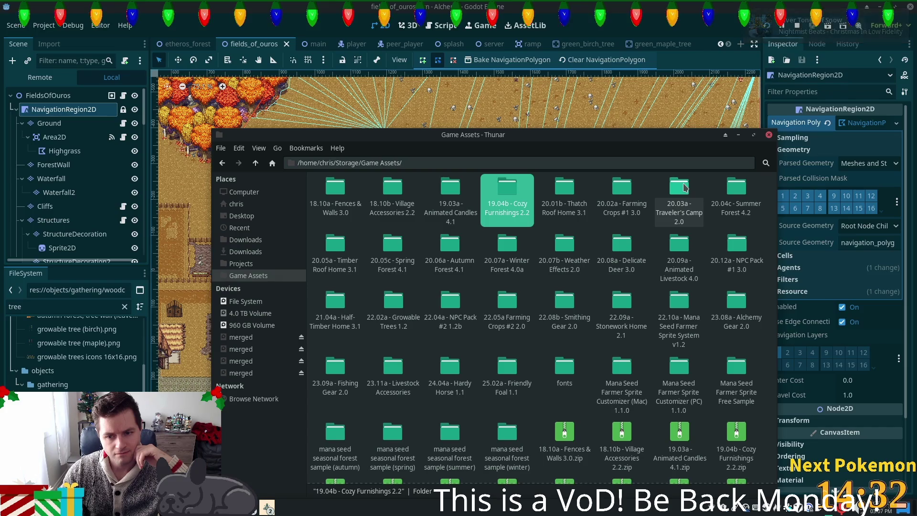
Open the 22.09a - Stonework Home 2.1 folder inside Game Assets
double_click(629, 311)
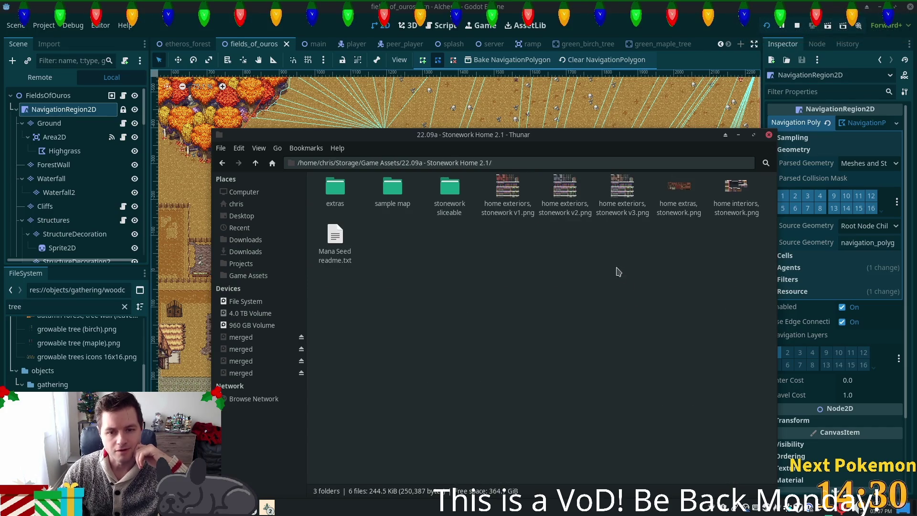
Preview the stonework home extras and home exteriors v3 images
double_click(681, 196)
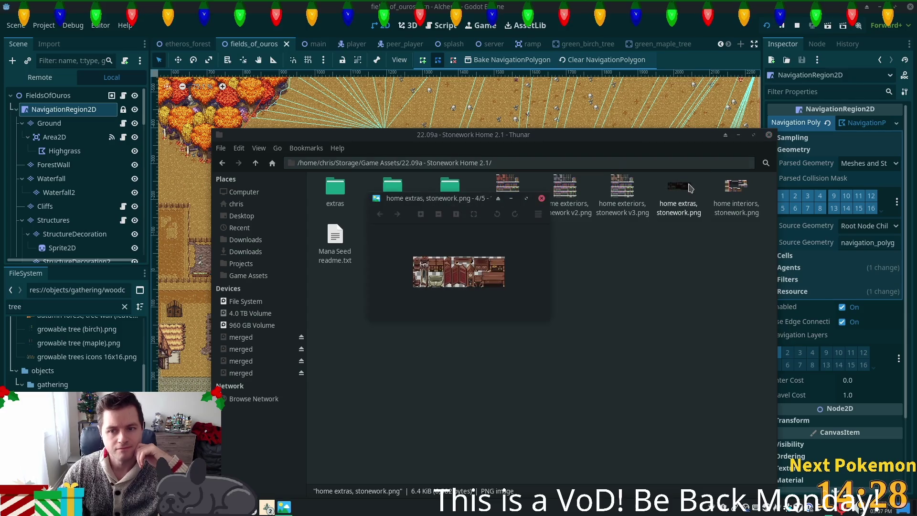
key("Home")
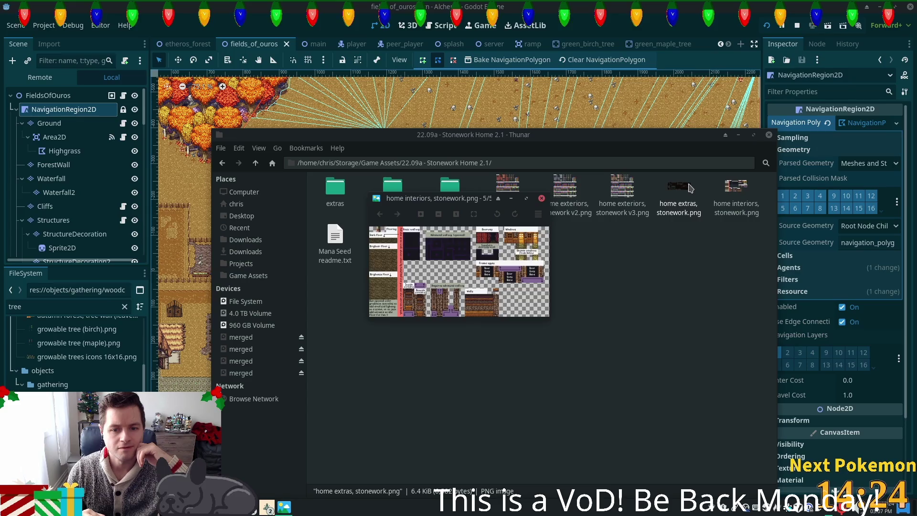
key("Left")
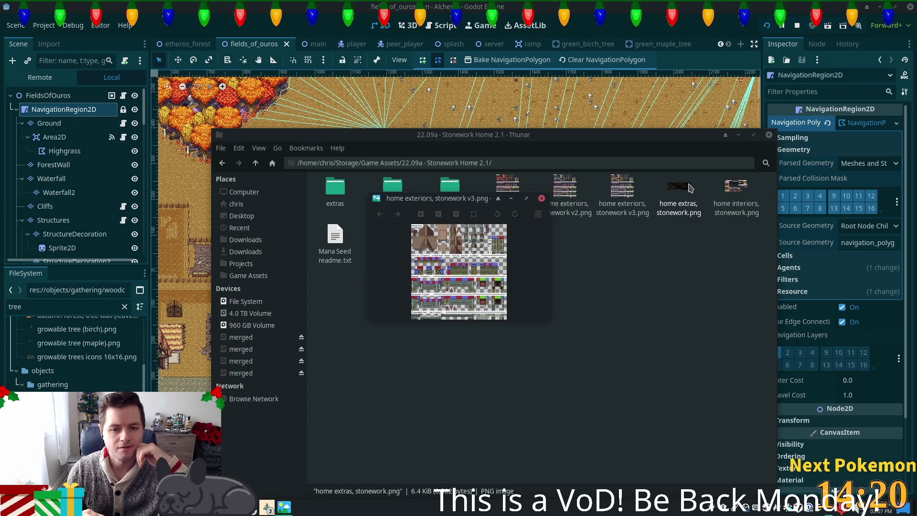
key("Escape")
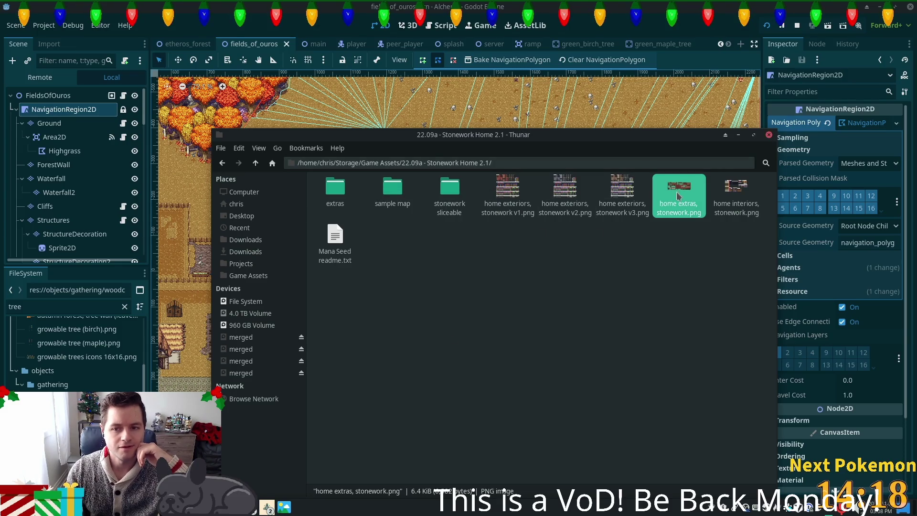
double_click(622, 187)
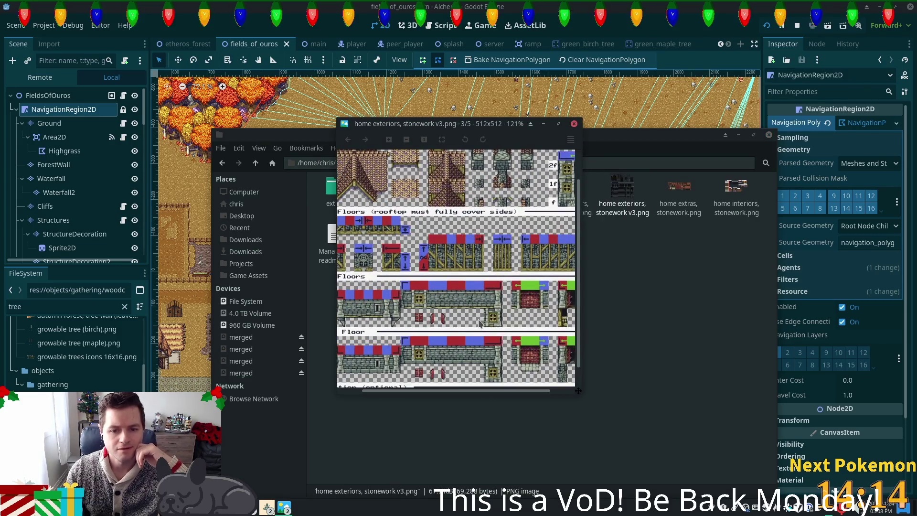
scroll(479, 323, "down", 3)
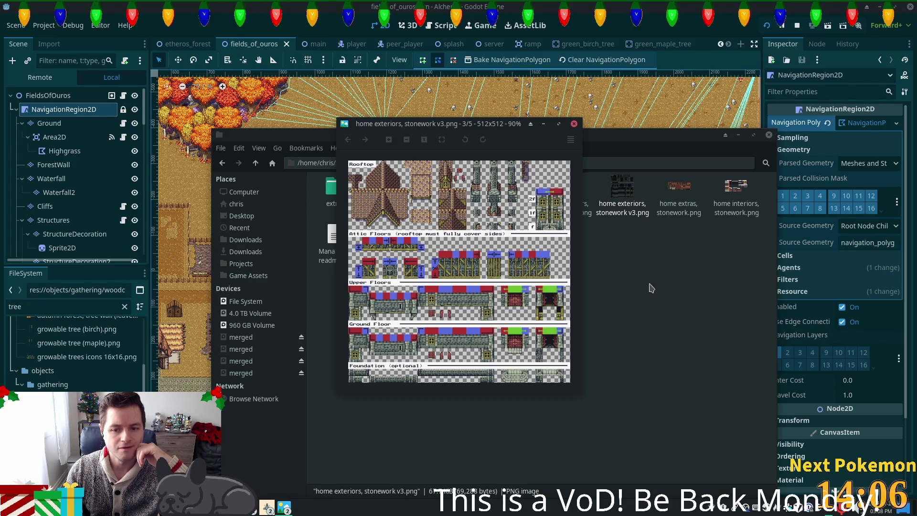
left_click(574, 124)
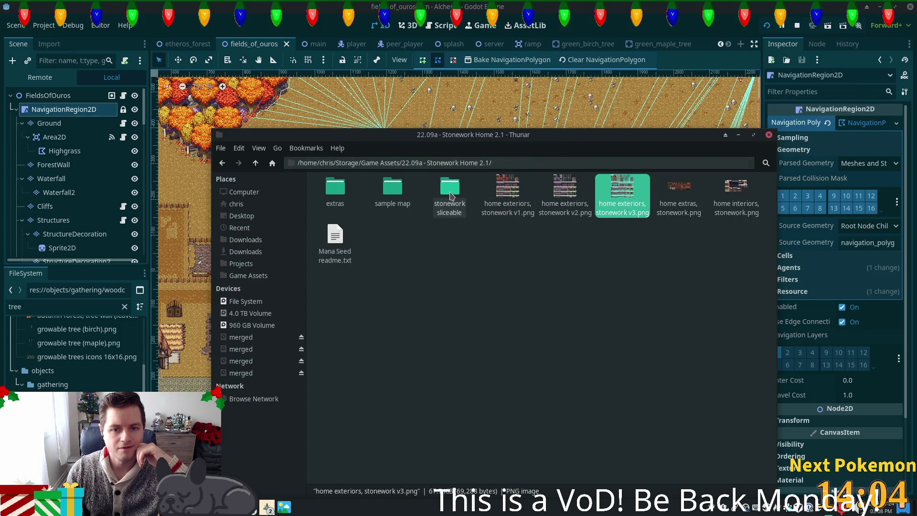
Look inside the extras subfolder, then go back up to Game Assets
double_click(335, 189)
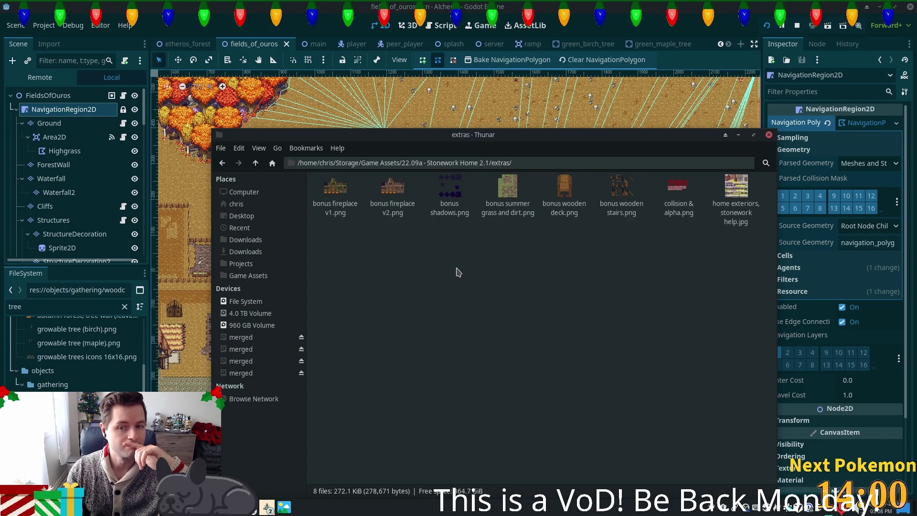
left_click(256, 164)
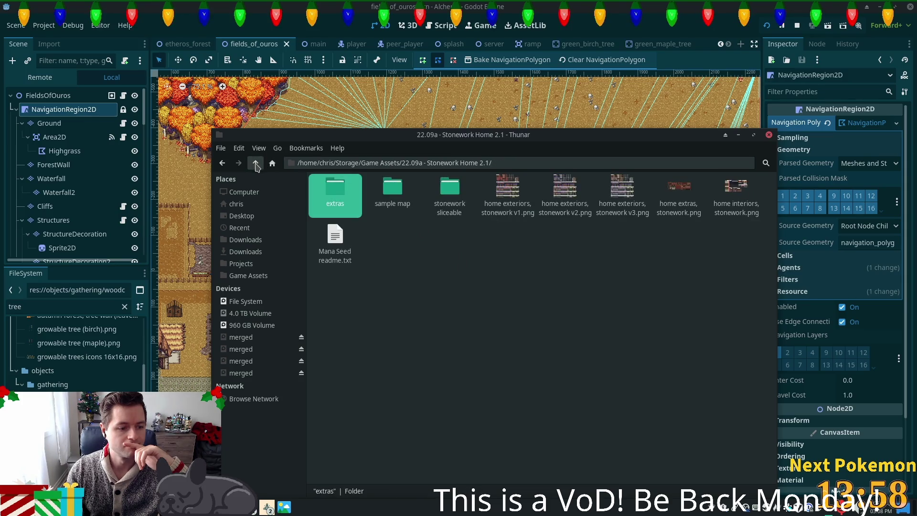
left_click(256, 164)
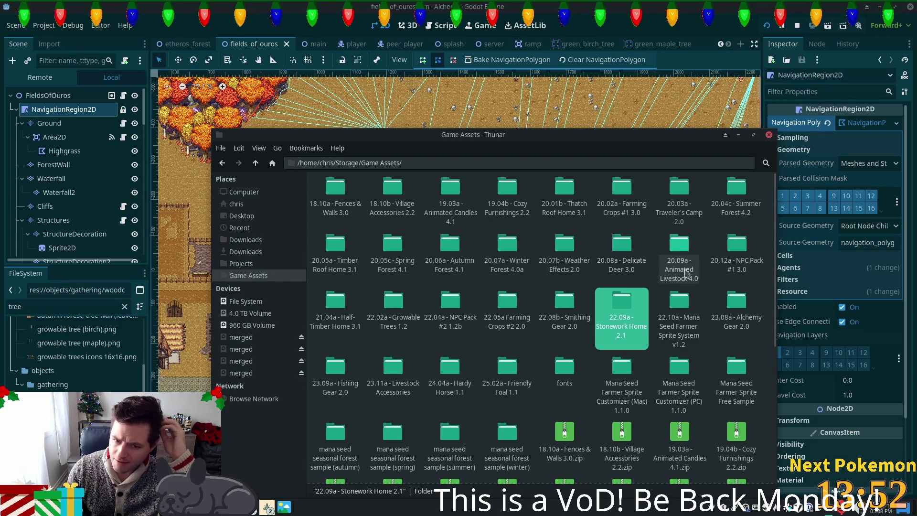
Open 20.03a - Traveler's Camp 2.0 and preview its camp sprite sheets
double_click(688, 196)
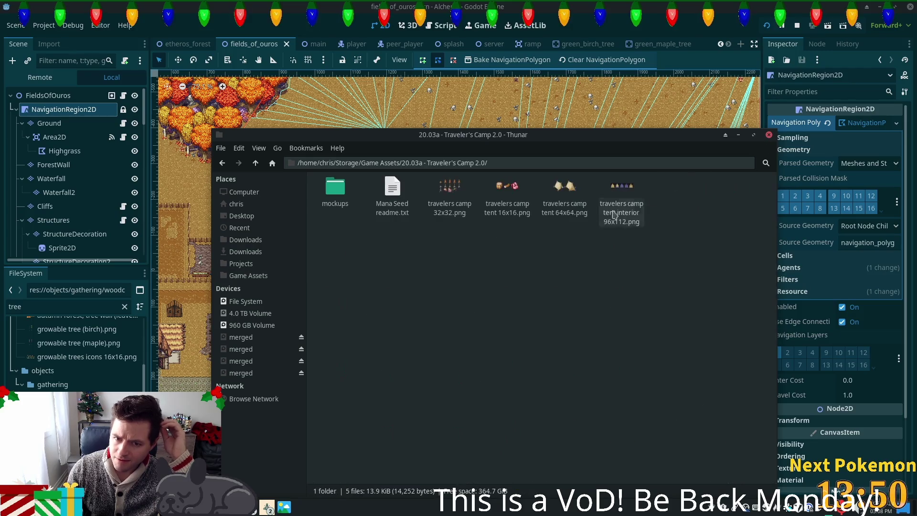
double_click(449, 191)
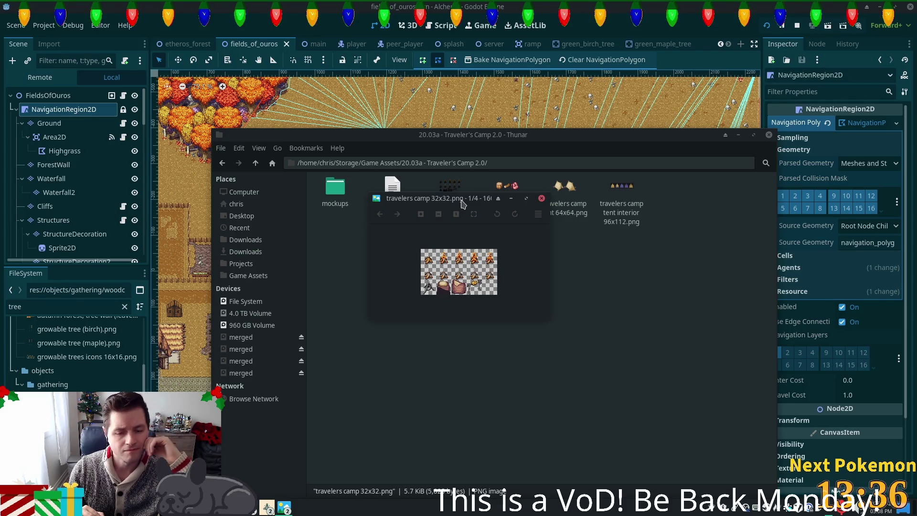
key("Right")
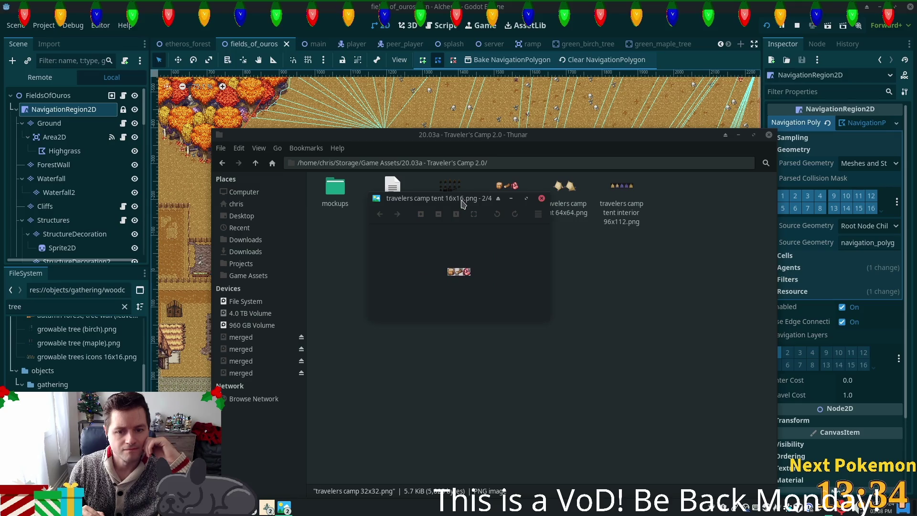
key("Right")
key("Right")
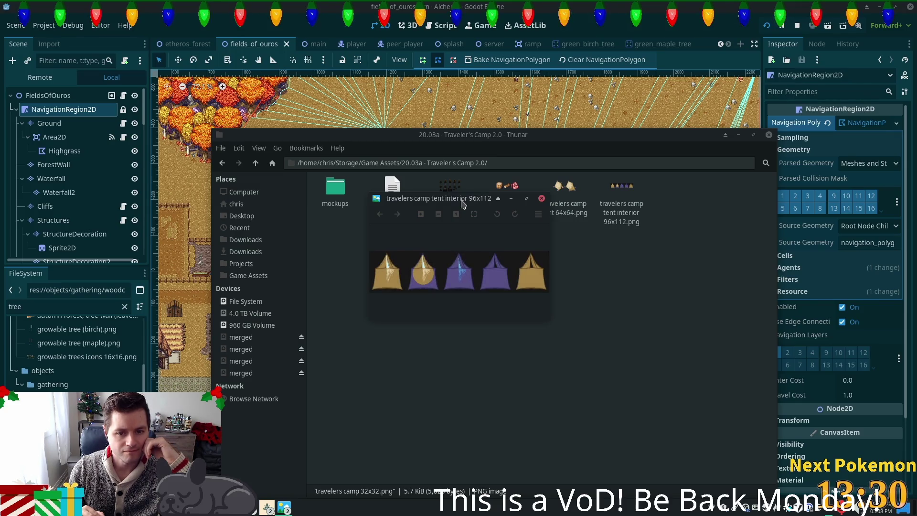
key("Right")
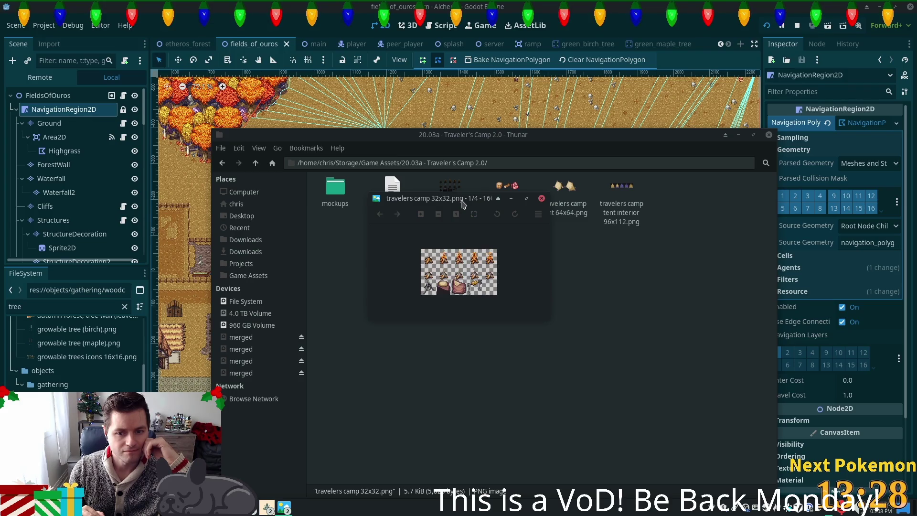
key("Right")
key("Left")
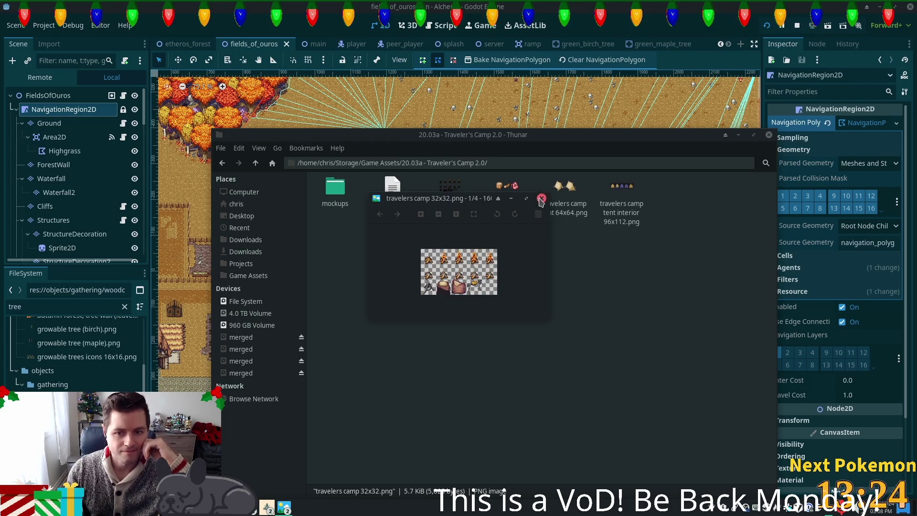
Play campfire samples.gif from the mockups folder
left_click(541, 197)
double_click(335, 191)
double_click(338, 193)
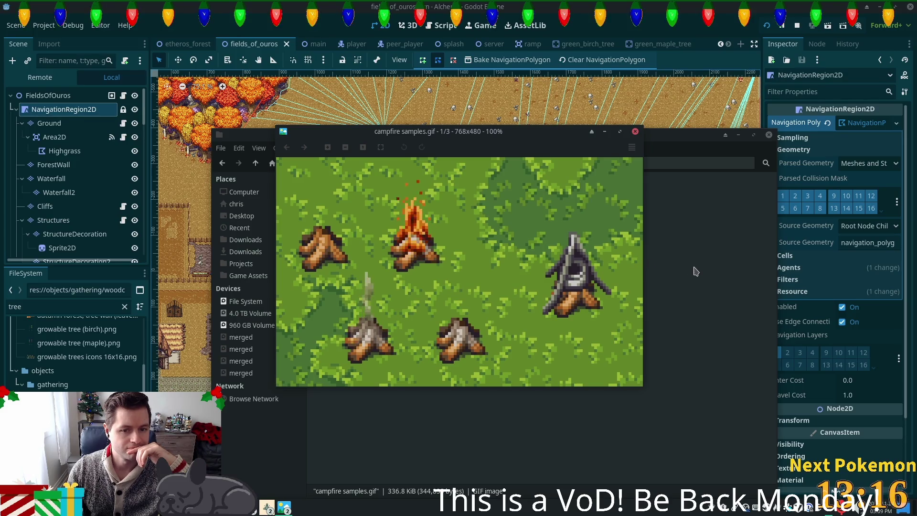
Swap the campfire preview for chillin.gif, then return to the Godot map editor
key("Escape")
key("Right")
key("Return")
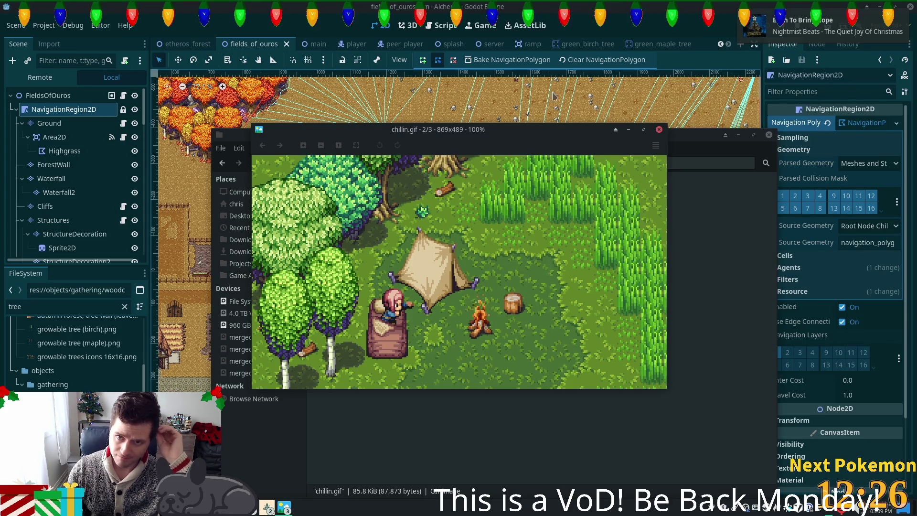
left_click(616, 5)
scroll(459, 238, "down", 4)
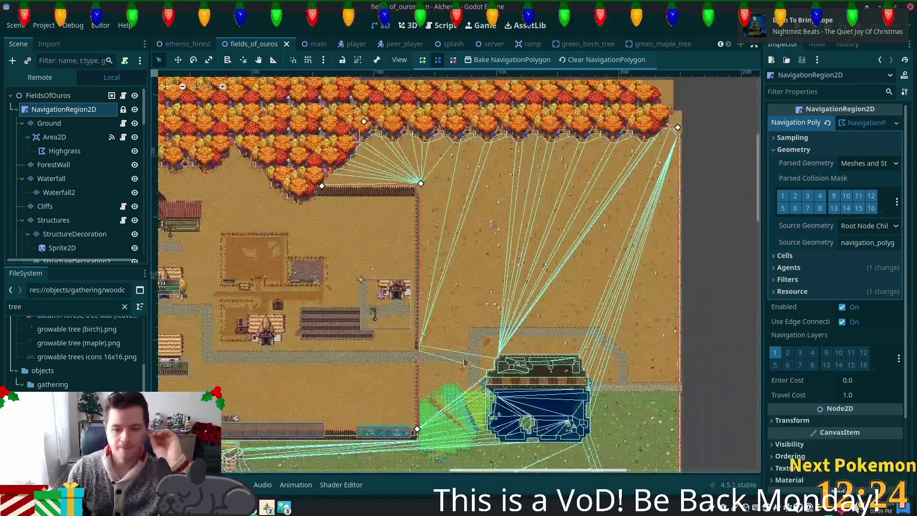
Drag the GreenMapleTree15 maple slightly right in Move mode
scroll(526, 205, "down", 3)
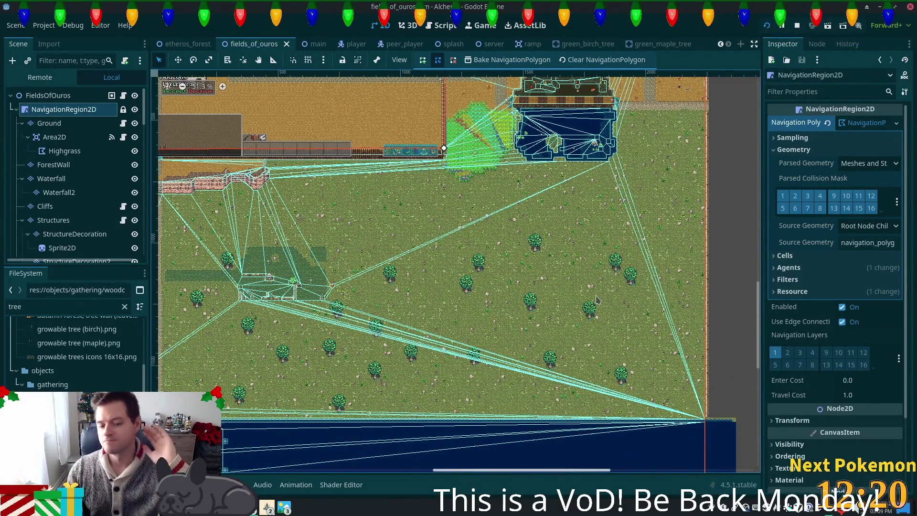
scroll(557, 356, "up", 5)
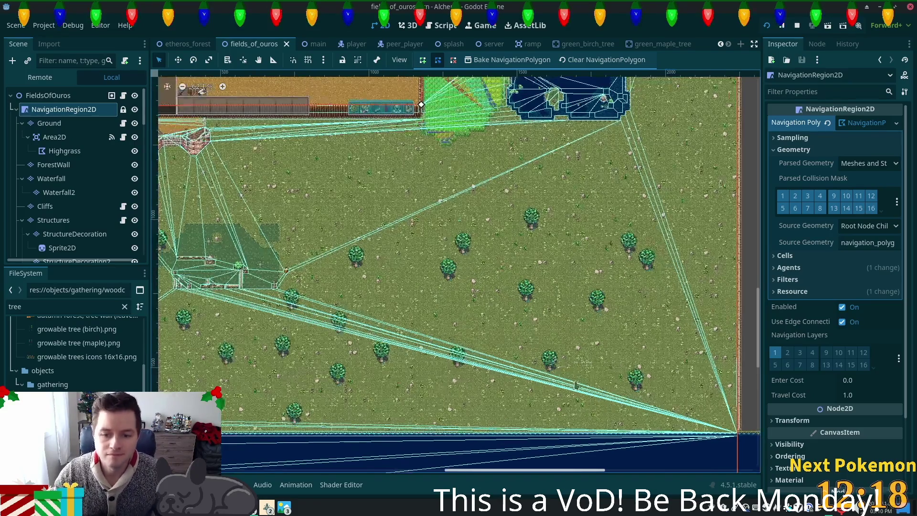
left_click(536, 354)
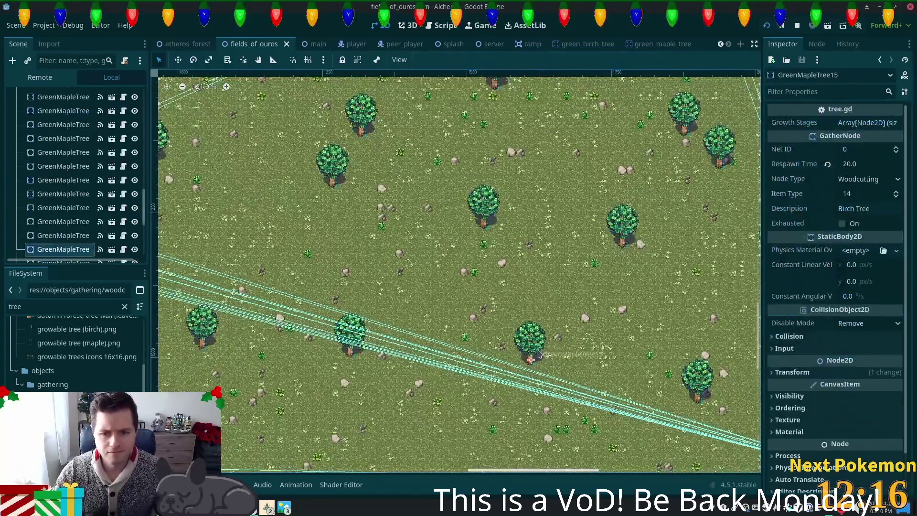
key("w")
mouse_move(514, 327)
left_mouse_down()
mouse_move(574, 337)
mouse_move(569, 371)
left_mouse_up()
Zoom out over the map and select the Area2D node
scroll(569, 368, "up", 4)
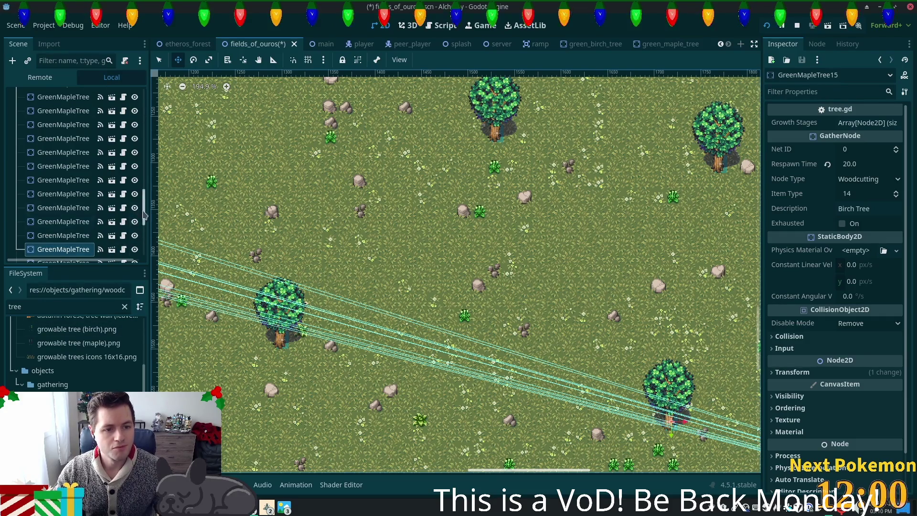
scroll(76, 219, "up", 5)
scroll(76, 215, "up", 5)
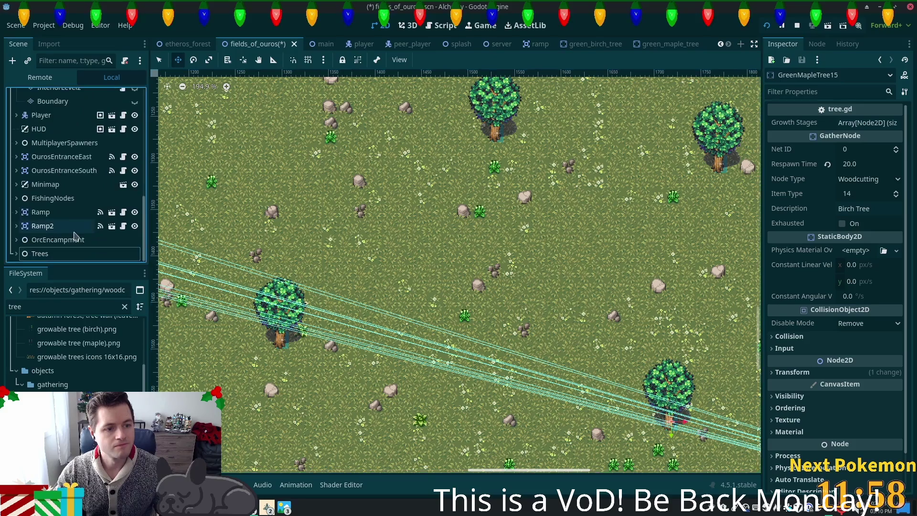
scroll(143, 191, "up", 5)
scroll(153, 164, "up", 5)
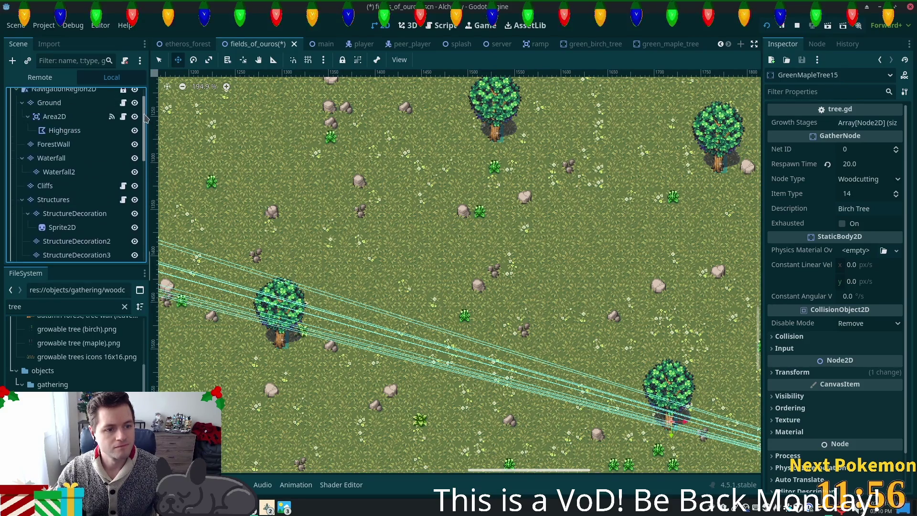
left_click(54, 137)
Select Ground, scroll through its ouros.tres atlas sources, and restore the Thunar mockups window
left_click(50, 123)
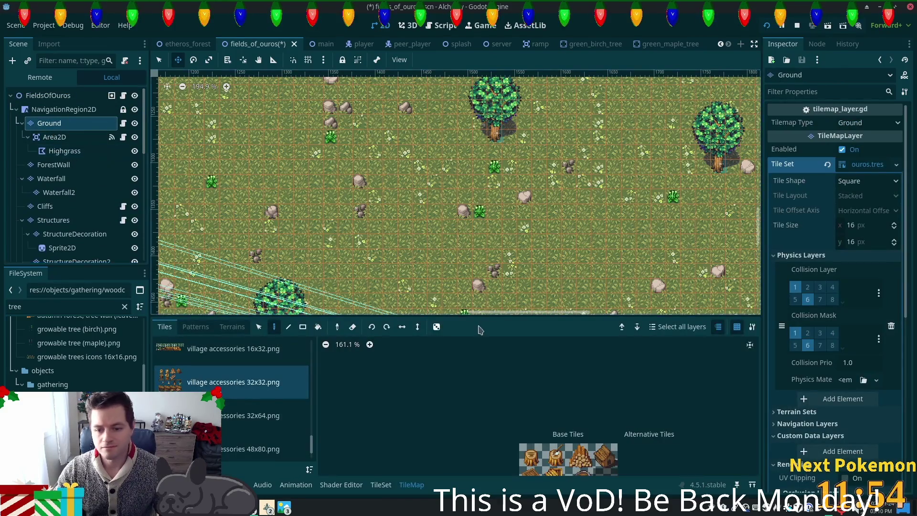
left_click_drag(311, 451, 314, 438)
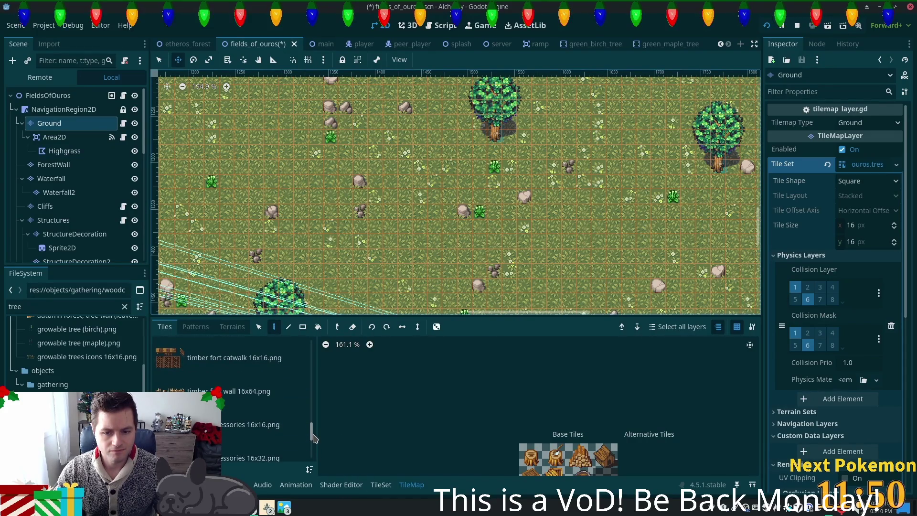
scroll(521, 443, "down", 1)
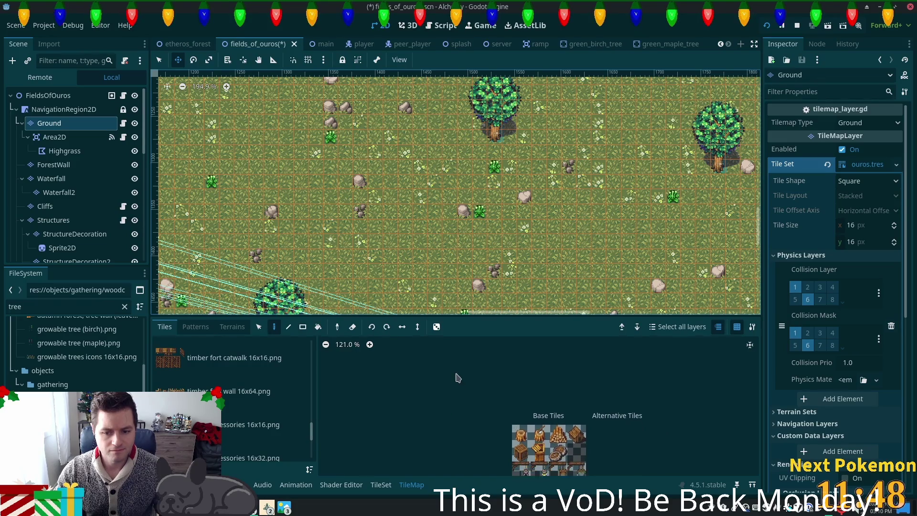
scroll(522, 443, "down", 1)
left_click_drag(311, 438, 313, 406)
scroll(314, 420, "up", 5)
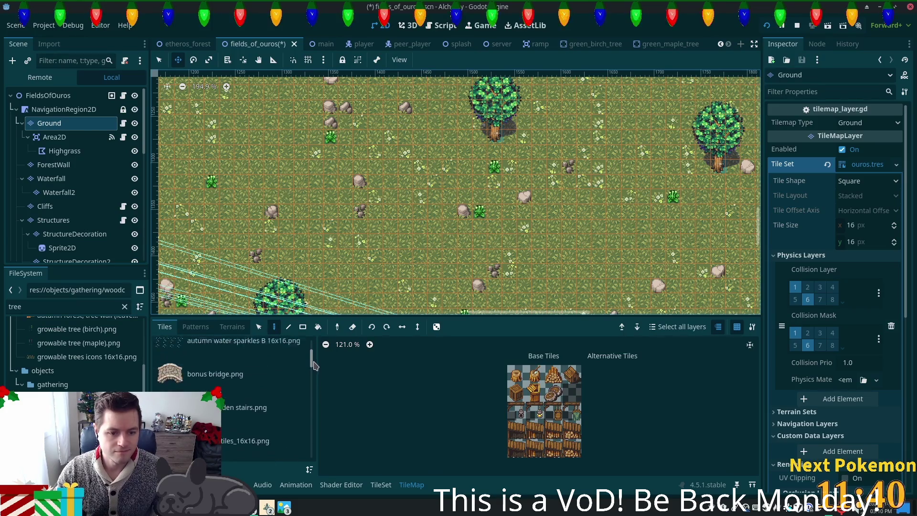
scroll(313, 432, "down", 10)
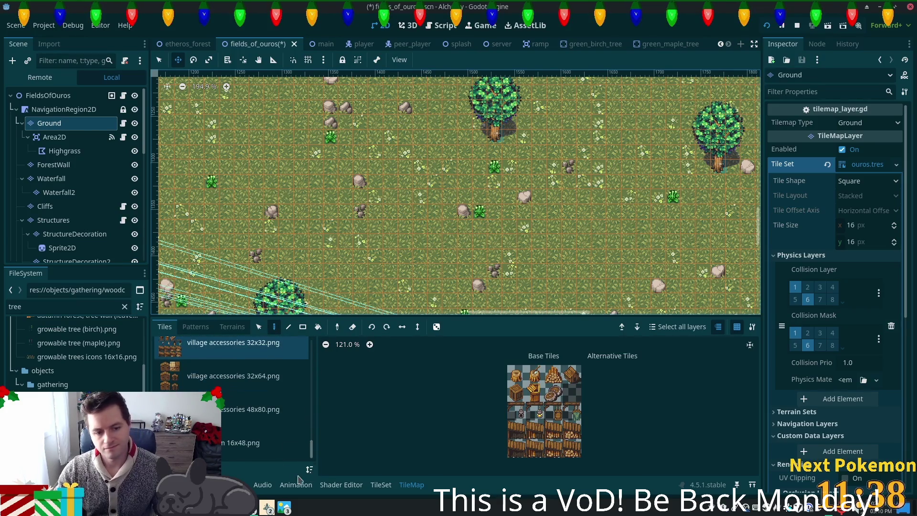
left_click(267, 508)
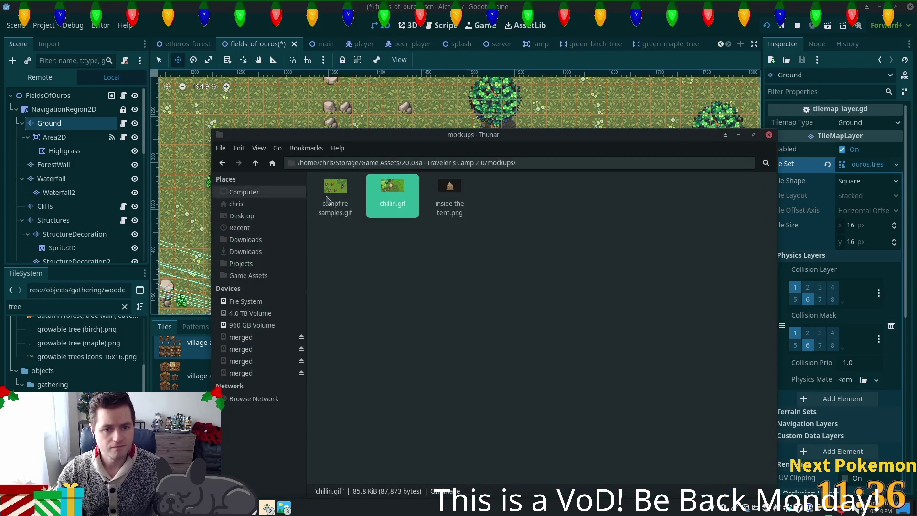
Preview the inside-the-tent mockup, the tent 64x64 sheet and the tent interior 96x112 sheet
double_click(449, 206)
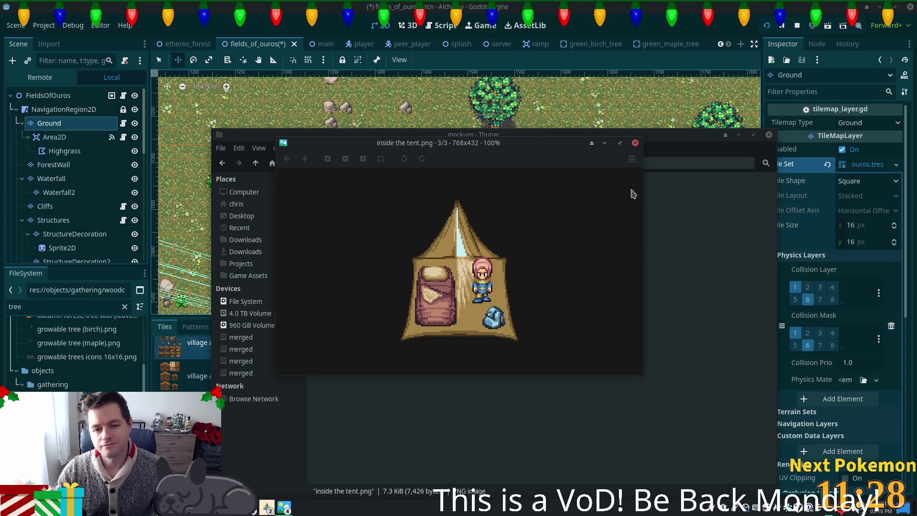
left_click(635, 142)
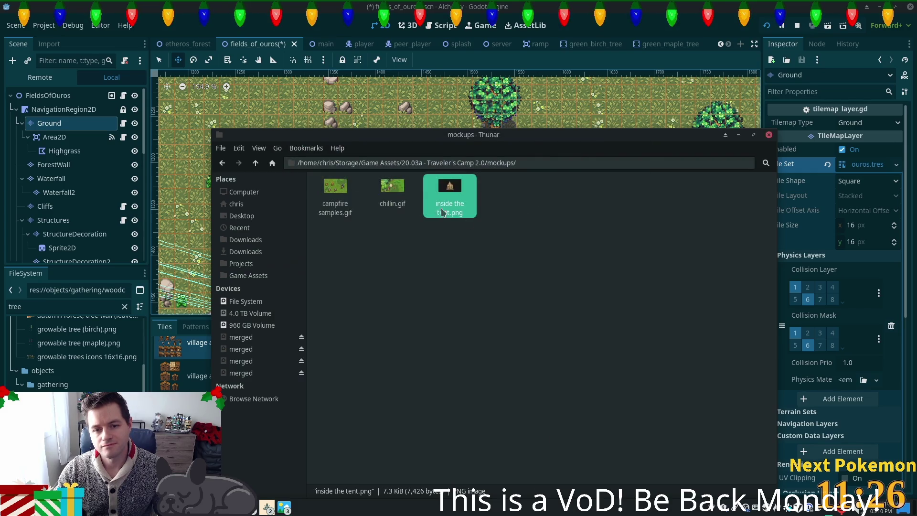
left_click(256, 163)
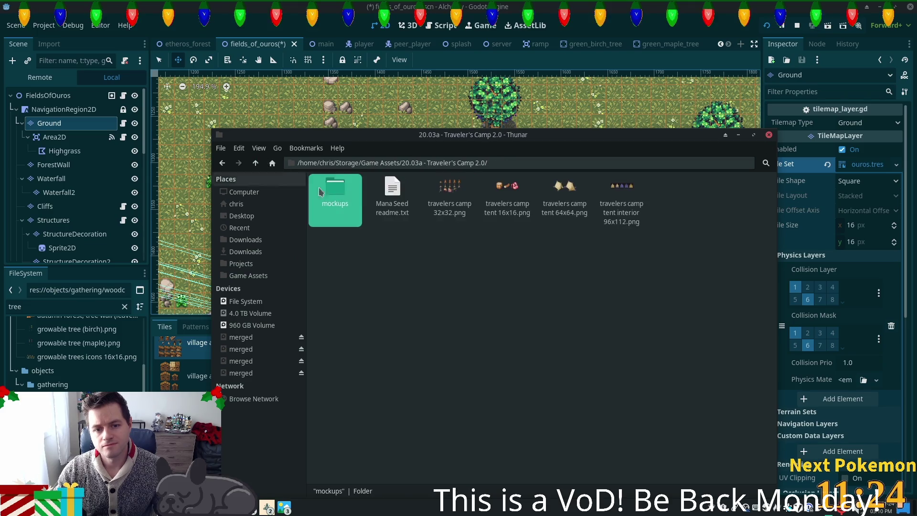
double_click(572, 195)
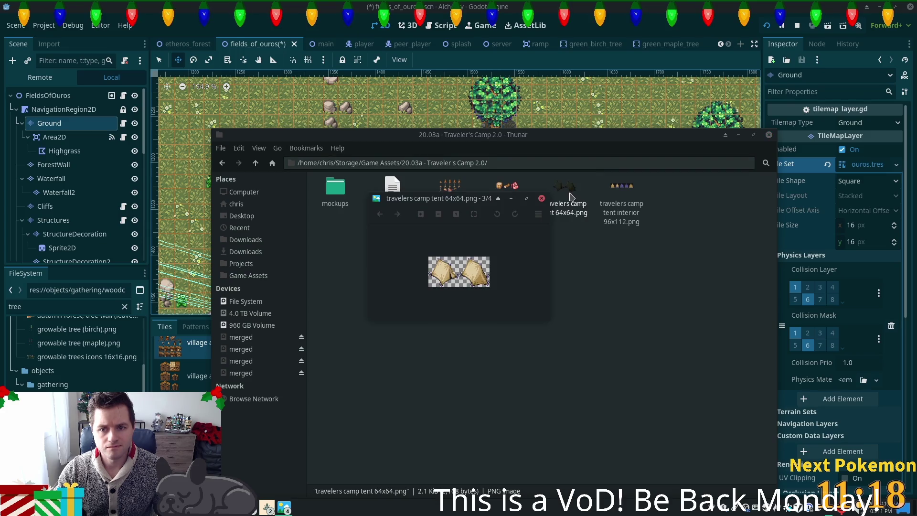
left_click(574, 193)
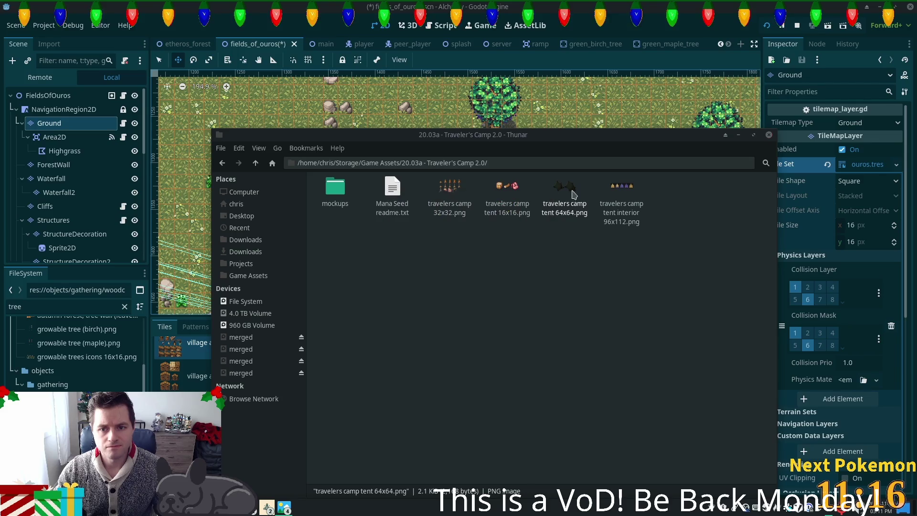
double_click(603, 205)
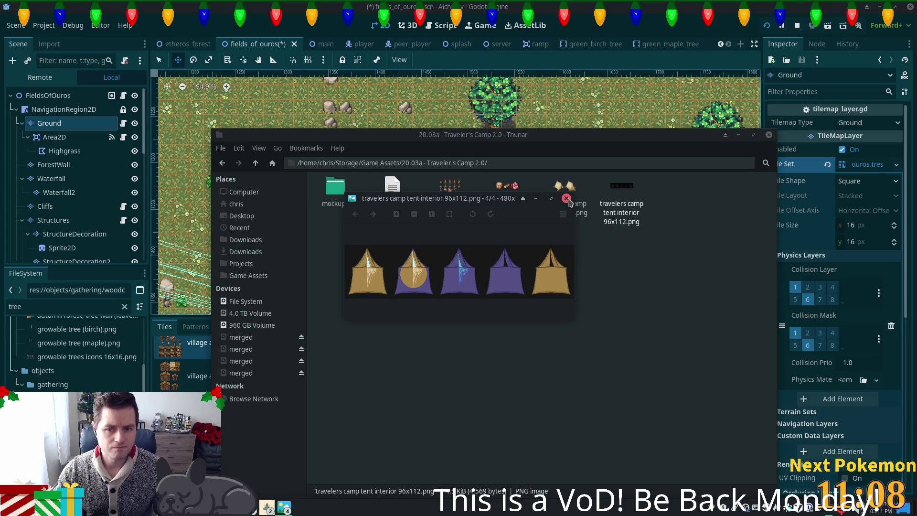
left_click(567, 198)
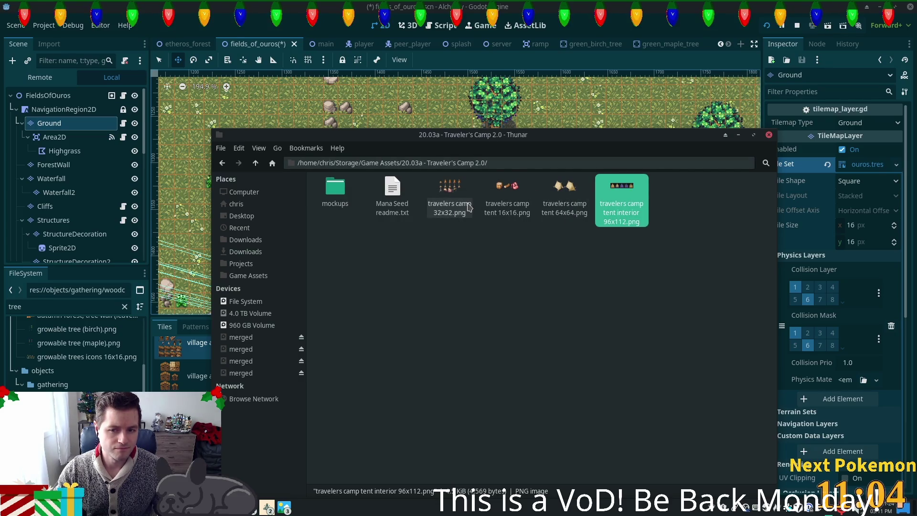
double_click(619, 204)
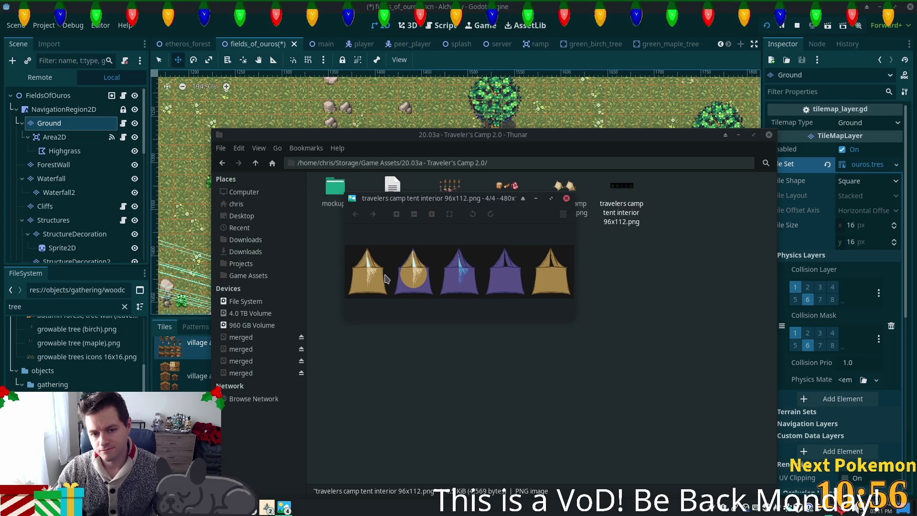
left_click(567, 197)
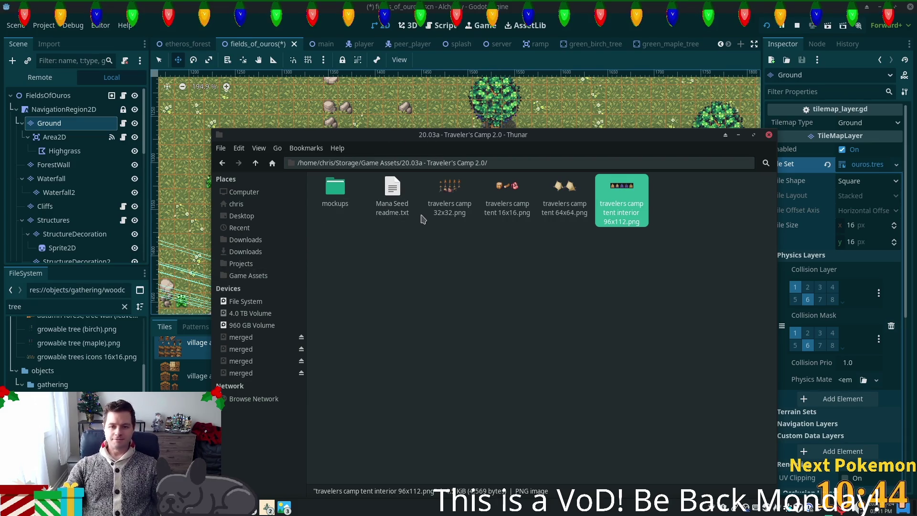
Drag travelers camp 32x32.png toward Godot, select the tent 64x64 file, and refocus Godot
left_click(455, 197)
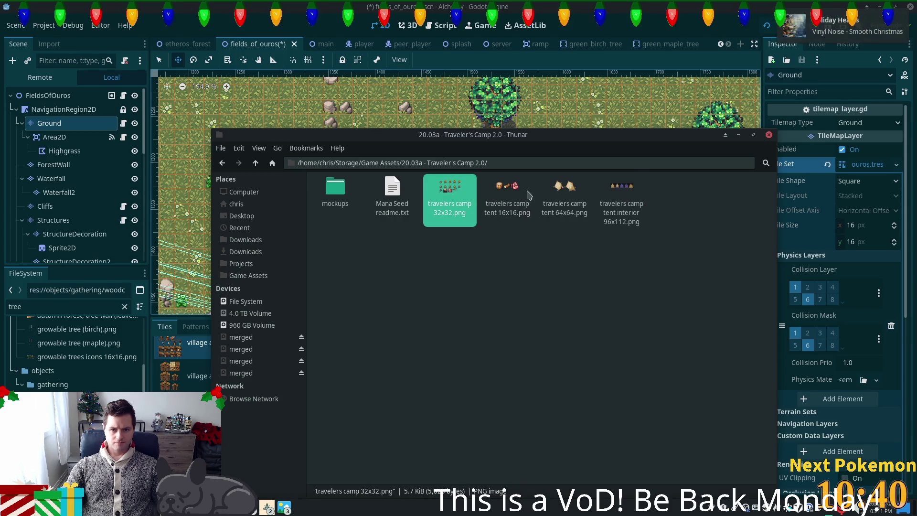
left_click(500, 192)
left_click(456, 199)
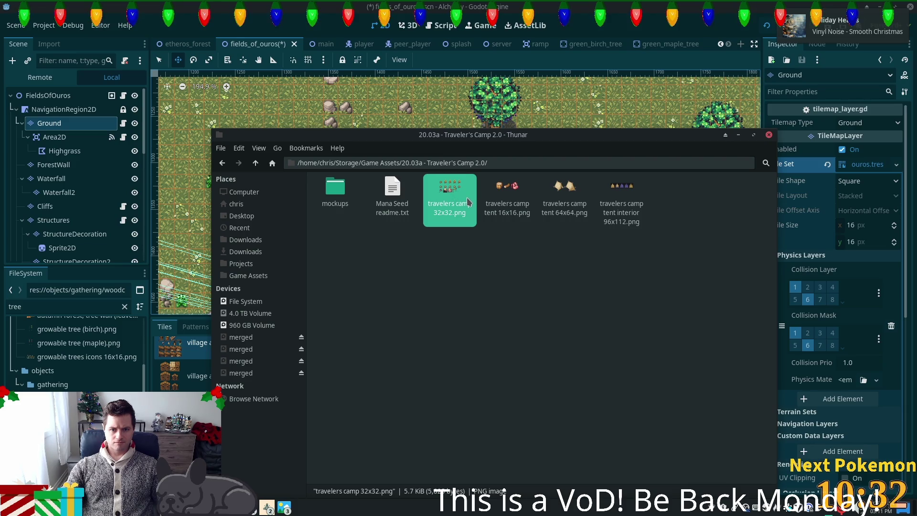
left_click_drag(449, 191, 231, 423)
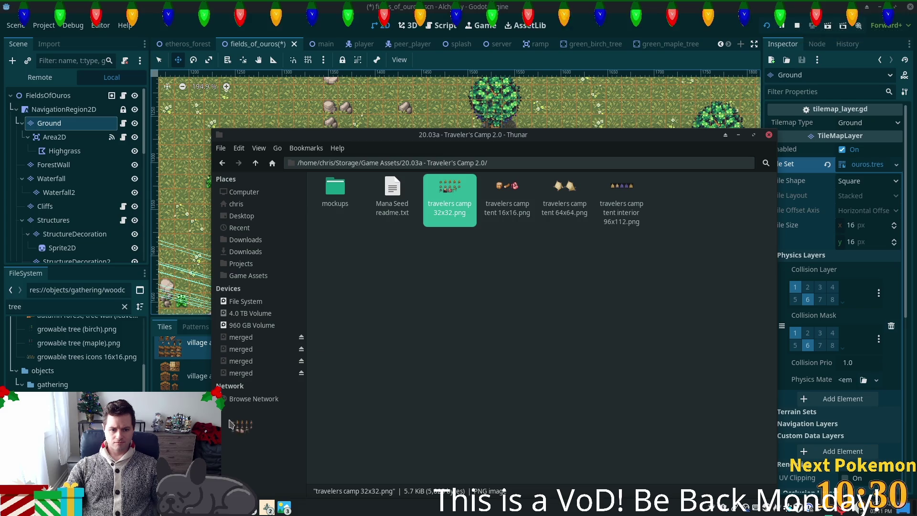
left_click(565, 194)
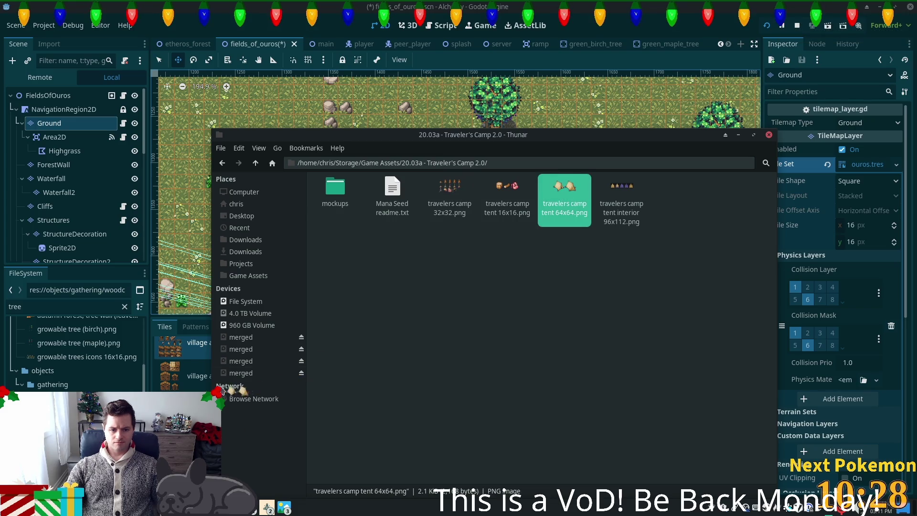
left_click(201, 377)
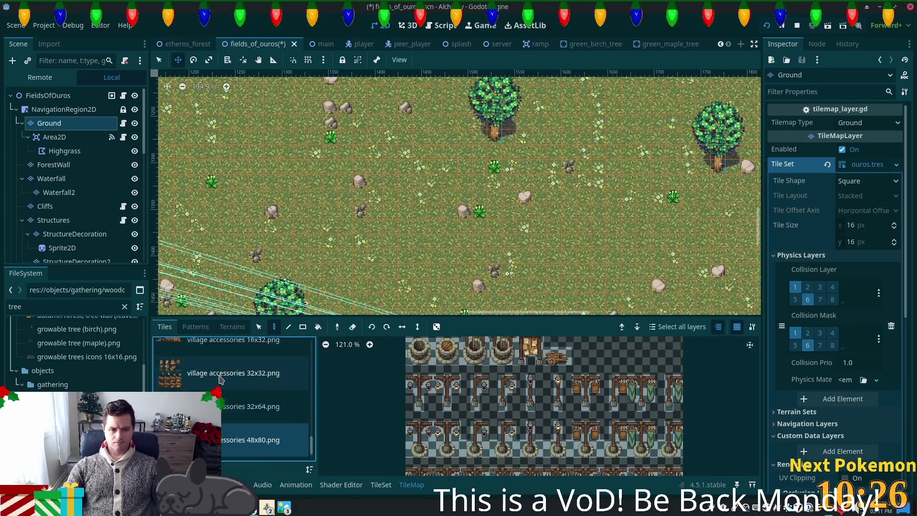
scroll(217, 381, "up", 10)
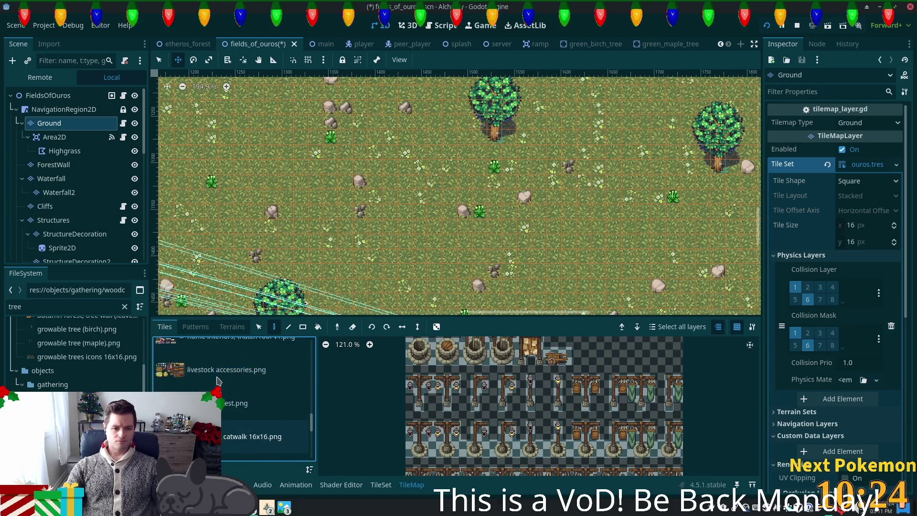
Open the TileSet editor and filter the FileSystem dock by 'trave'
scroll(220, 382, "up", 2)
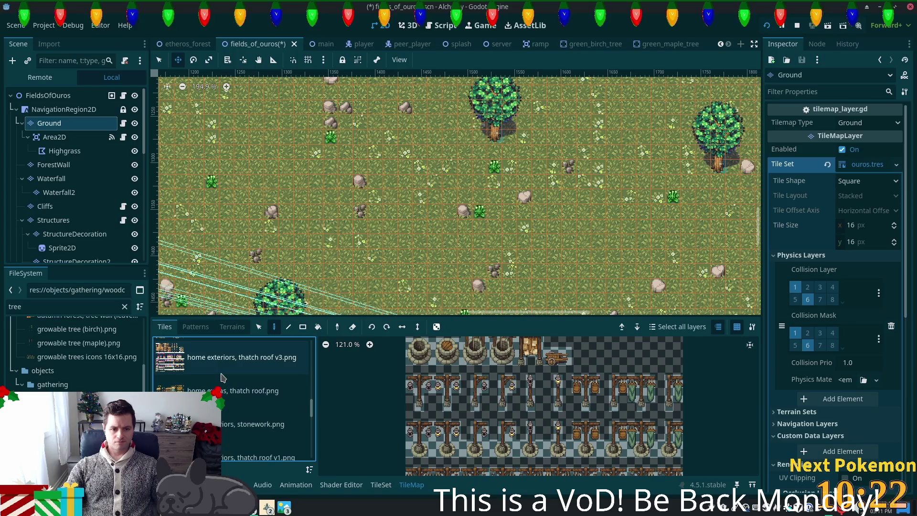
mouse_move(315, 397)
left_mouse_down()
mouse_move(318, 432)
mouse_move(363, 457)
left_mouse_up()
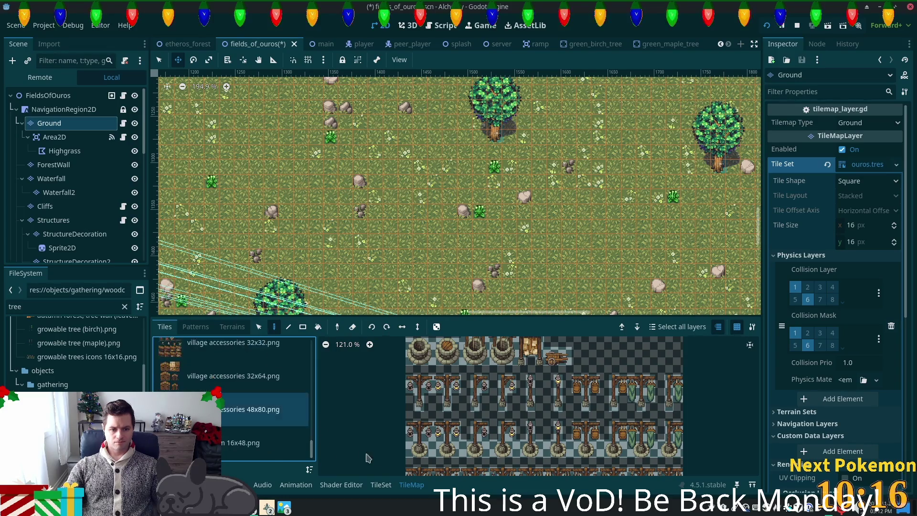
left_click(380, 485)
scroll(143, 363, "up", 10)
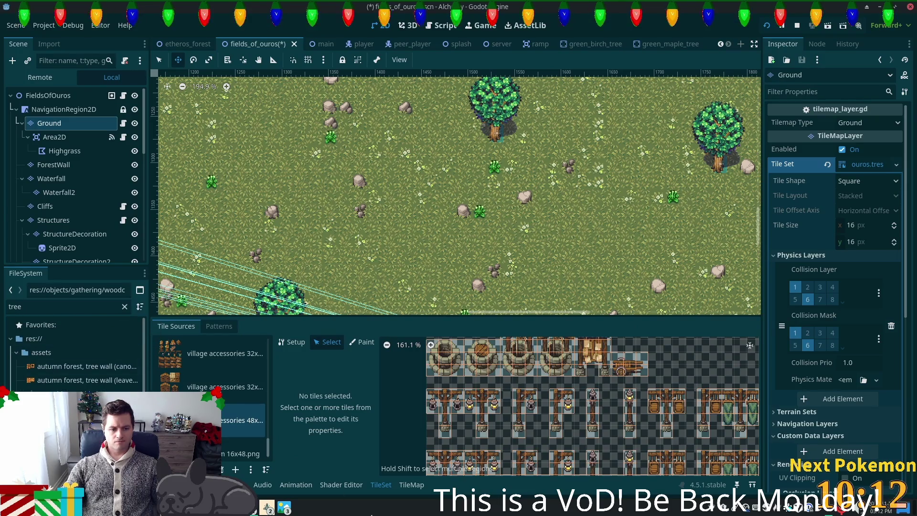
type("trave")
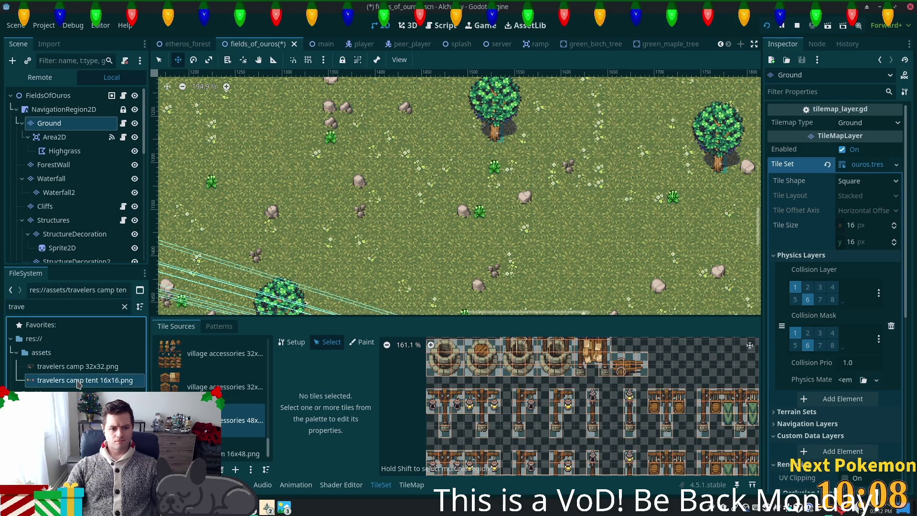
left_click(69, 371)
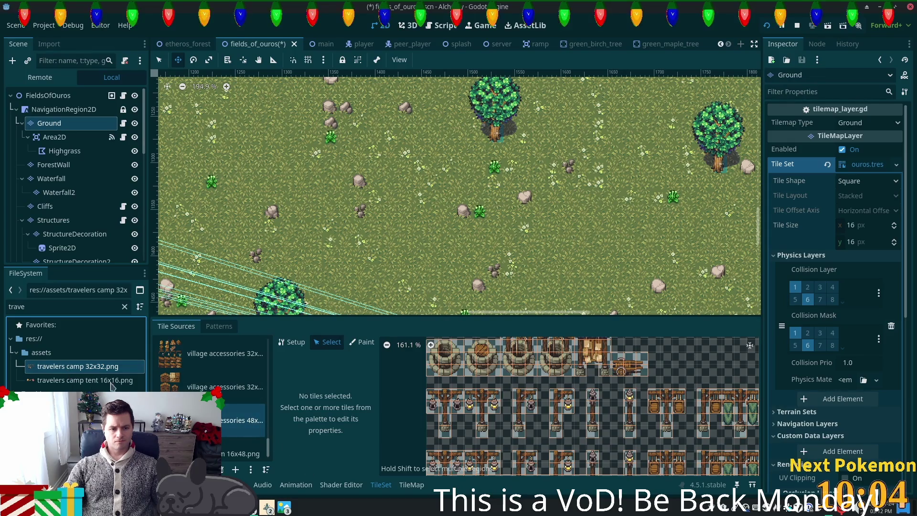
left_click_drag(268, 442, 268, 419)
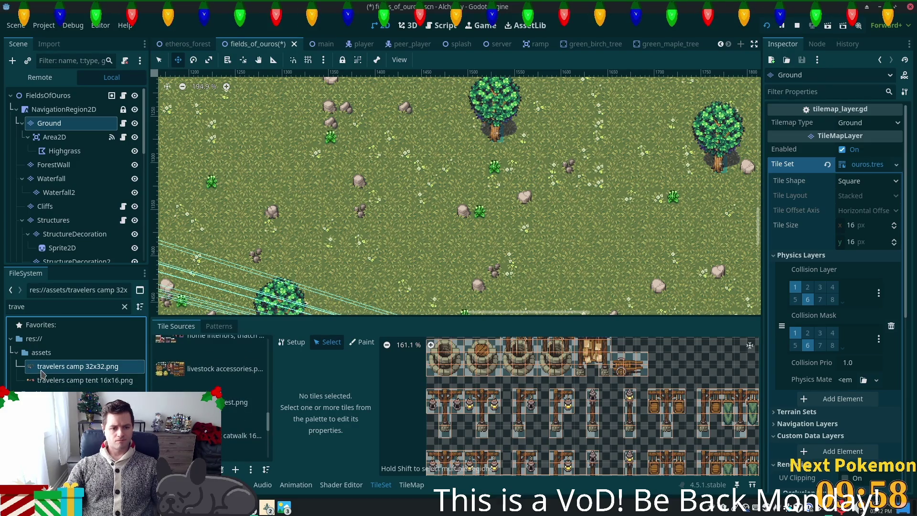
Add travelers camp 32x32 and tent 16x16 PNGs as atlases with tiles auto-created
left_click_drag(30, 369, 239, 410)
left_click(496, 274)
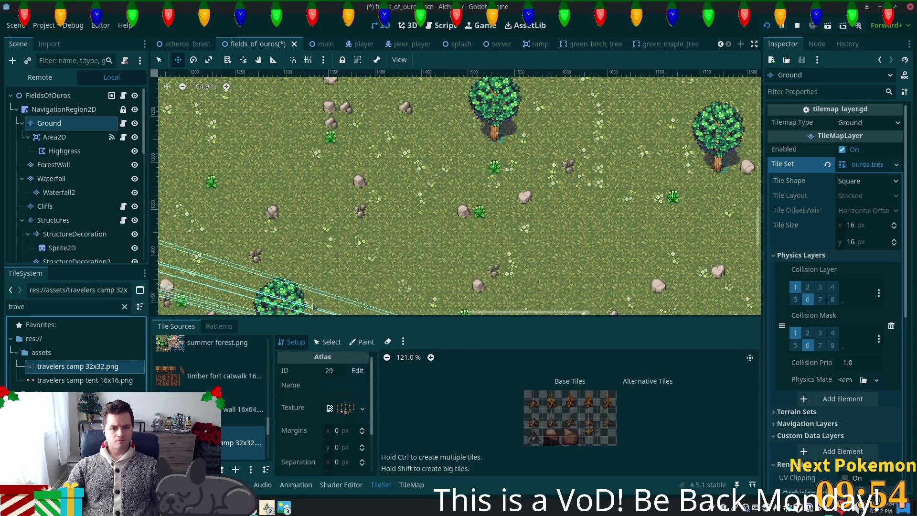
mouse_move(60, 383)
left_mouse_down()
mouse_move(205, 408)
mouse_move(201, 424)
left_mouse_up()
left_click(503, 275)
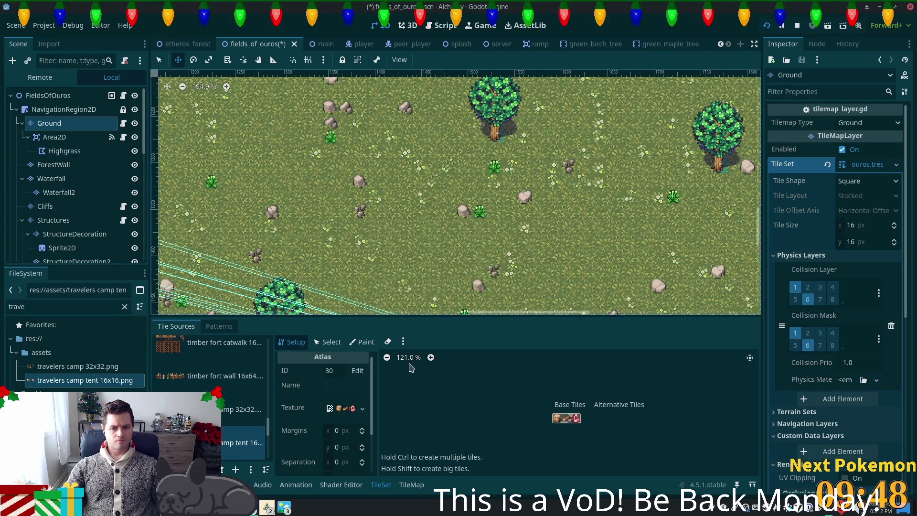
left_click(241, 411)
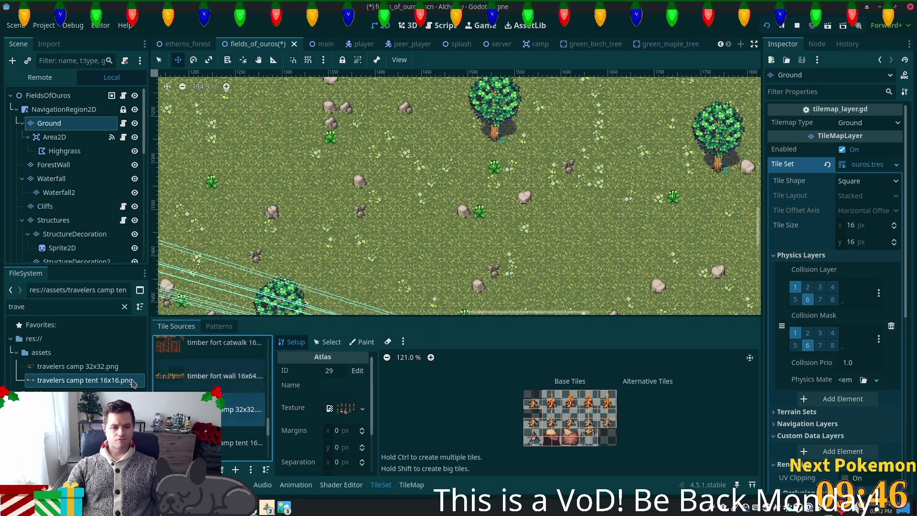
scroll(439, 295, "up", 3)
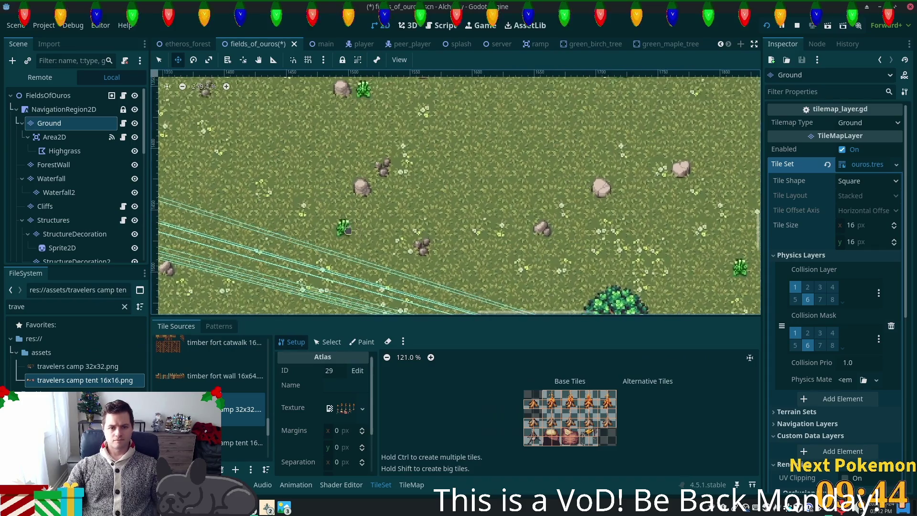
scroll(406, 278, "up", 1)
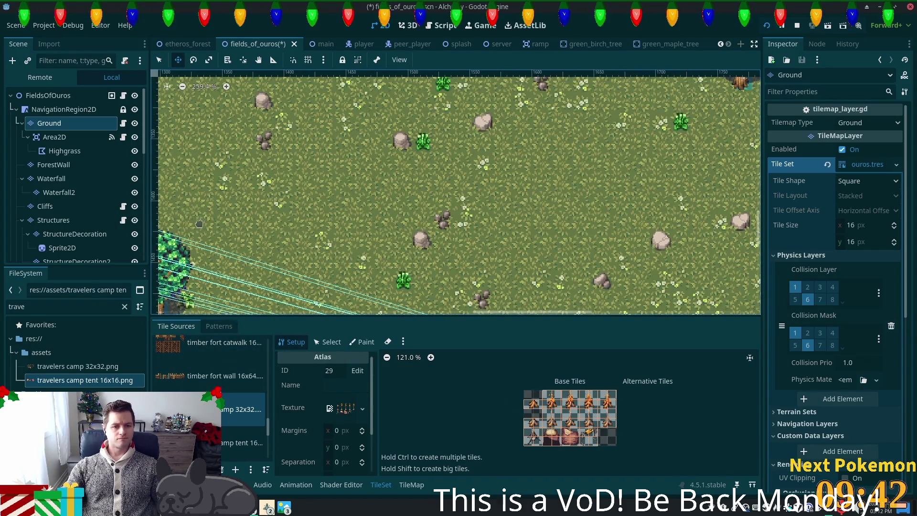
left_click(412, 485)
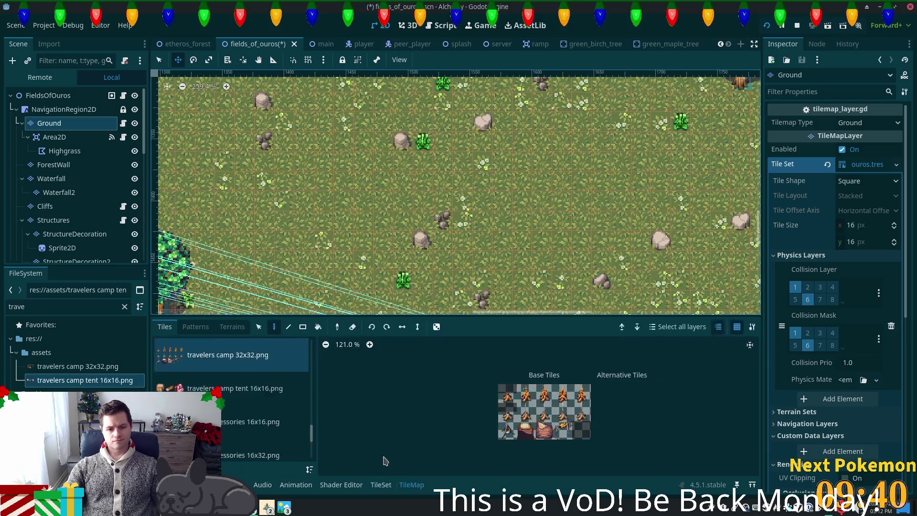
Pick the Gress terrain from Terrain Set 2 for terrain painting
left_click(232, 327)
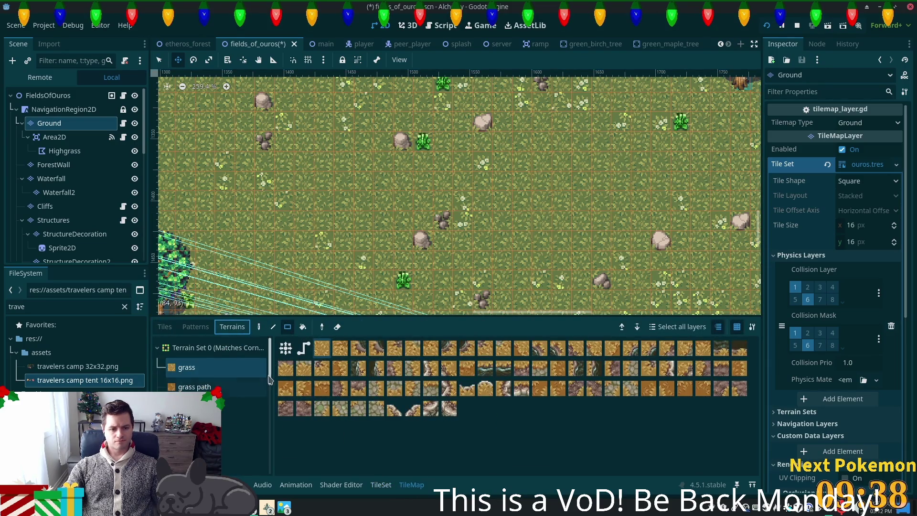
scroll(266, 385, "down", 5)
left_click(261, 396)
left_click(321, 348)
scroll(401, 287, "down", 1)
mouse_move(552, 259)
left_mouse_down()
mouse_move(462, 224)
mouse_move(557, 205)
left_mouse_up()
left_click(260, 329)
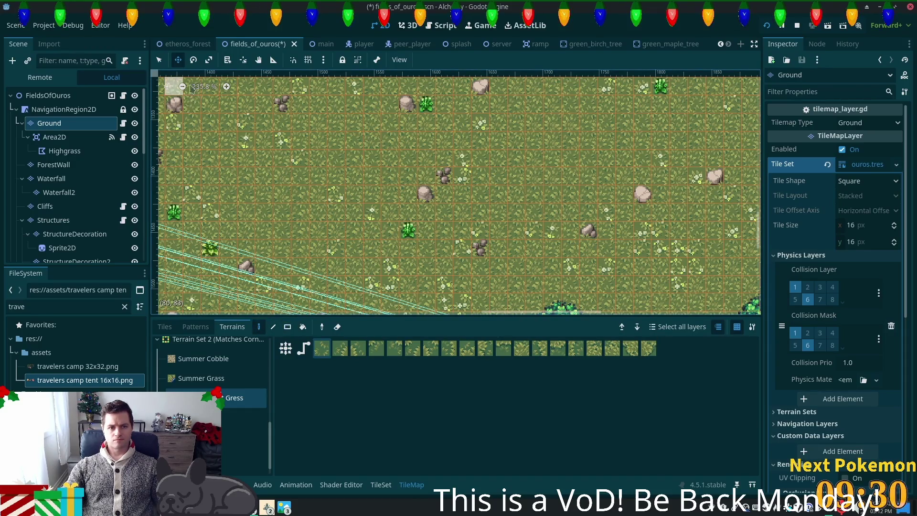
Paint an 8 by 5 rectangle of dark grass terrain in the meadow
key("q")
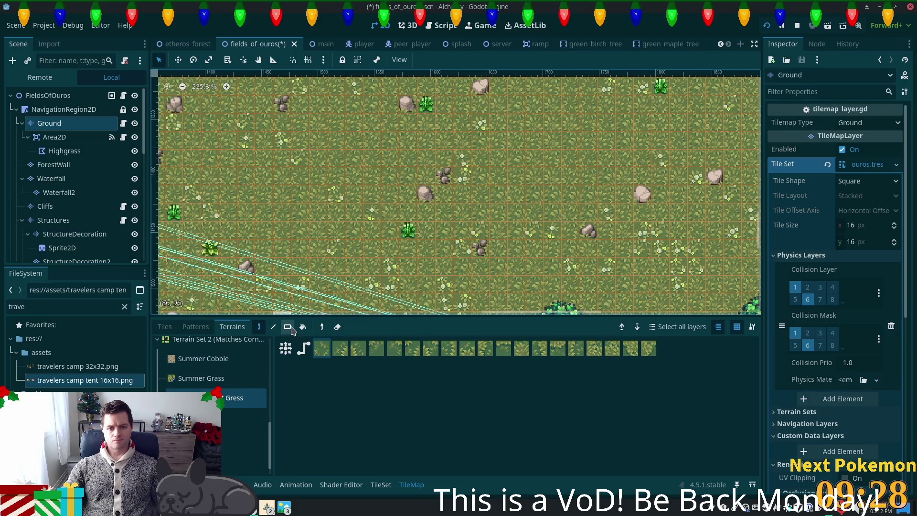
left_click(288, 329)
scroll(478, 204, "down", 3)
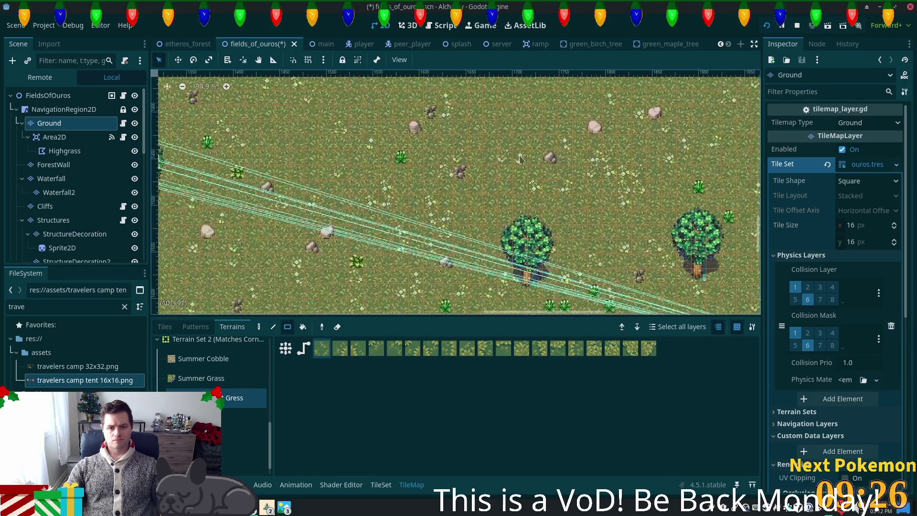
scroll(478, 204, "down", 3)
mouse_move(406, 186)
left_mouse_down()
mouse_move(484, 239)
mouse_move(497, 267)
left_mouse_up()
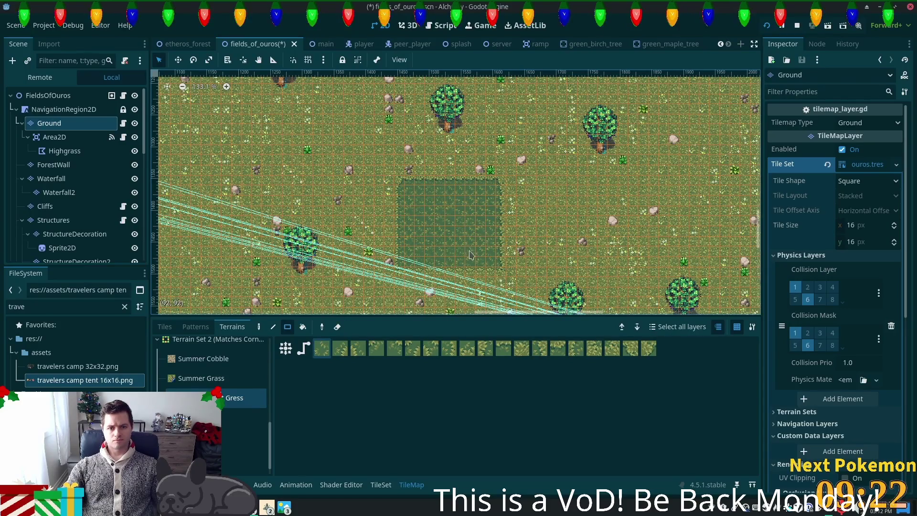
scroll(473, 243, "up", 4)
Replace it with a smaller dark grass rectangle, extend it freehand, then select Structures
key("ctrl+z")
mouse_move(391, 186)
left_mouse_down()
mouse_move(416, 214)
mouse_move(483, 247)
left_mouse_up()
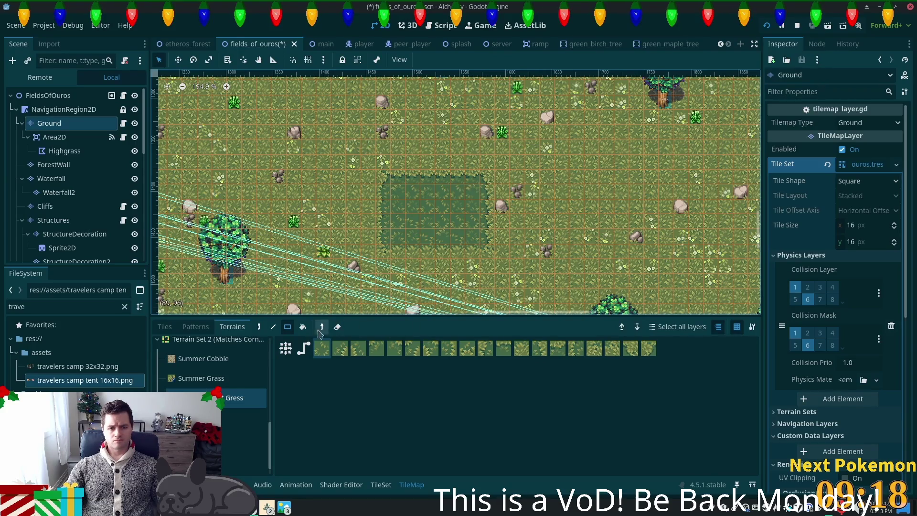
left_click(258, 327)
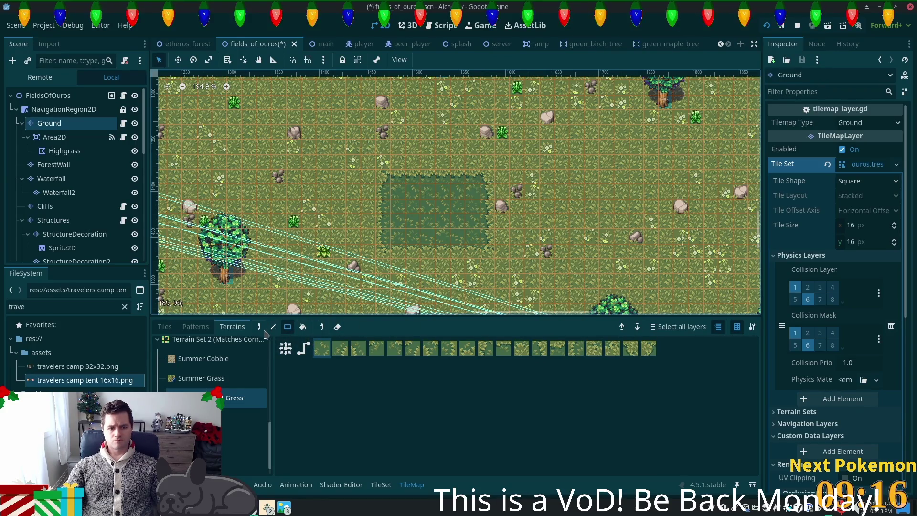
mouse_move(449, 258)
left_mouse_down()
mouse_move(502, 253)
mouse_move(486, 212)
mouse_move(511, 187)
mouse_move(454, 187)
mouse_move(409, 172)
mouse_move(422, 257)
mouse_move(440, 254)
mouse_move(418, 272)
mouse_move(442, 234)
mouse_move(499, 224)
mouse_move(504, 236)
mouse_move(501, 205)
mouse_move(492, 229)
mouse_move(480, 198)
mouse_move(492, 172)
mouse_move(507, 184)
mouse_move(501, 221)
left_mouse_up()
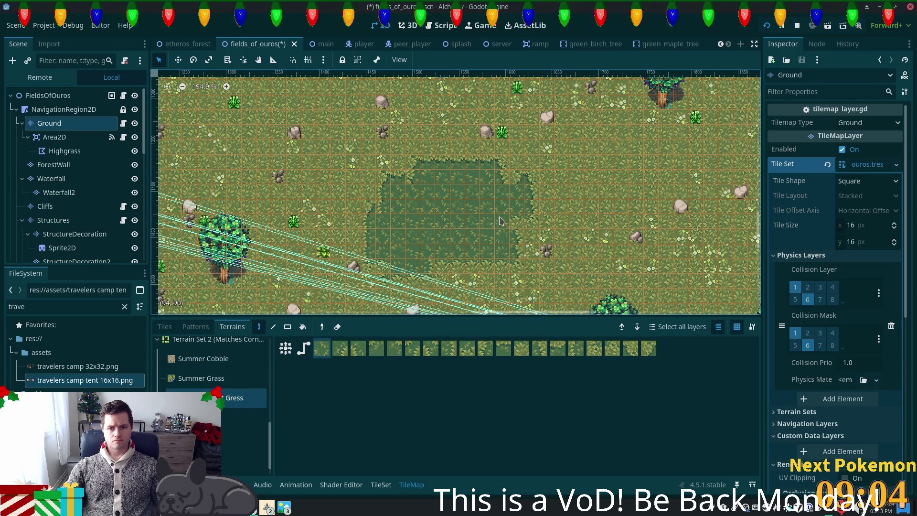
scroll(434, 241, "up", 5)
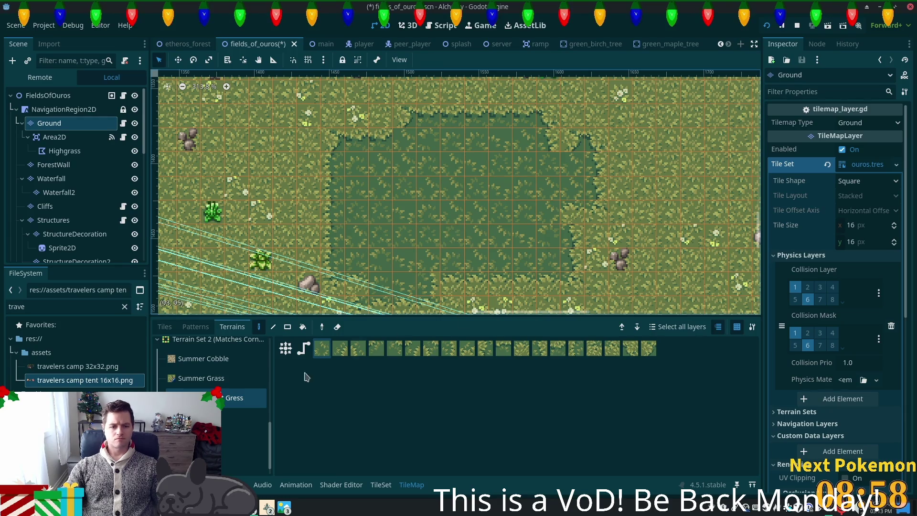
left_click(56, 219)
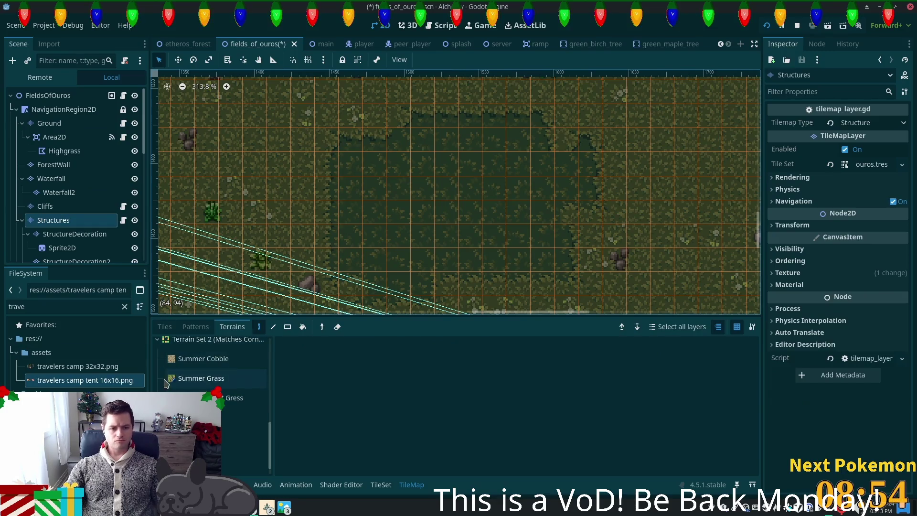
Import travelers camp tent 64x64.png from Thunar into the FileSystem dock
left_click(164, 327)
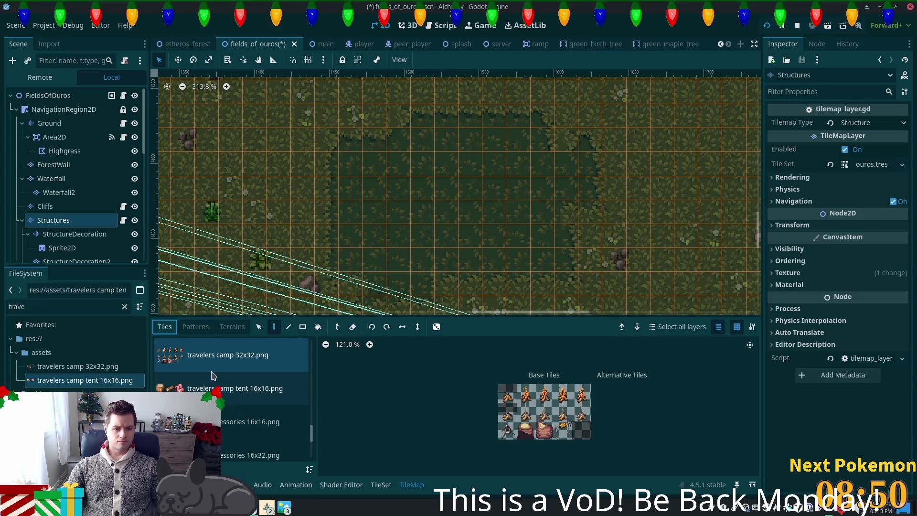
left_click(183, 367)
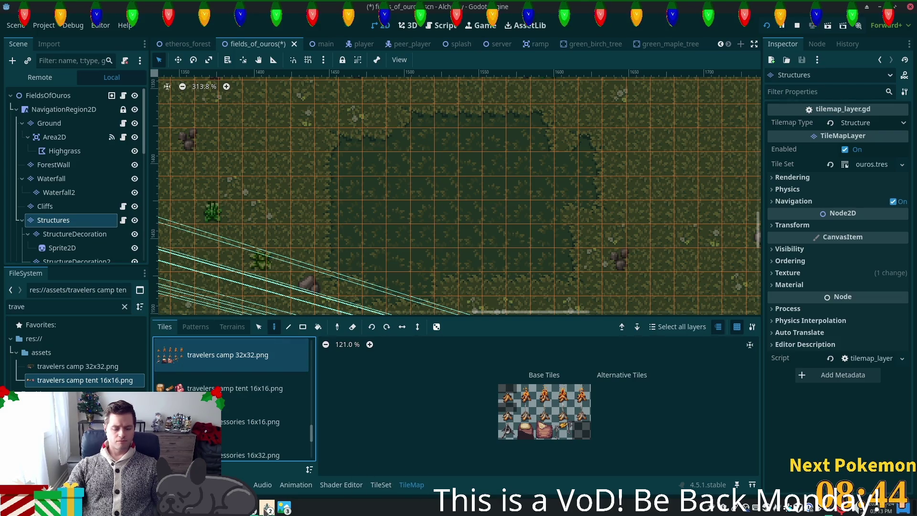
mouse_move(268, 508)
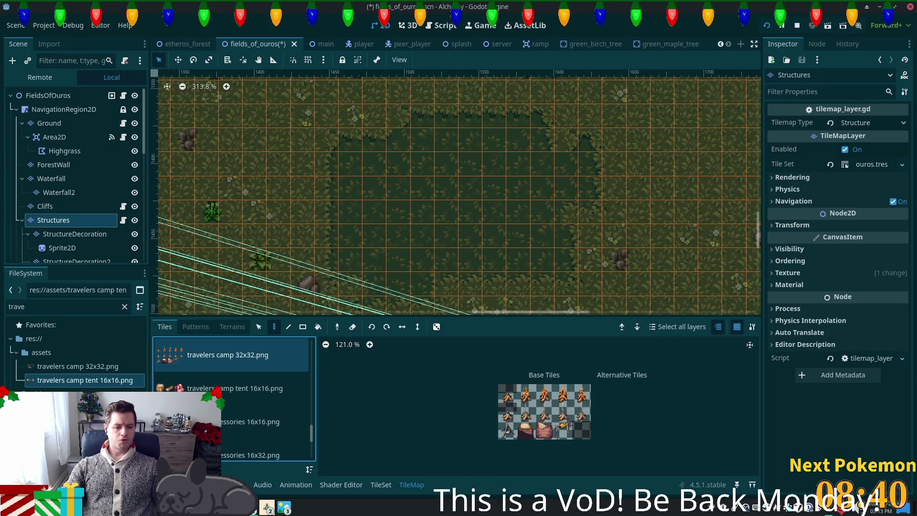
key("alt+Tab")
mouse_move(83, 375)
left_mouse_down()
mouse_move(36, 358)
mouse_move(48, 369)
mouse_move(45, 359)
left_mouse_up()
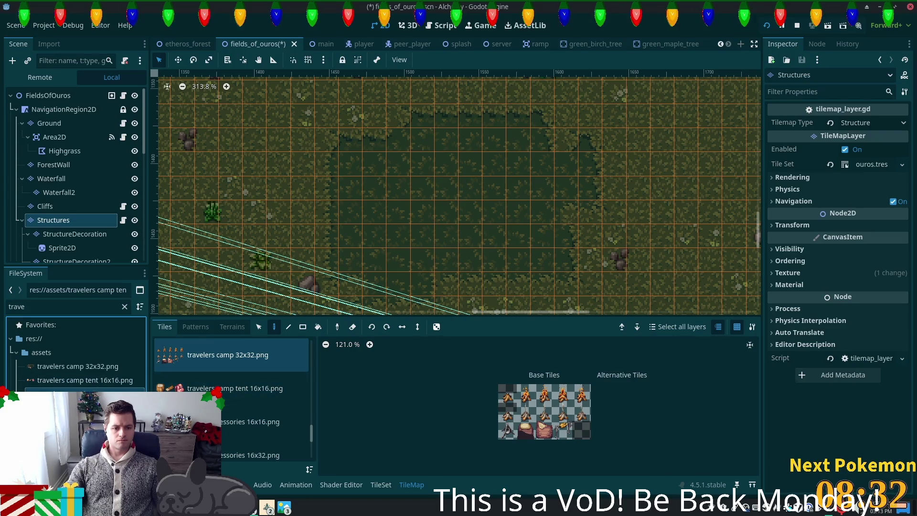
Add the tent 64x64 image to Tile Sources as a new atlas with auto-created tiles
left_click_drag(202, 368, 207, 377)
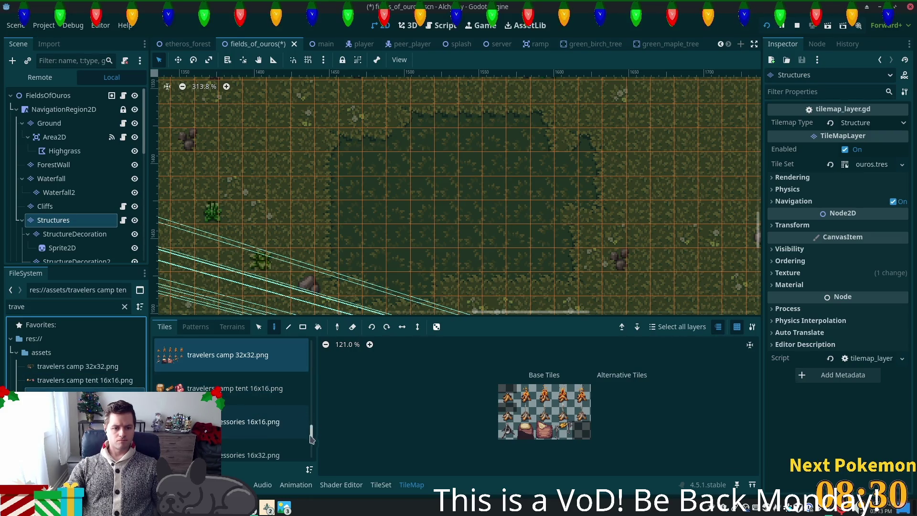
scroll(311, 437, "up", 2)
scroll(311, 436, "up", 1)
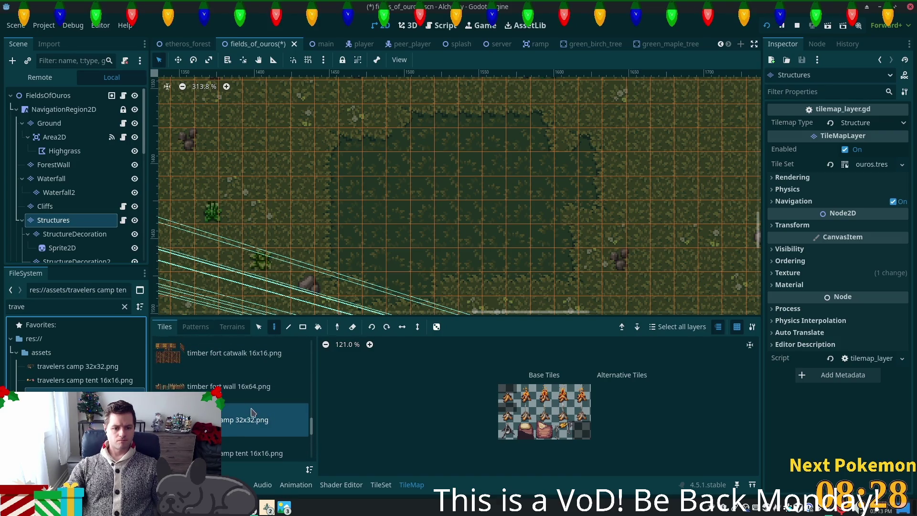
scroll(247, 410, "down", 2)
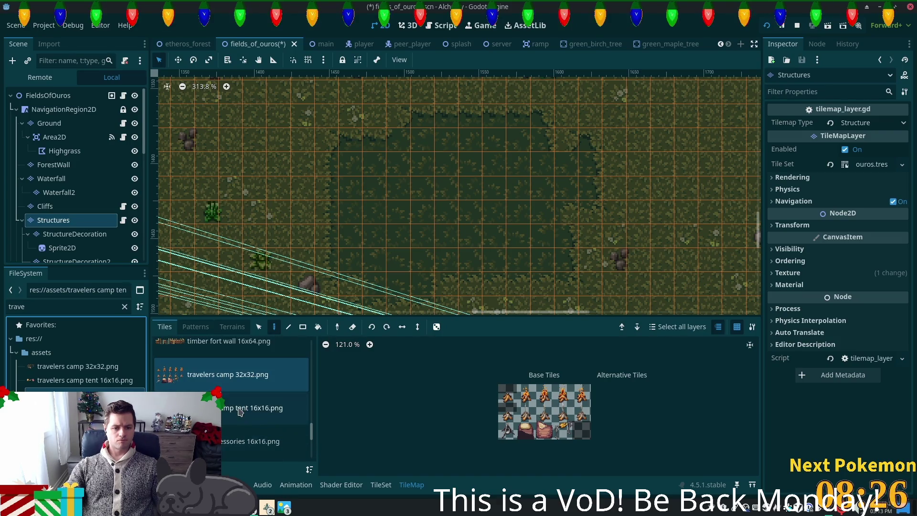
left_click(242, 410)
left_click(380, 485)
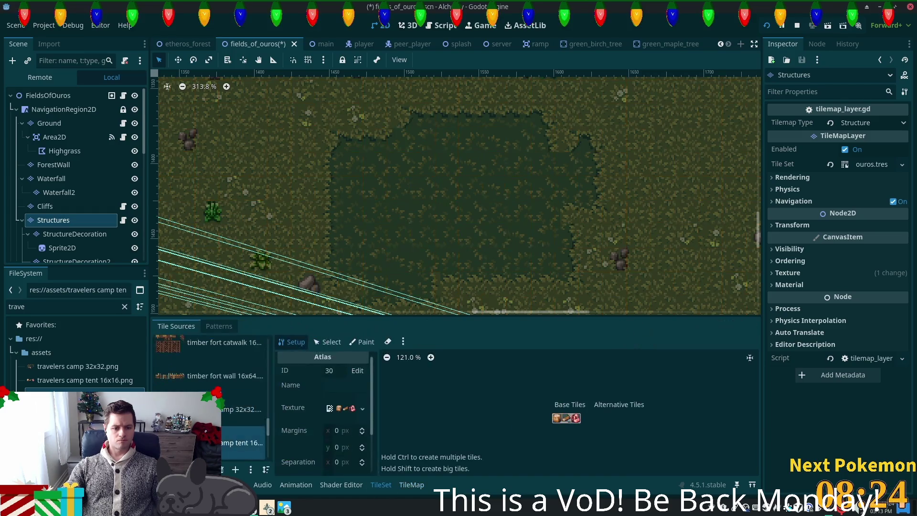
mouse_move(72, 394)
left_mouse_down()
mouse_move(215, 406)
mouse_move(244, 418)
left_mouse_up()
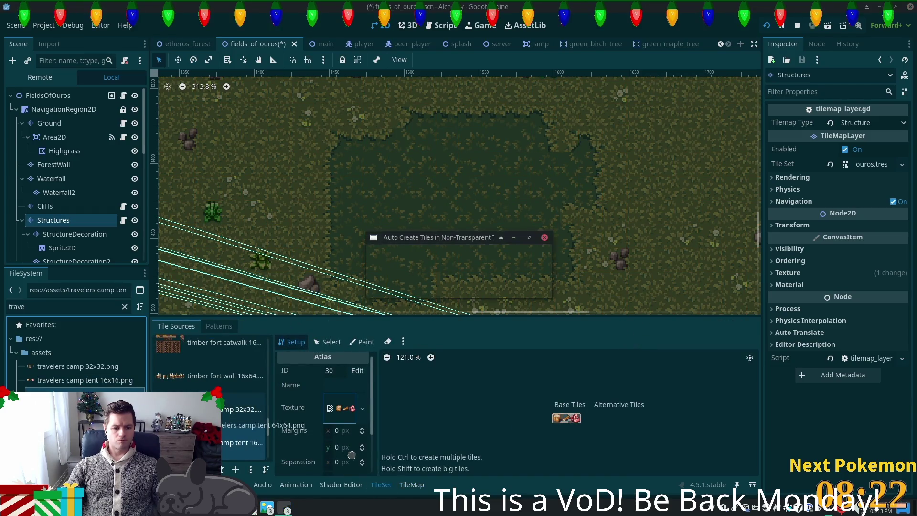
left_click(488, 279)
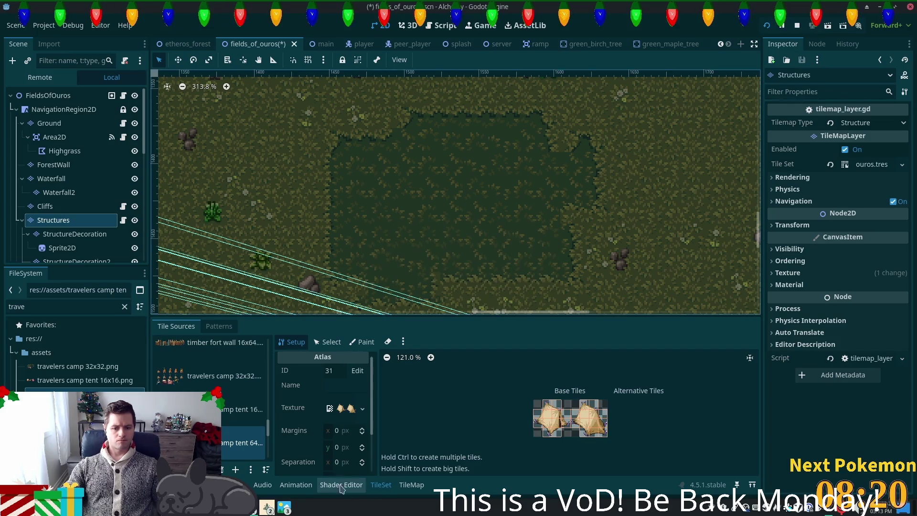
left_click(410, 488)
scroll(514, 419, "up", 4)
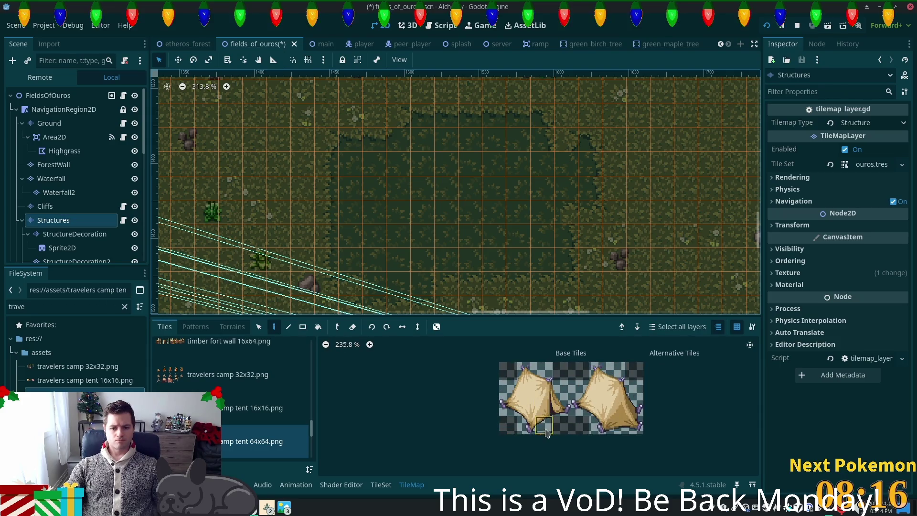
Select the tent's tiles and stamp a tent at the top of the dark grass clearing
scroll(436, 401, "right", 2)
scroll(420, 404, "right", 1)
left_click(452, 380)
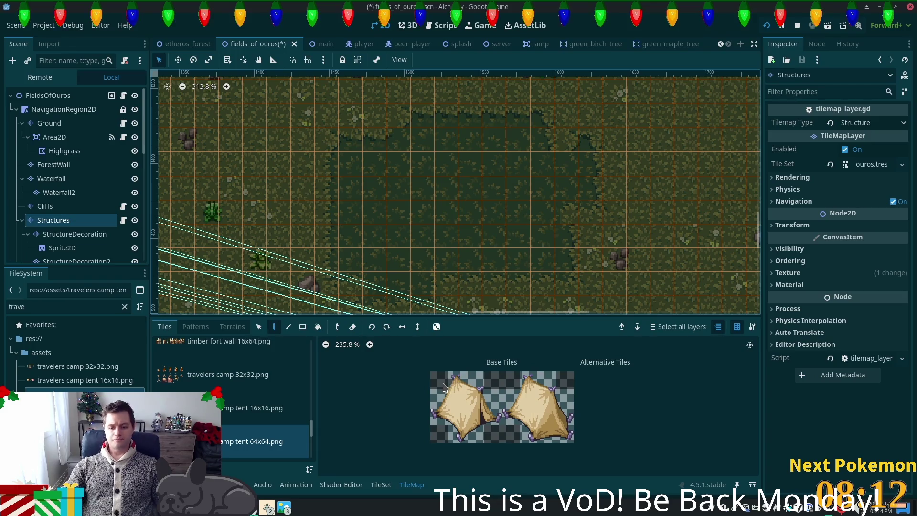
mouse_move(476, 414)
left_mouse_down()
mouse_move(493, 415)
mouse_move(492, 432)
left_mouse_up()
left_click(438, 401, "shift")
left_click(438, 415, "shift")
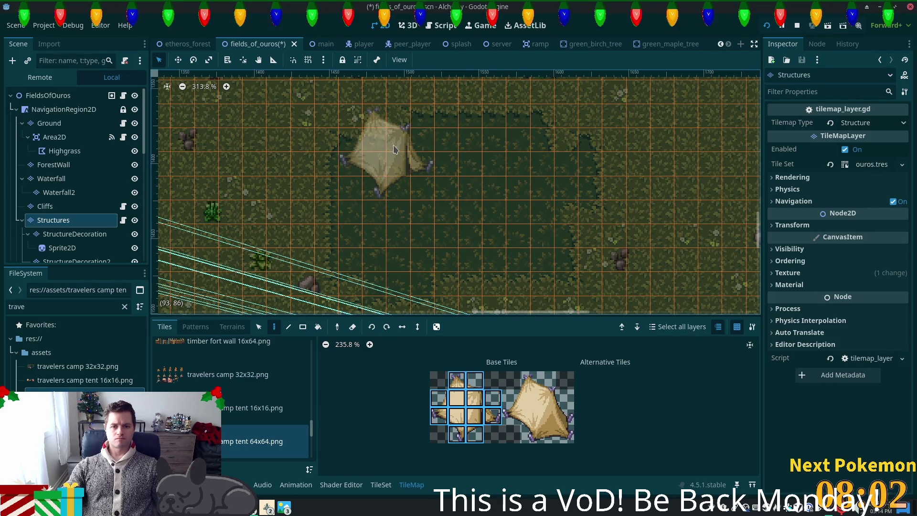
left_click(394, 149)
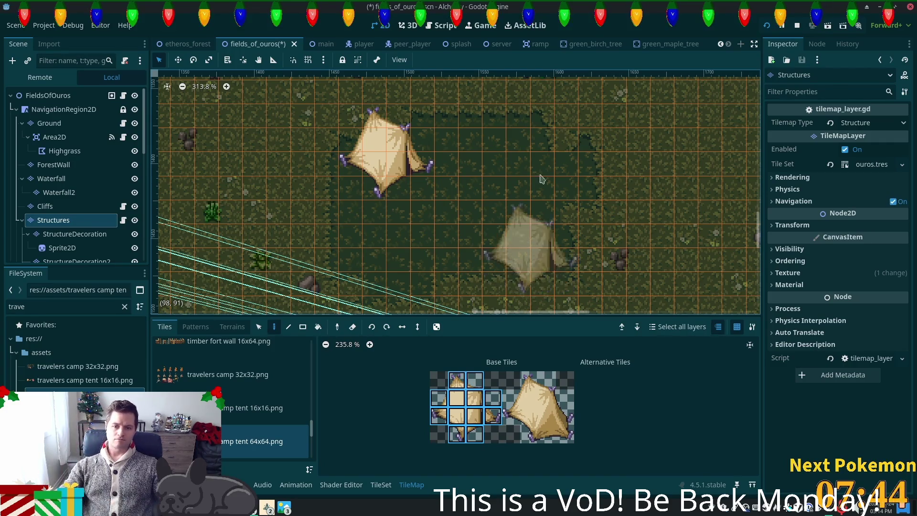
Reselect the tent tiles, flip them horizontally, and stamp a mirrored tent right of the first
left_click_drag(512, 376, 572, 437)
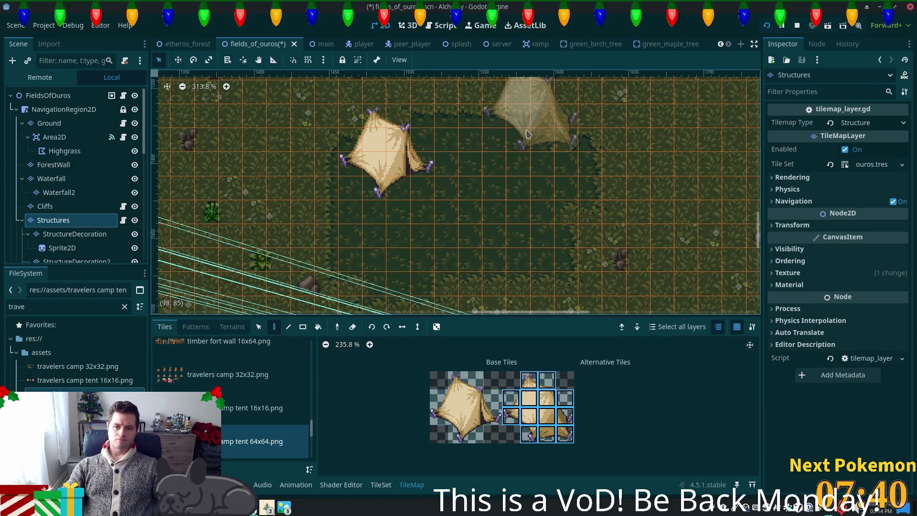
left_click(439, 398)
left_click_drag(470, 431, 493, 436)
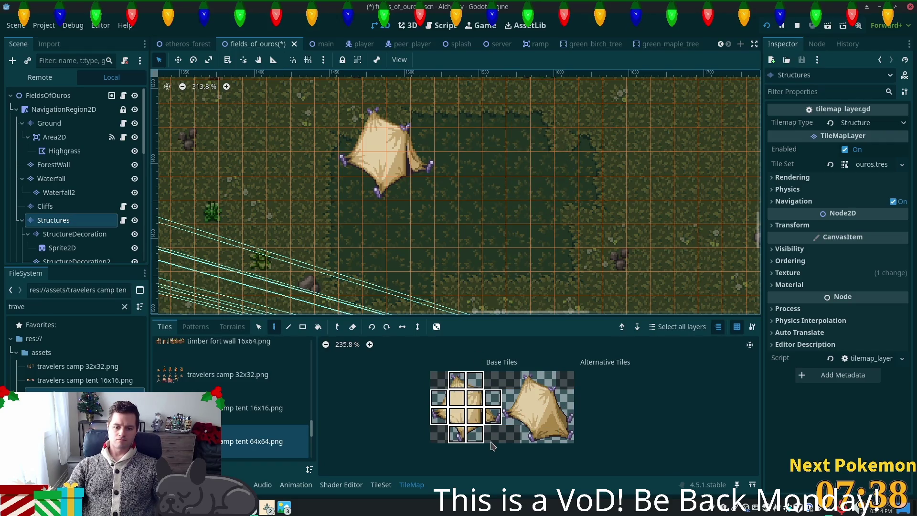
left_click(406, 327)
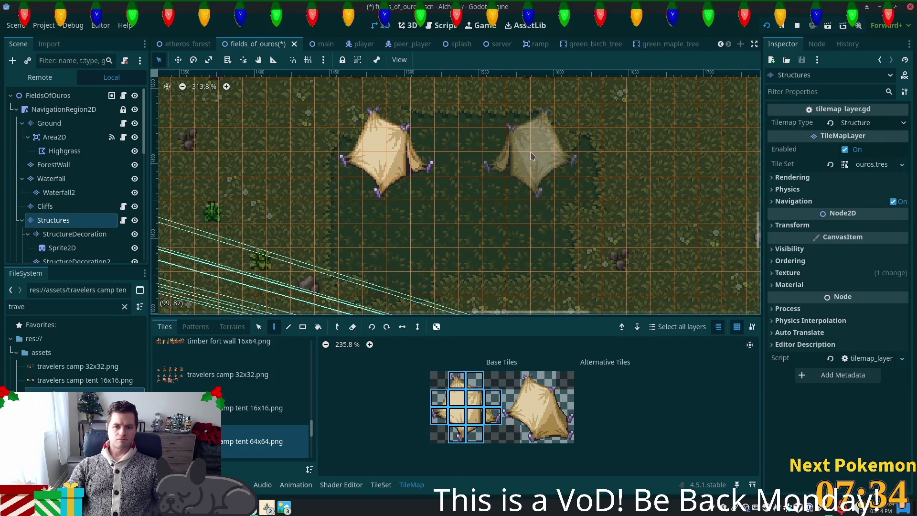
left_click(561, 167)
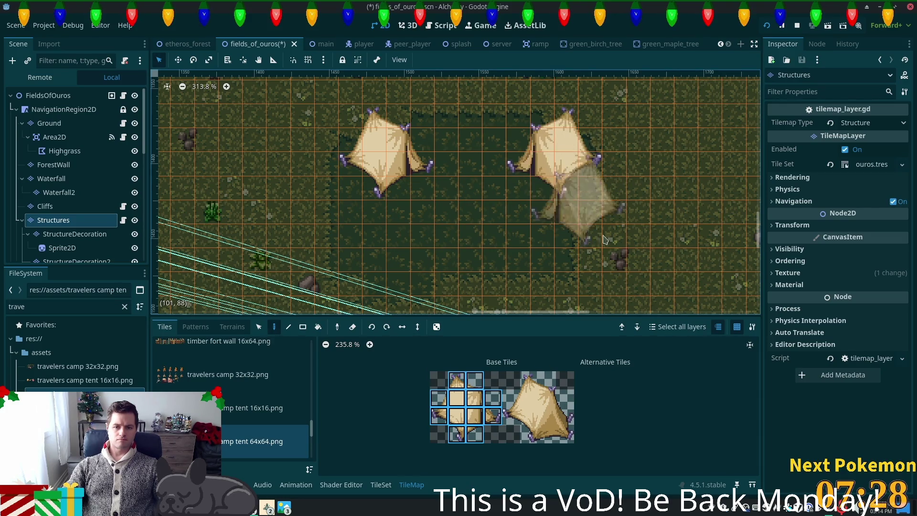
left_click(206, 377)
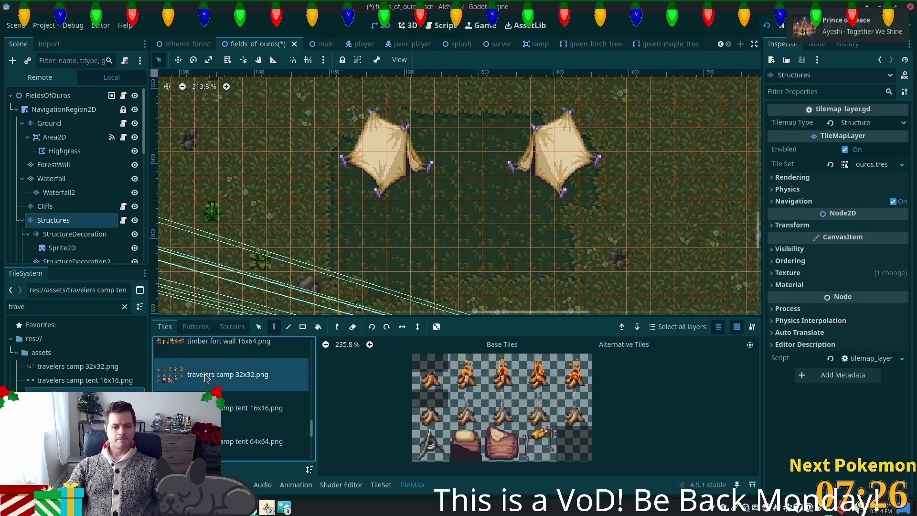
Create a tile from the unlit log-pile cell in the travelers camp 32x32 atlas, then show the Animation editor
left_click(381, 485)
scroll(560, 412, "up", 3)
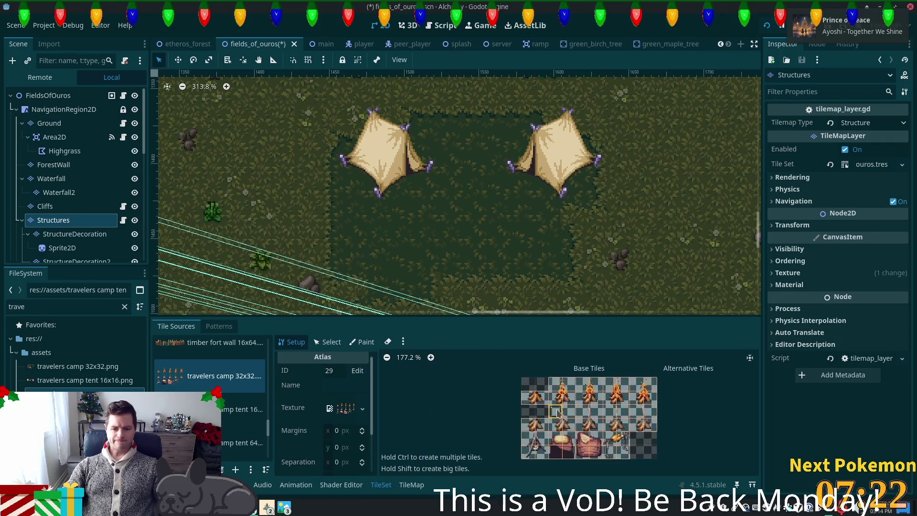
scroll(560, 412, "up", 4)
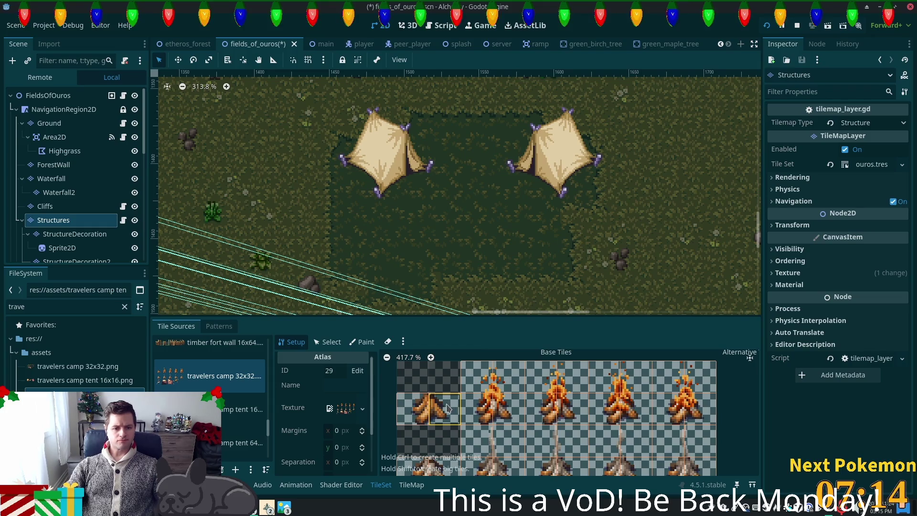
left_click(412, 423)
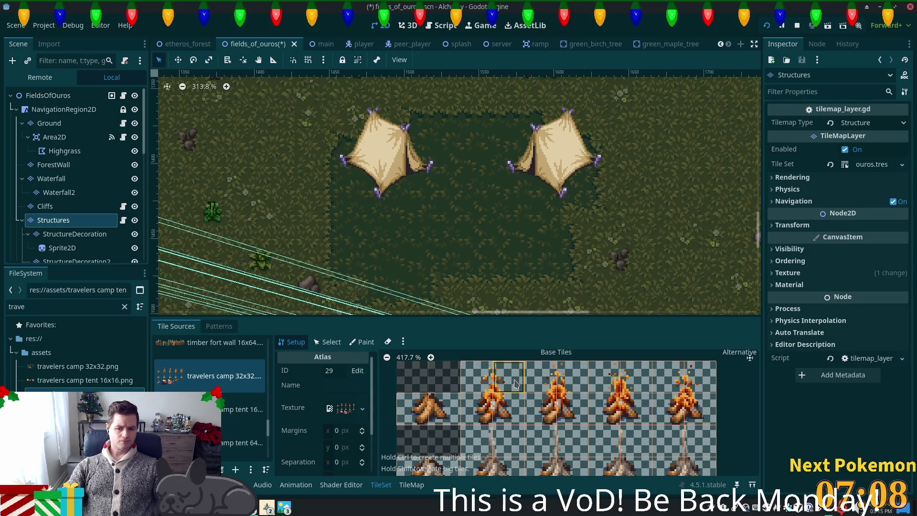
mouse_move(510, 385)
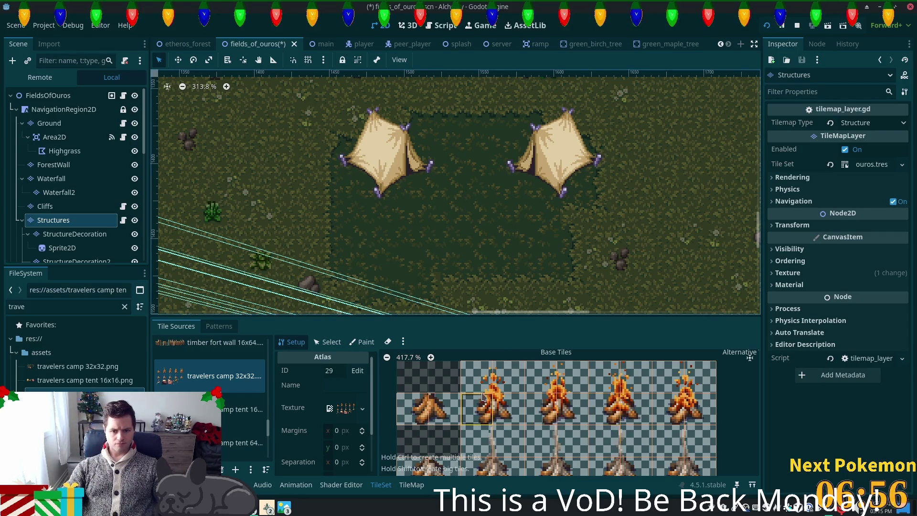
left_click(340, 485)
left_click(296, 485)
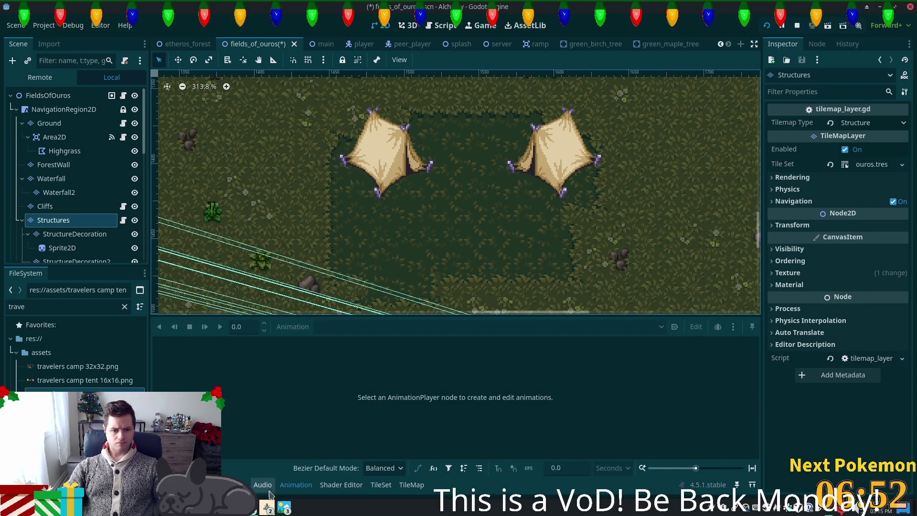
Return to the TileSet view and delete the campfire tile at (2,0)
left_click(340, 484)
left_click(381, 484)
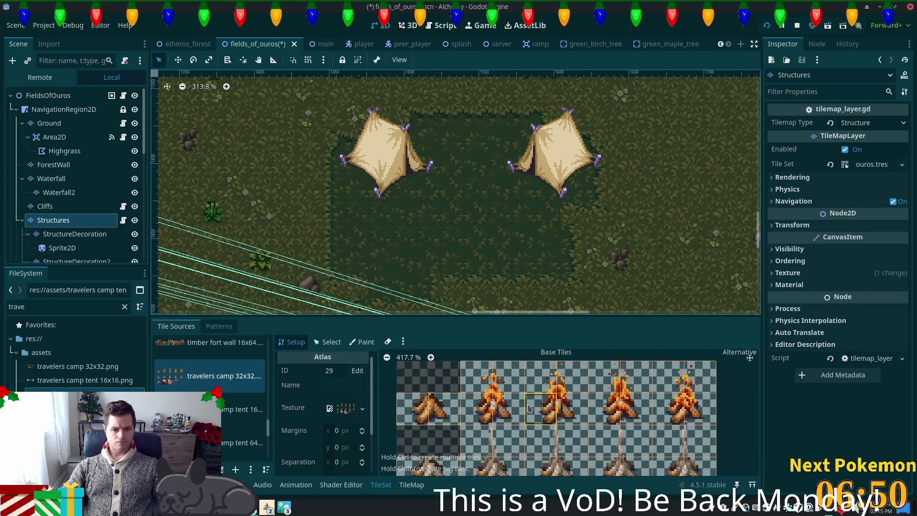
scroll(454, 368, "down", 1)
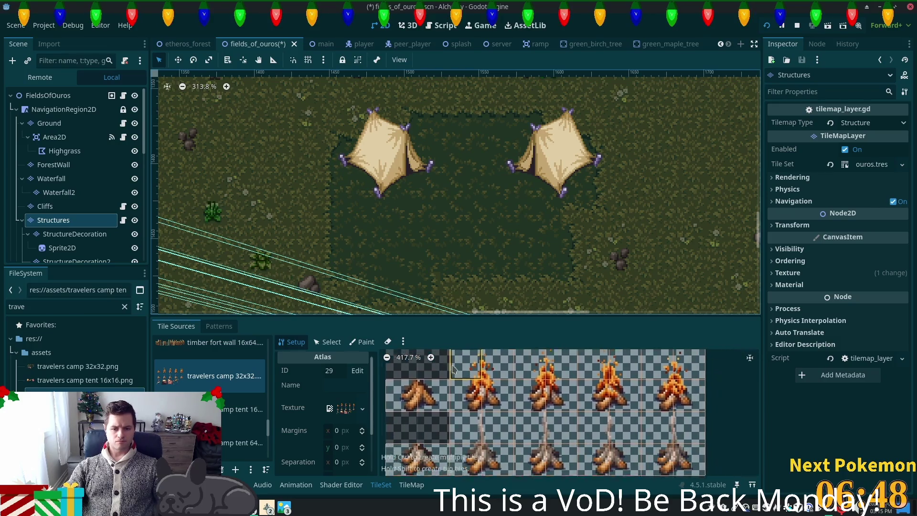
right_click(454, 368)
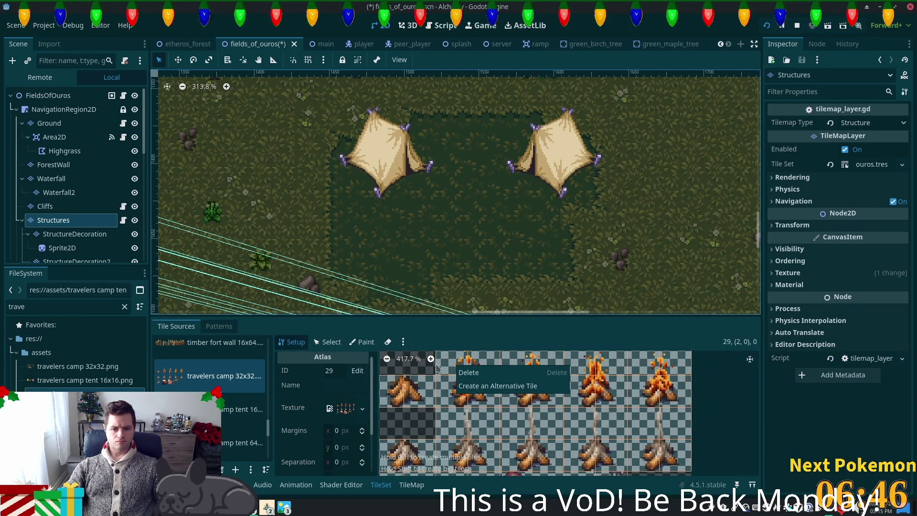
left_click(453, 369)
right_click(459, 371)
left_click(480, 372)
Delete the next campfire frame tile in the atlas
right_click(486, 369)
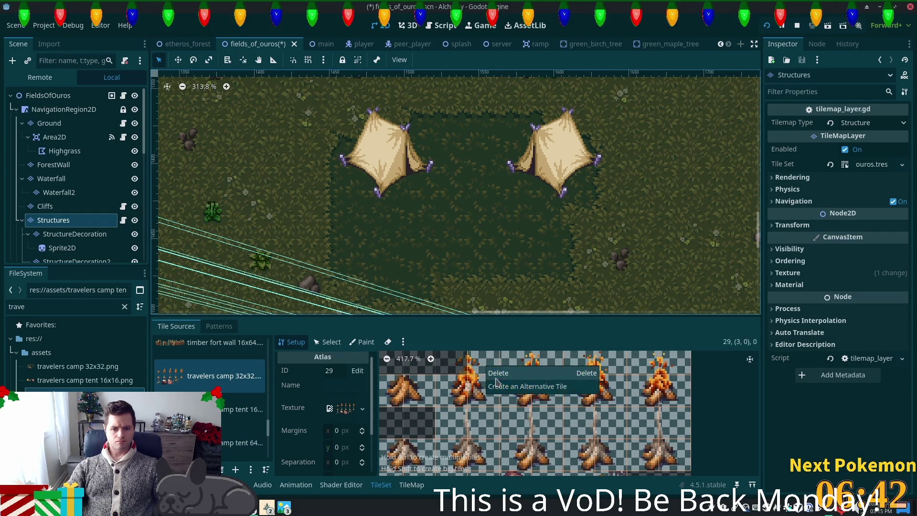
left_click(469, 389)
right_click(468, 389)
left_click(470, 389)
right_click(491, 391)
left_click(505, 396)
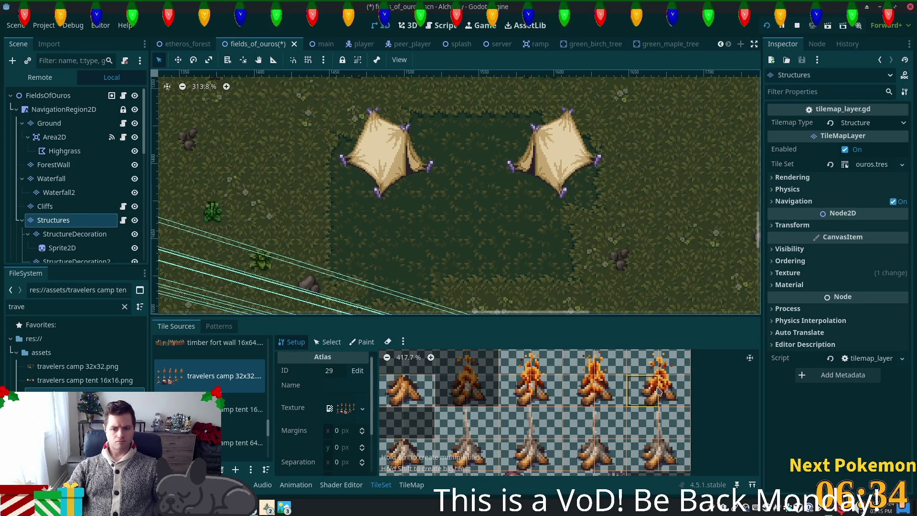
Delete the campfire tile at (4,1), cancelling the accidental Structures node deletion prompt
right_click(516, 364)
left_click(516, 385)
right_click(526, 382)
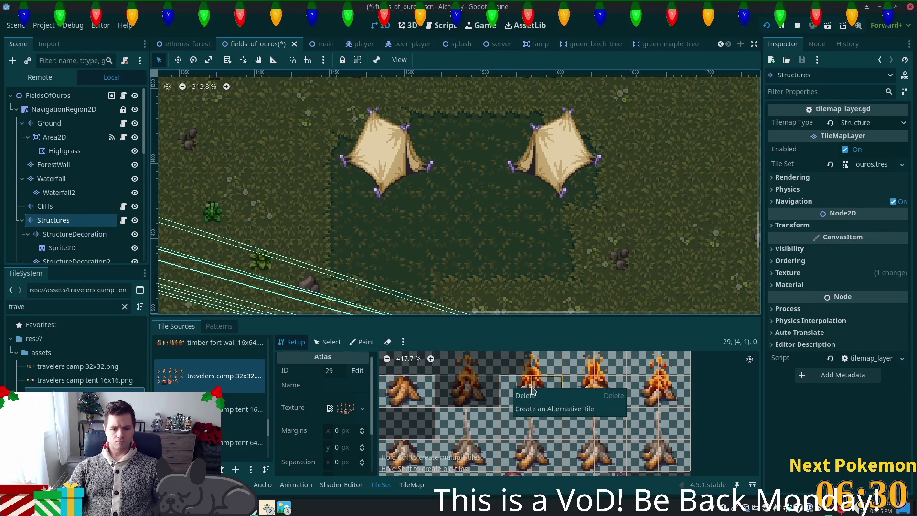
left_click(540, 373)
right_click(551, 365)
left_click(565, 371)
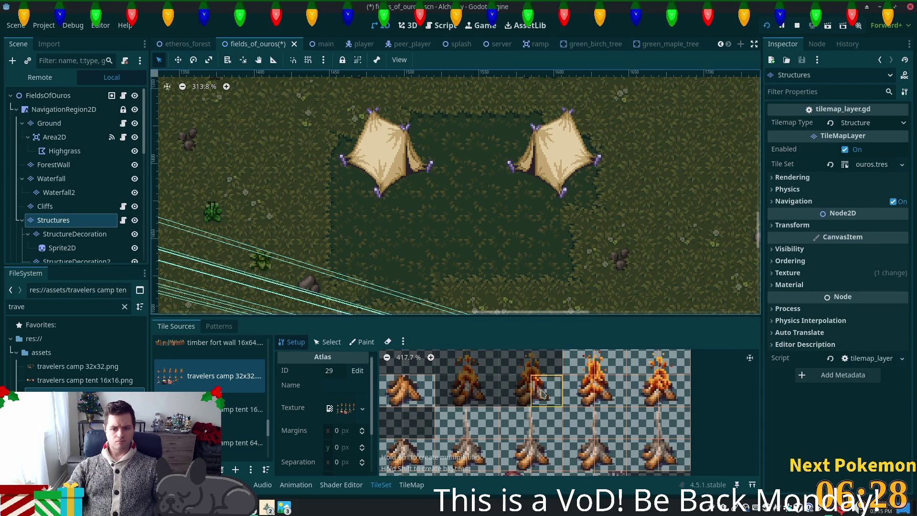
key("Delete")
key("Tab")
key("Return")
Delete the campfire tile at (7,0)
right_click(543, 386)
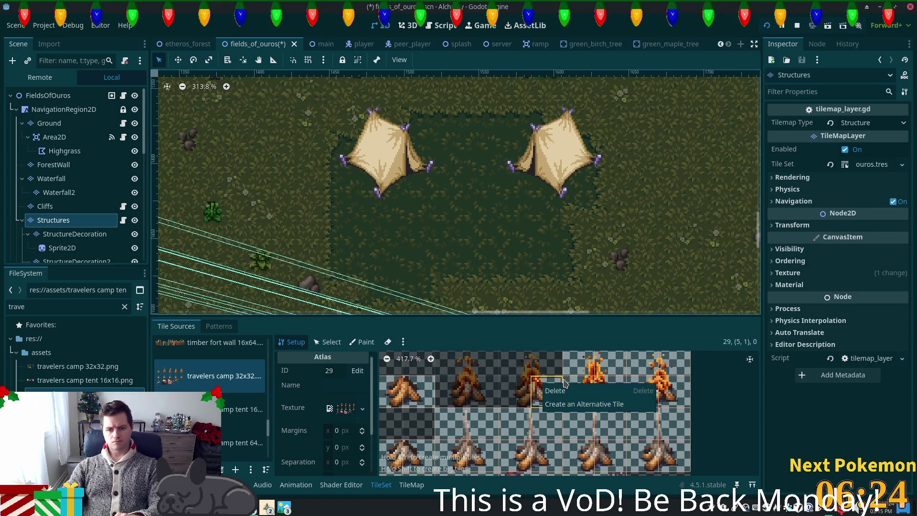
right_click(573, 393)
right_click(588, 376)
right_click(592, 382)
right_click(589, 389)
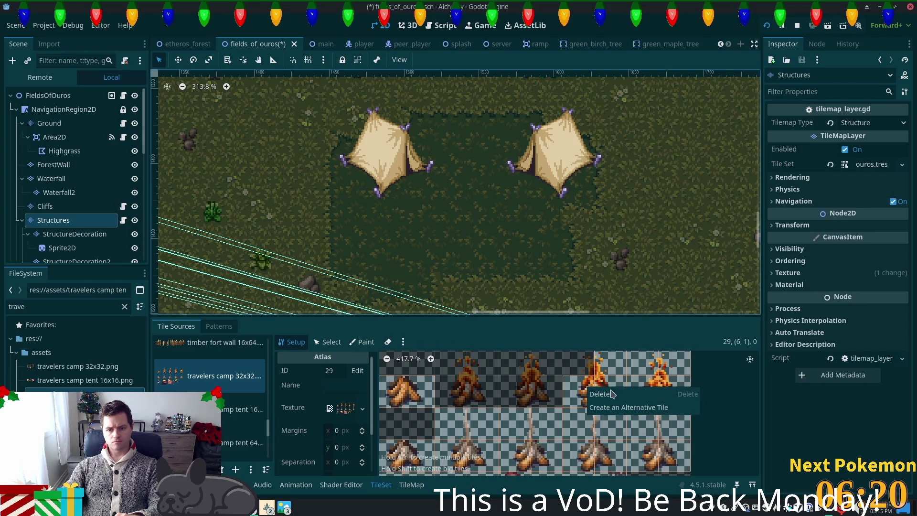
right_click(609, 378)
right_click(614, 370)
left_click(631, 382)
Delete the campfire tiles at (8,1) and (9,1)
right_click(664, 392)
left_click(653, 388)
right_click(652, 388)
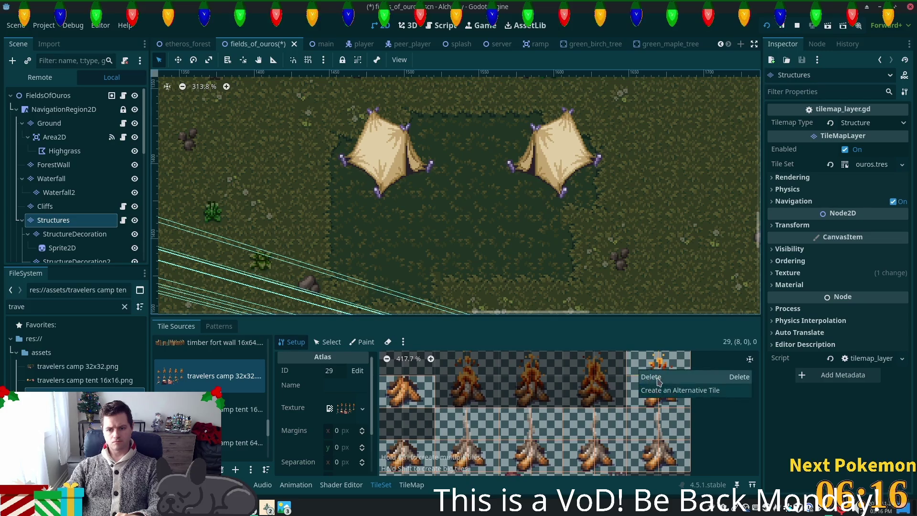
right_click(654, 396)
left_click(652, 400)
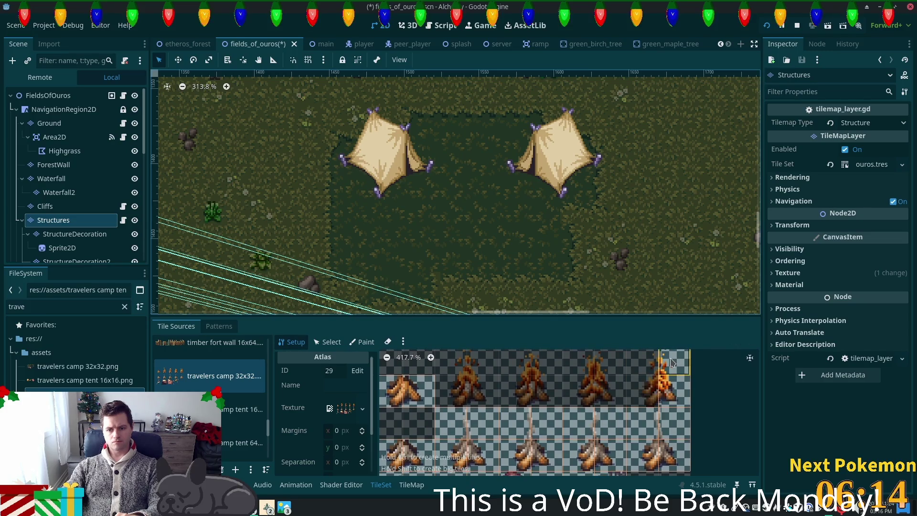
right_click(683, 378)
left_click(684, 373)
right_click(675, 390)
left_click(686, 395)
scroll(525, 411, "down", 2)
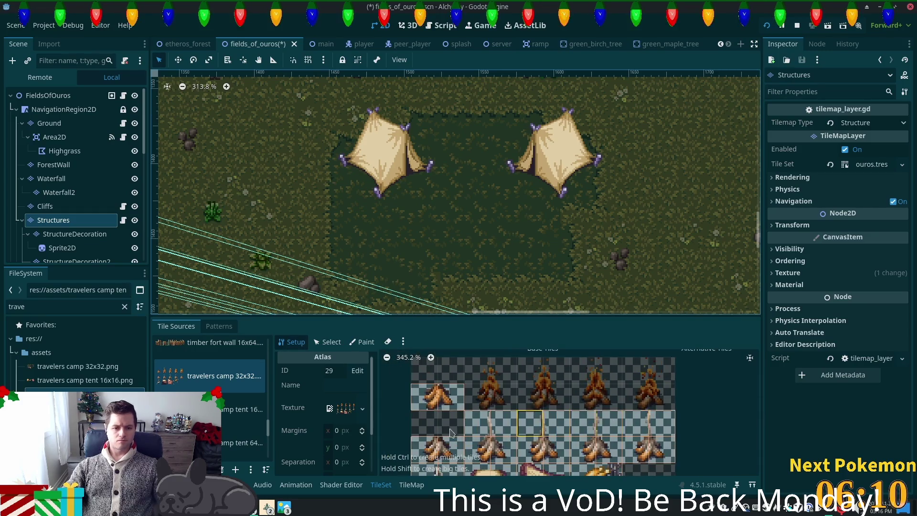
Toggle between the TileMap and TileSet tabs and bring up the autumn forest (clean) source
scroll(367, 432, "down", 3)
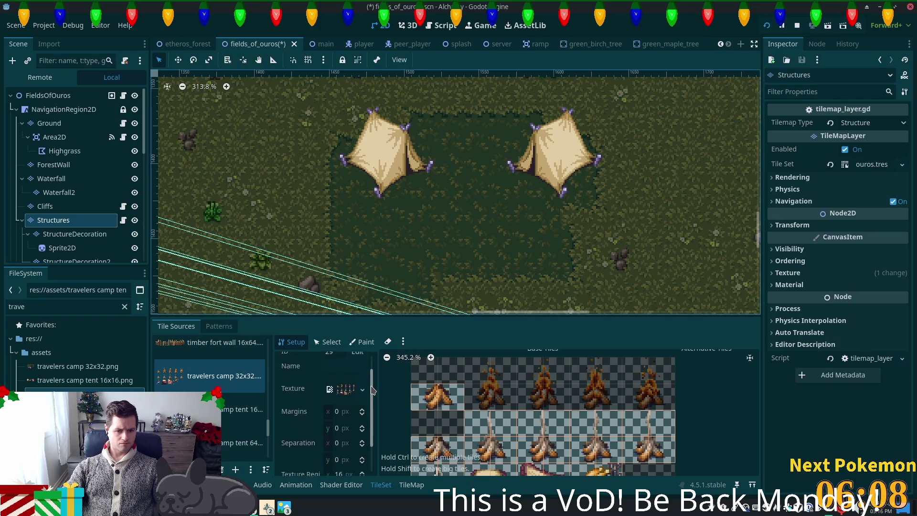
scroll(366, 421, "up", 3)
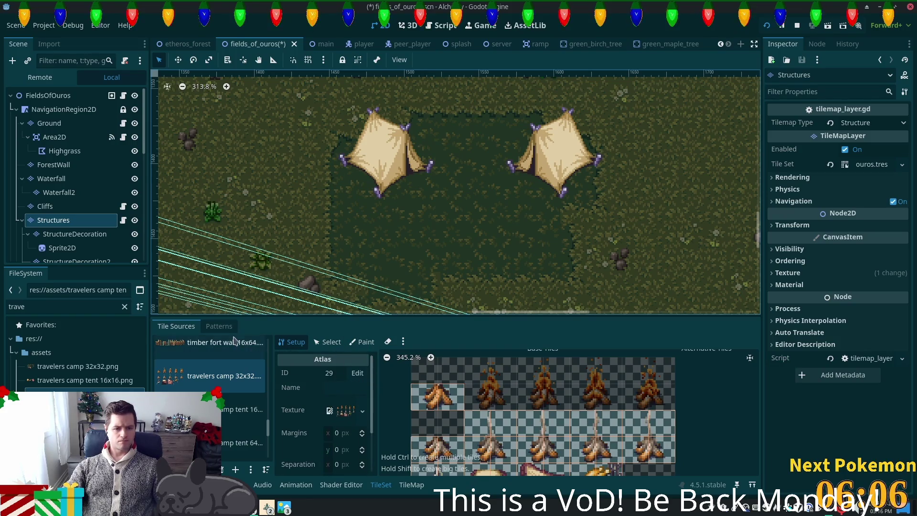
left_click(407, 486)
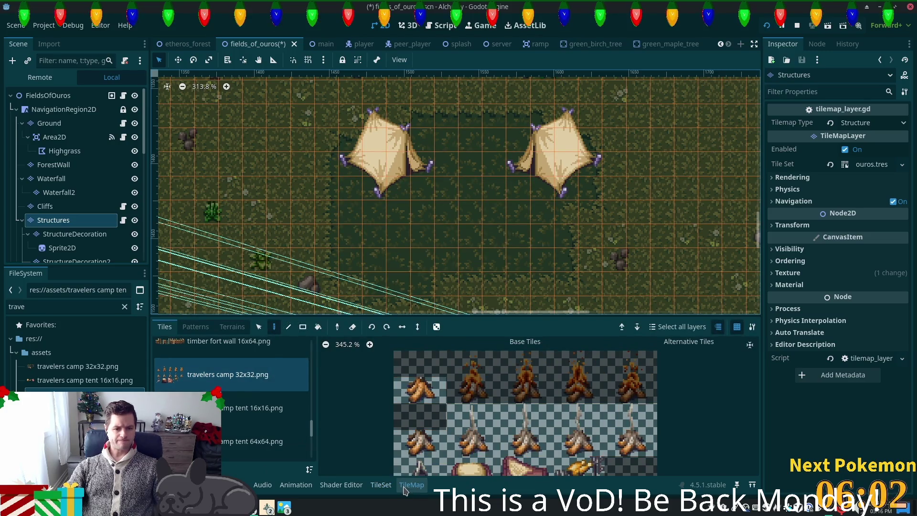
left_click(392, 488)
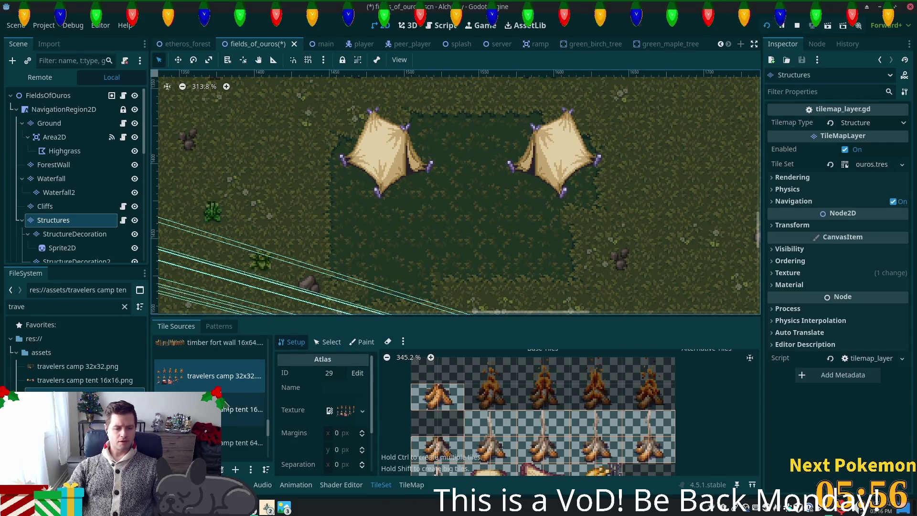
scroll(246, 428, "up", 5)
left_click(237, 355)
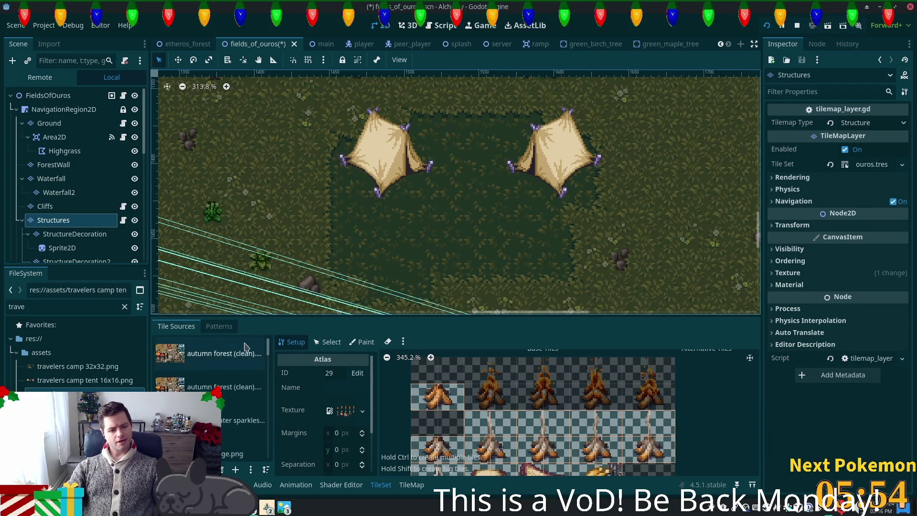
scroll(621, 430, "down", 5)
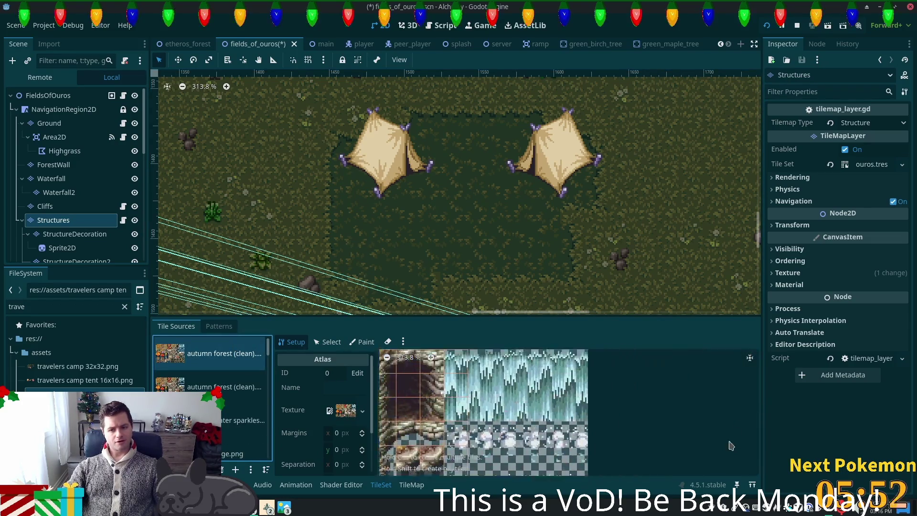
scroll(616, 426, "down", 2)
scroll(616, 425, "left", 2)
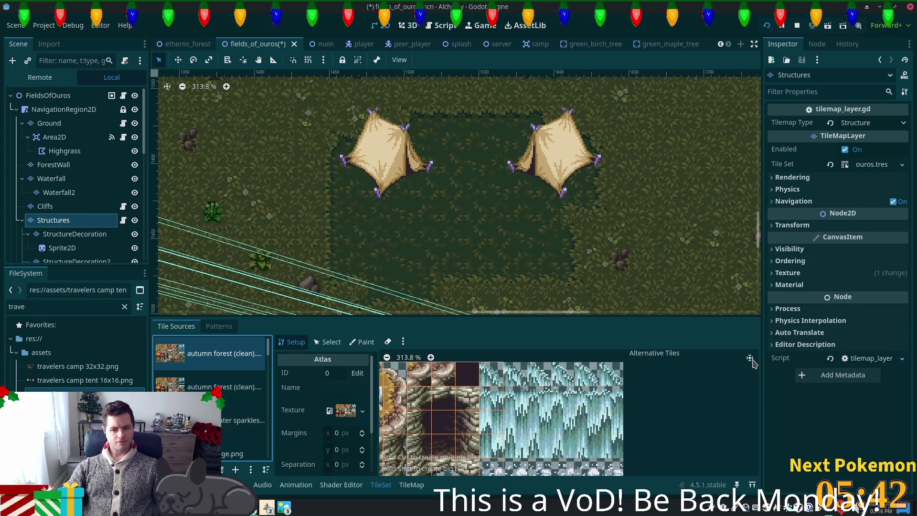
Put the TileSet editor in Select mode and bring up the travelers camp 32x32 source
left_click(404, 343)
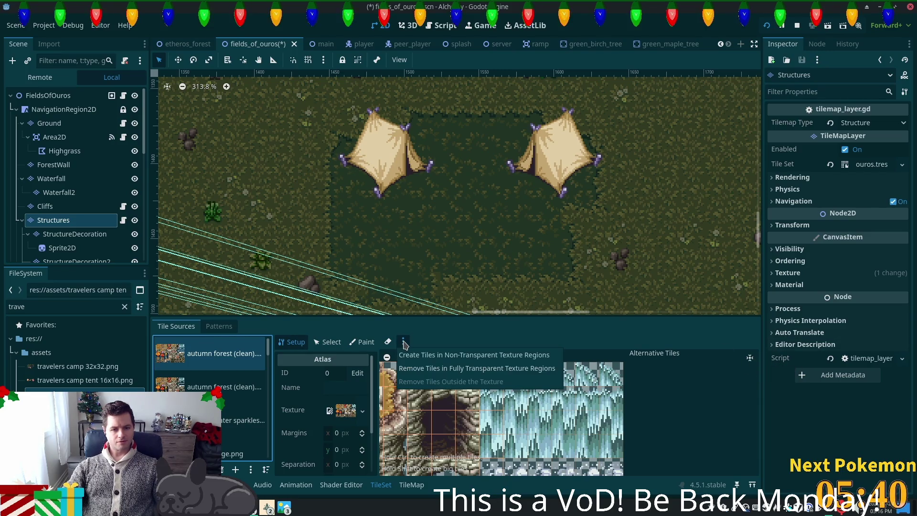
left_click(317, 344)
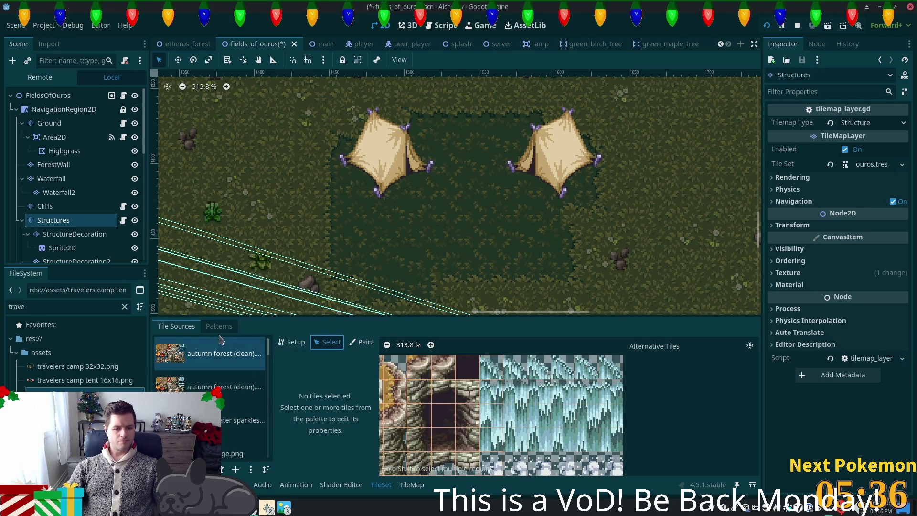
left_click(219, 326)
left_click(181, 326)
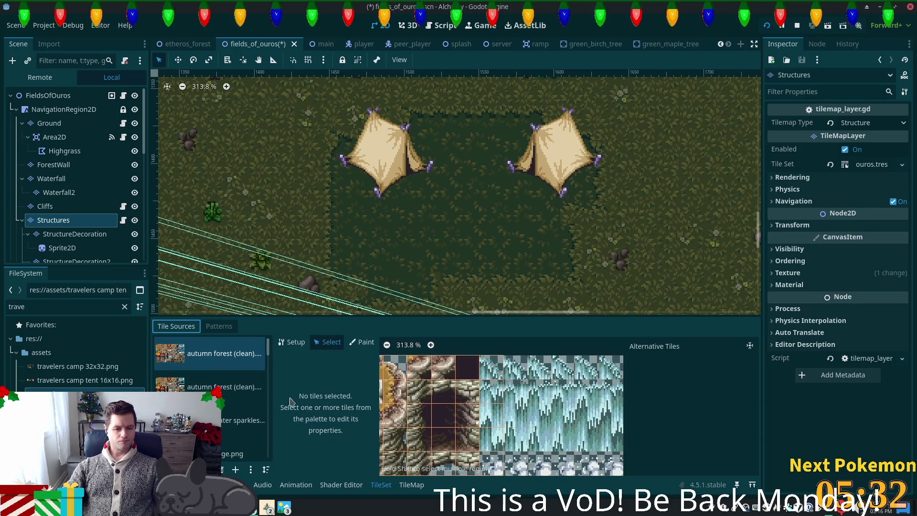
left_click_drag(268, 353, 267, 431)
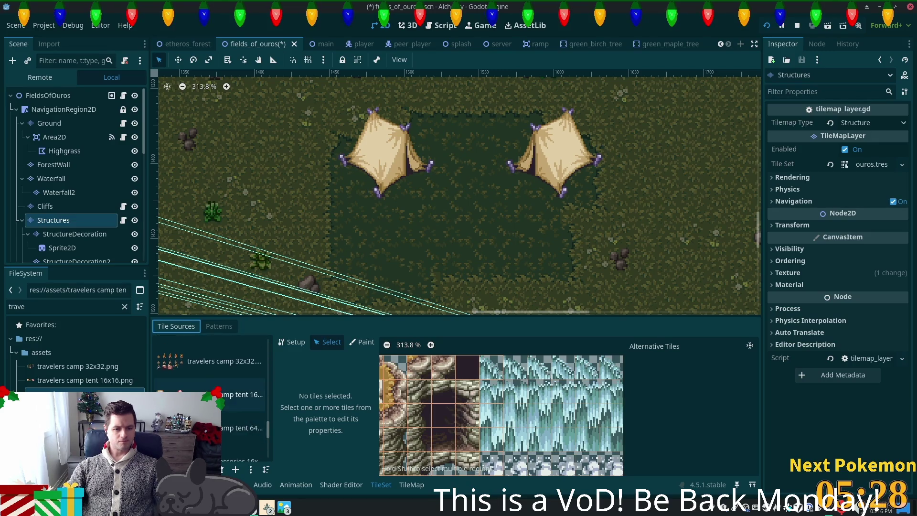
left_click(206, 371)
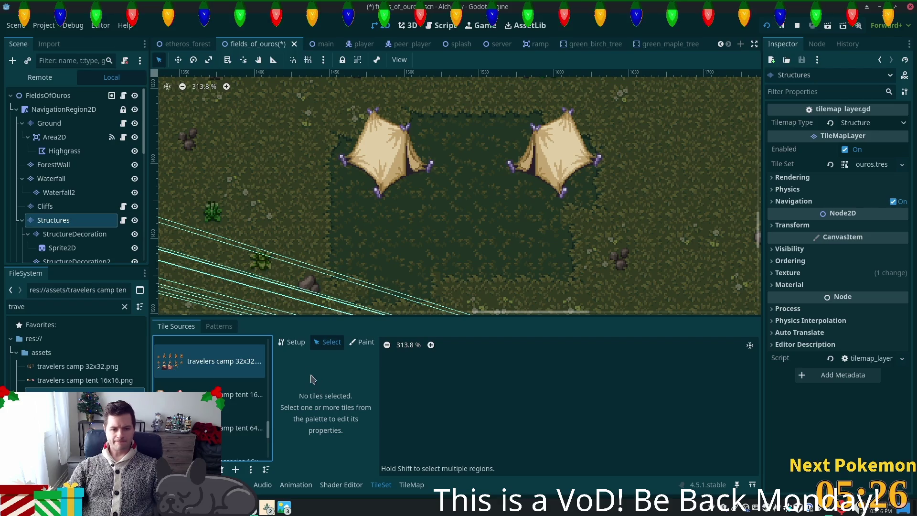
Select the single campfire tile at (2,0) for property editing
scroll(523, 418, "down", 5)
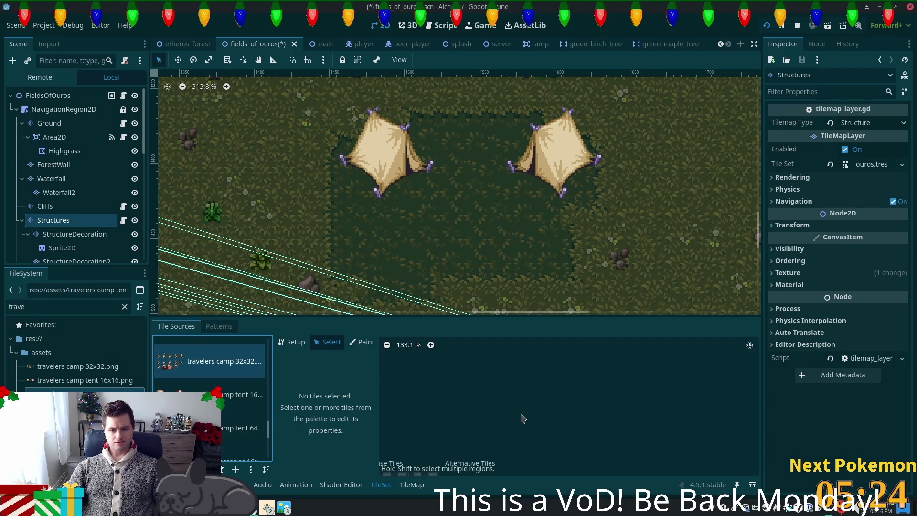
scroll(504, 391, "up", 3)
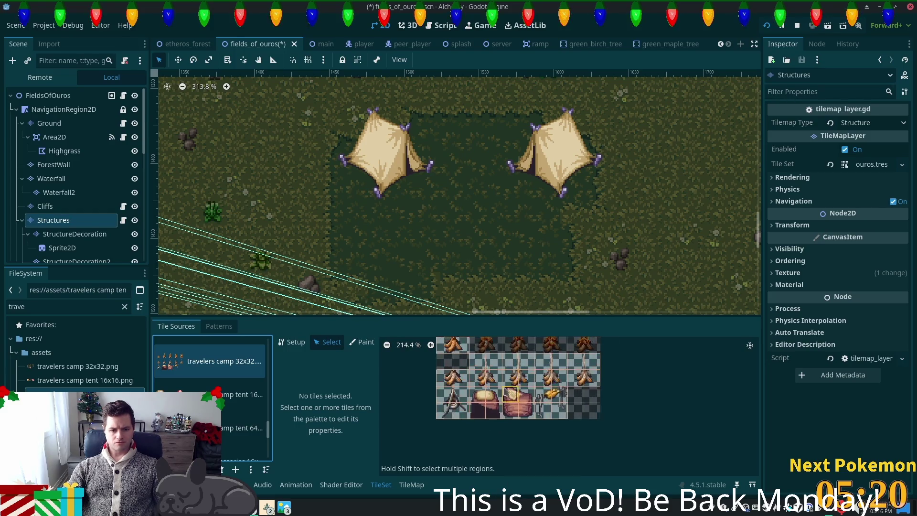
scroll(432, 462, "up", 2)
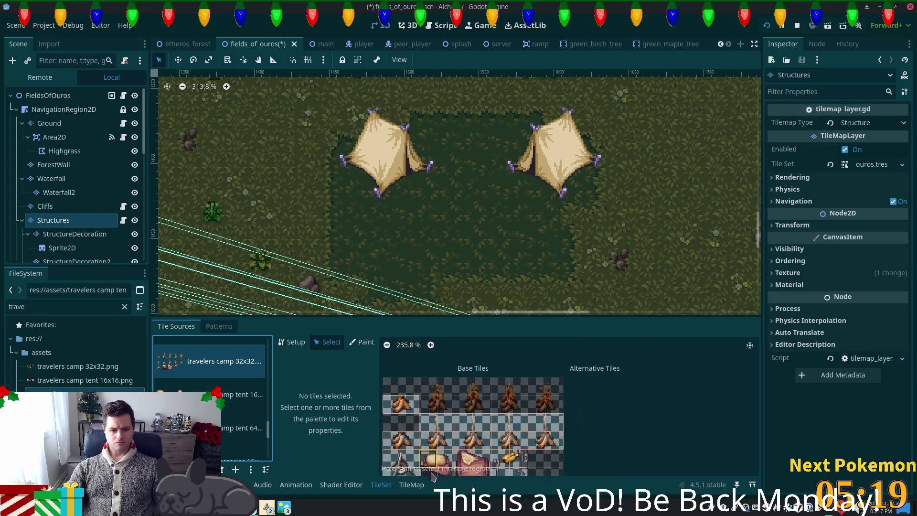
left_click(296, 347)
scroll(520, 436, "up", 2)
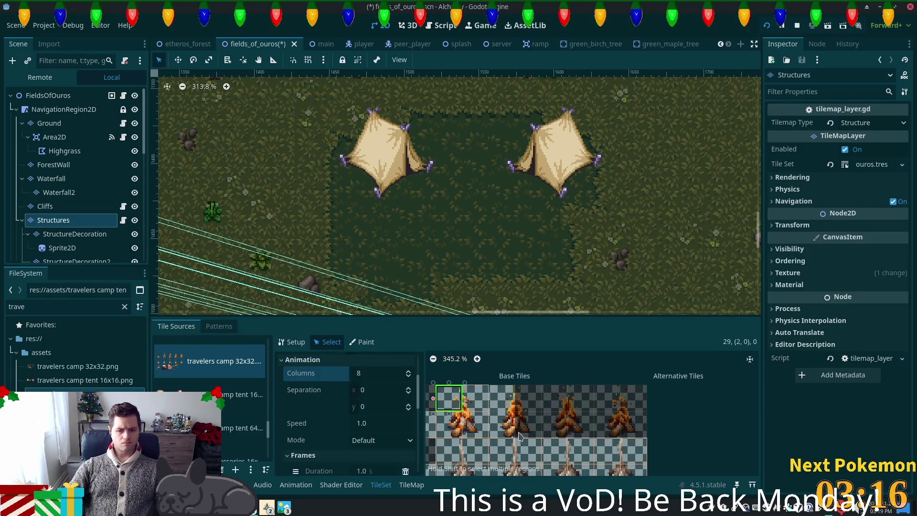
left_click_drag(437, 380, 497, 428)
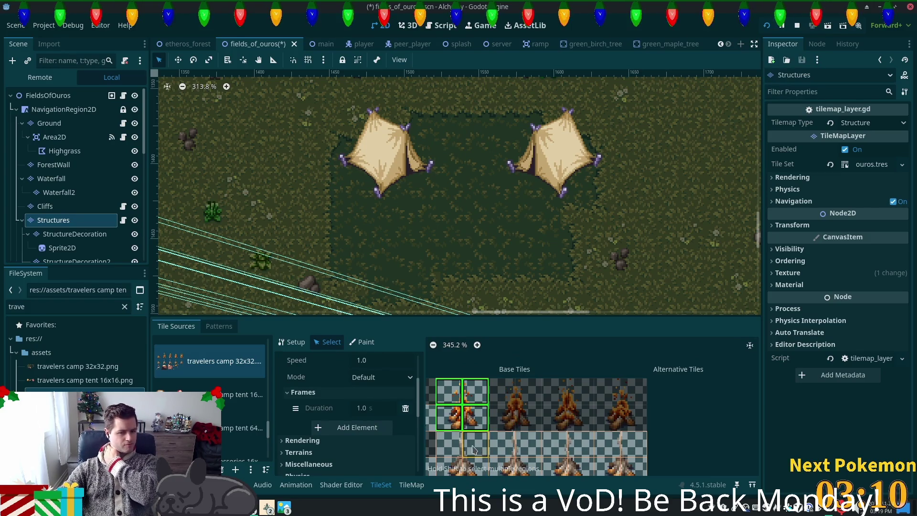
scroll(351, 397, "up", 3)
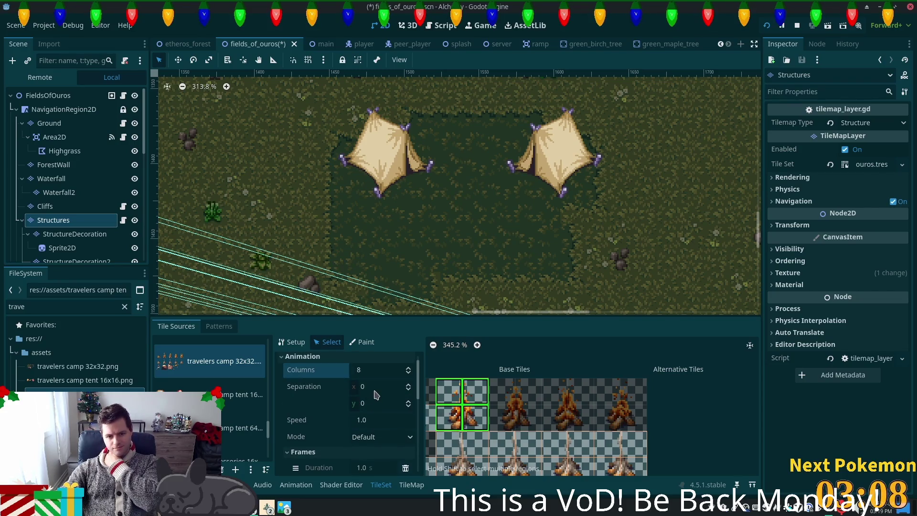
left_click(372, 388)
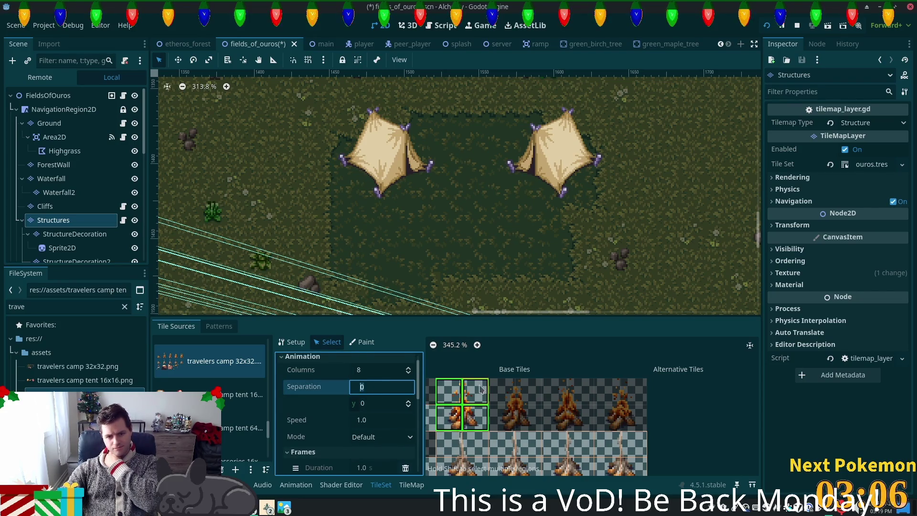
left_click(449, 394)
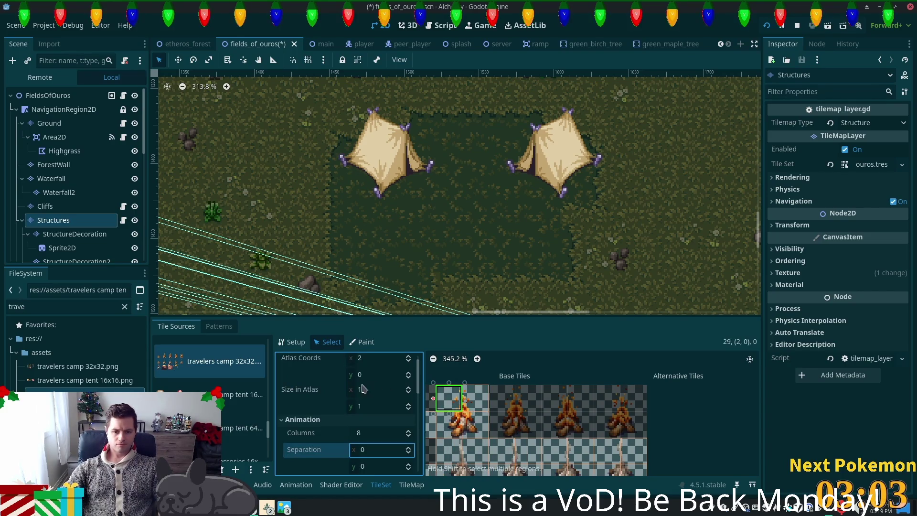
Set the tile's Animation Columns to 4 and Separation X to 16
scroll(374, 388, "up", 1)
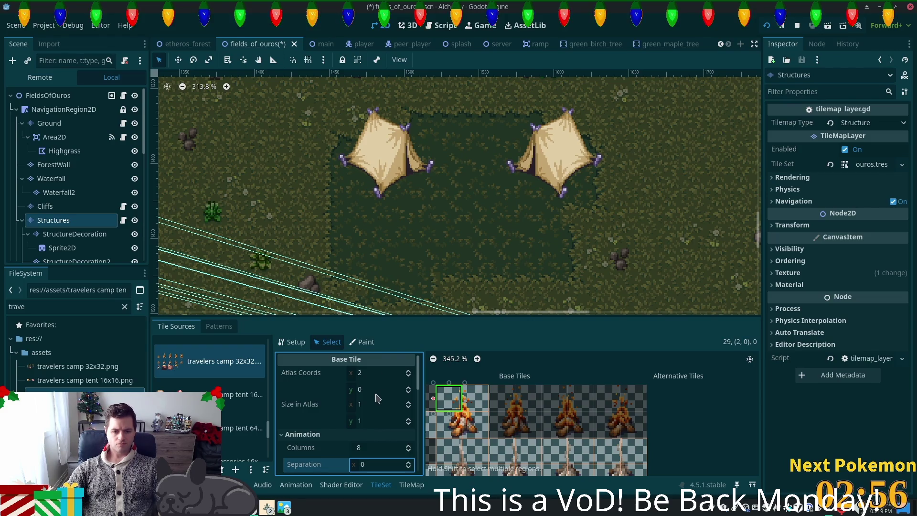
scroll(360, 392, "down", 1)
scroll(361, 392, "down", 2)
scroll(361, 392, "up", 1)
left_click(377, 391)
type("4")
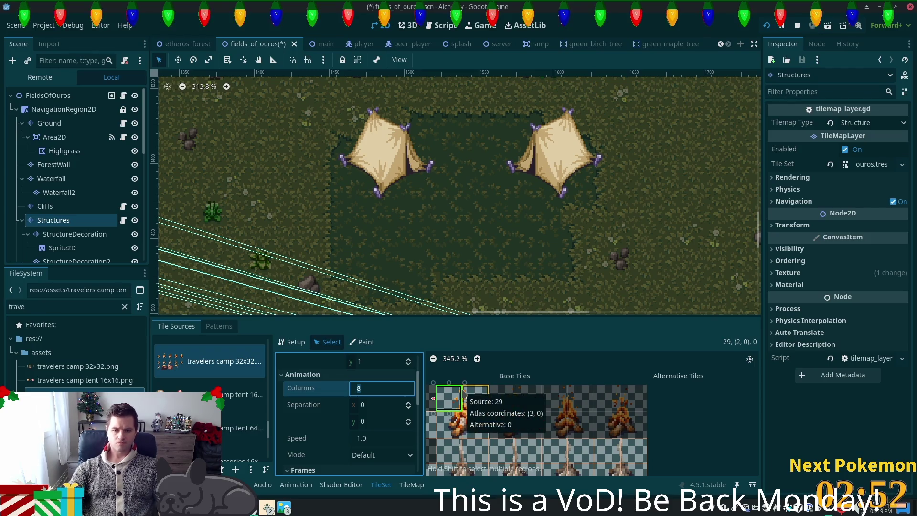
left_click(389, 408)
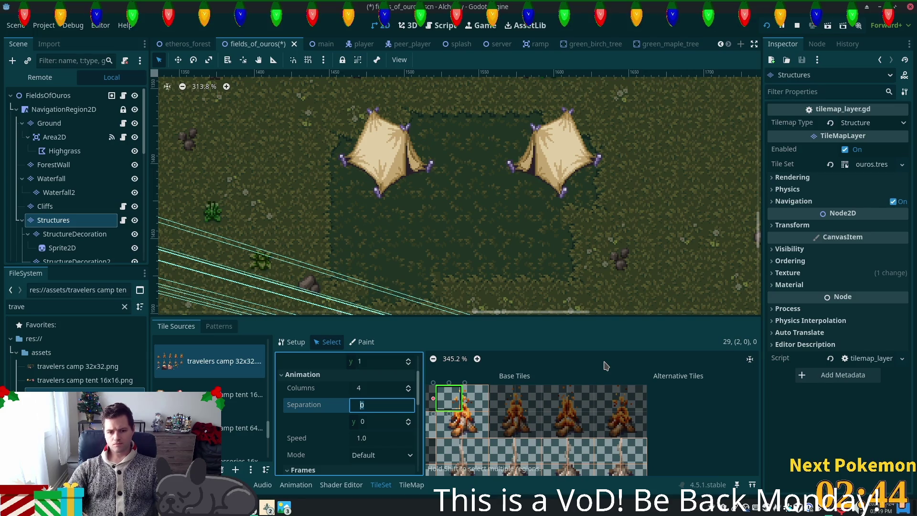
type("16")
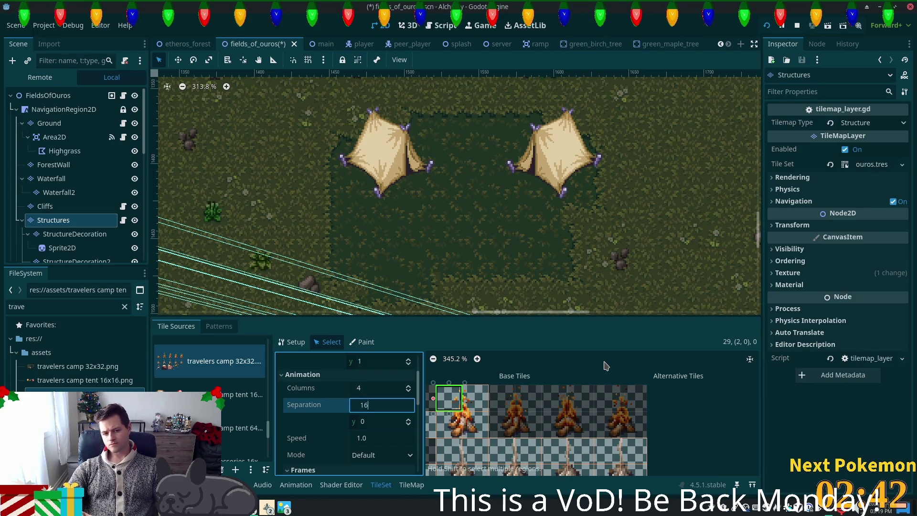
key("Return")
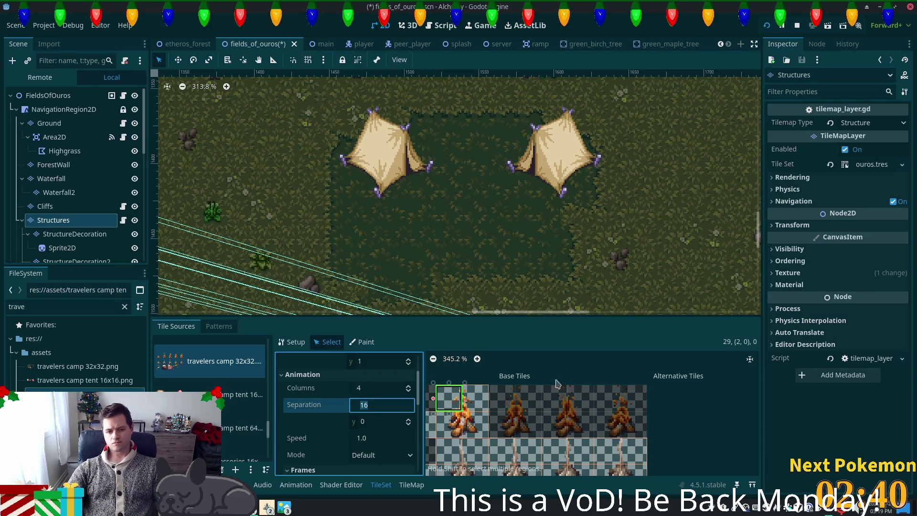
left_click(369, 440)
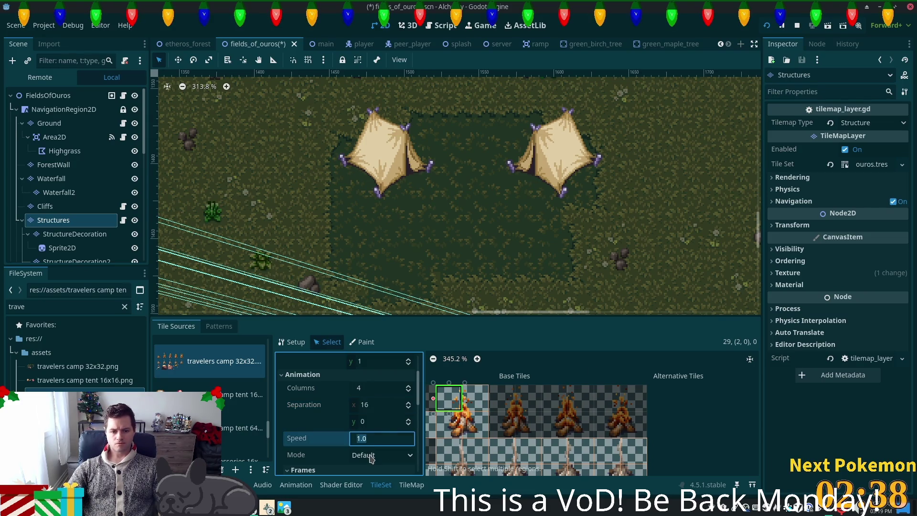
Review the animation Mode choices and select the next fire tile in the atlas
left_click(372, 458)
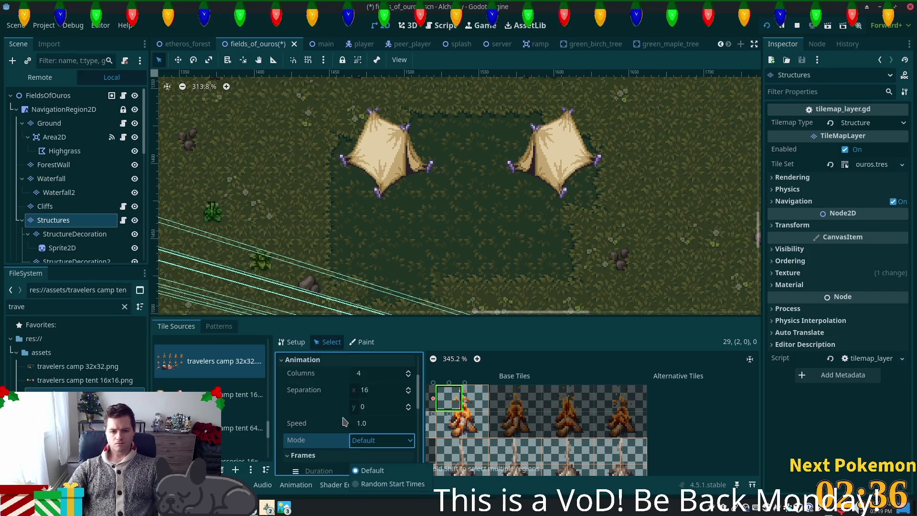
scroll(344, 422, "down", 1)
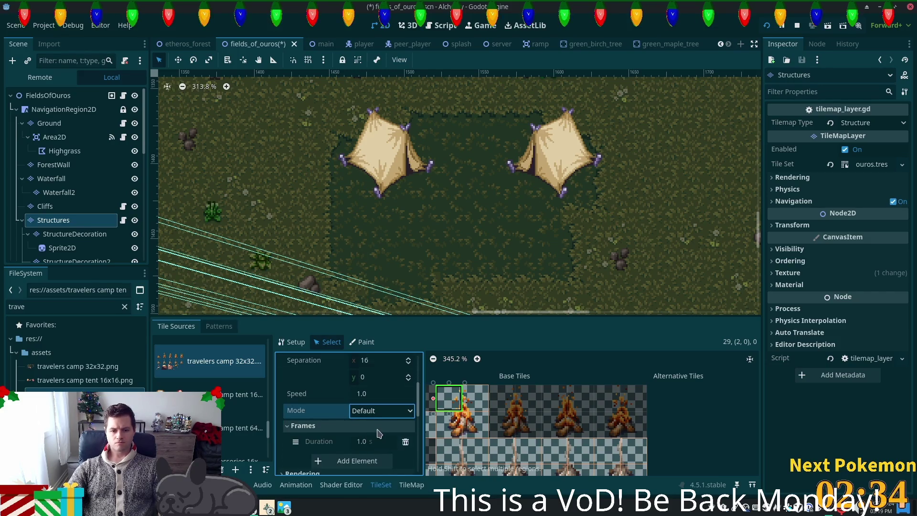
left_click(369, 459)
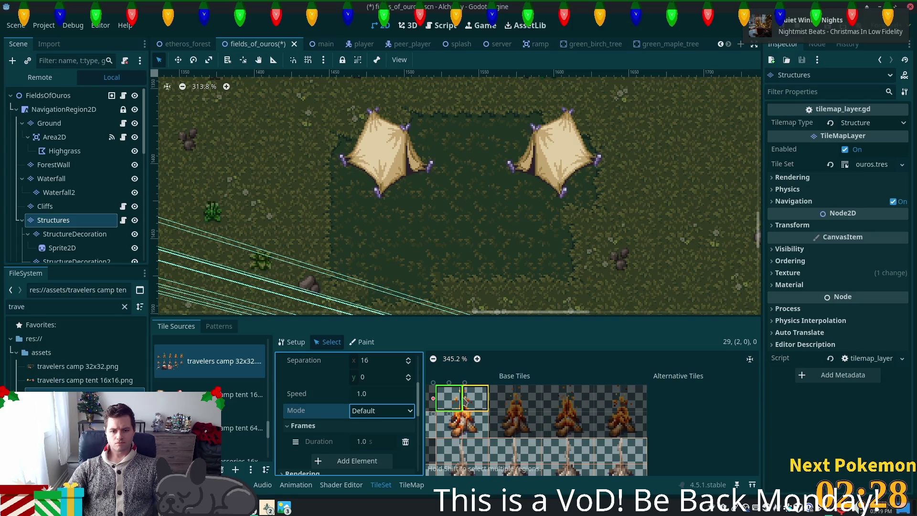
mouse_move(466, 401)
left_mouse_down()
mouse_move(492, 401)
mouse_move(505, 432)
left_mouse_up()
scroll(510, 417, "up", 2)
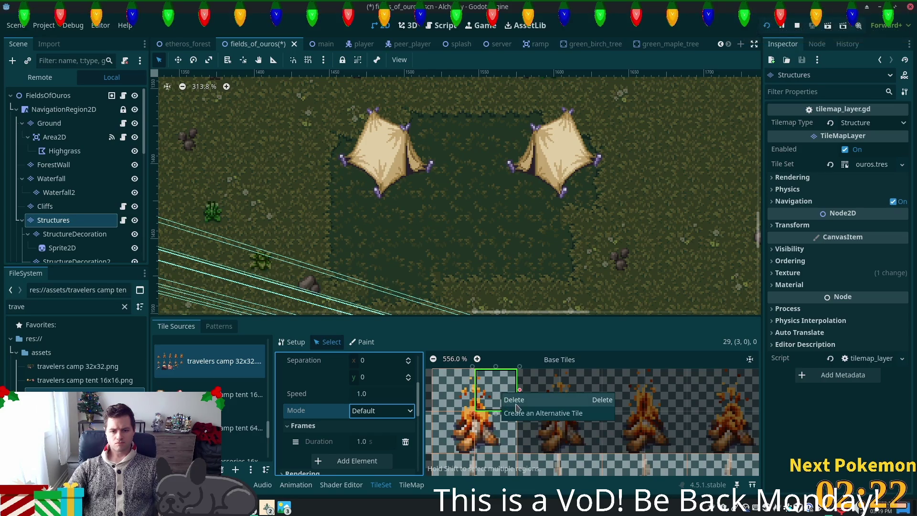
Delete the lower fire tile and stretch the top fire tile across all four frames
right_click(496, 434)
left_click(506, 437)
left_click(454, 390)
left_click_drag(477, 389, 776, 387)
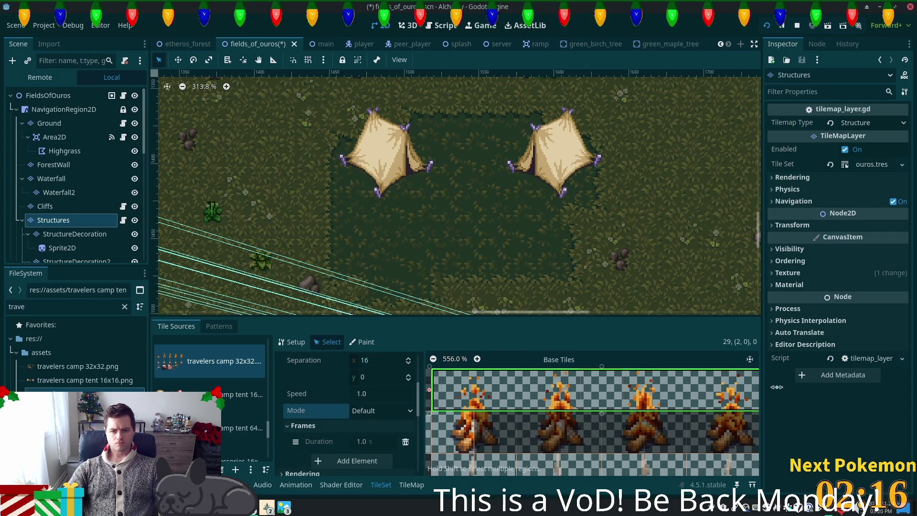
scroll(597, 421, "down", 2)
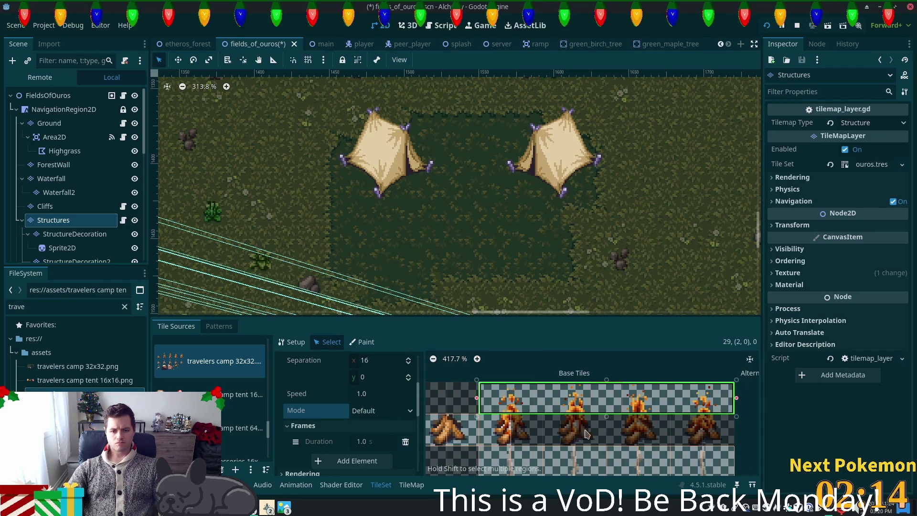
left_click(355, 450)
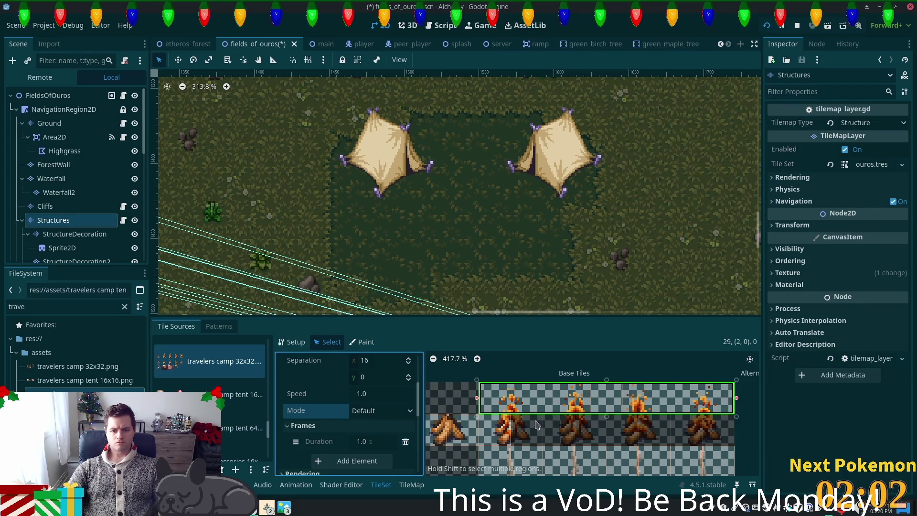
Pick the whole row of fire tiles in the TileMap, then go back to the TileSet editor
left_click(486, 379)
left_click(471, 423)
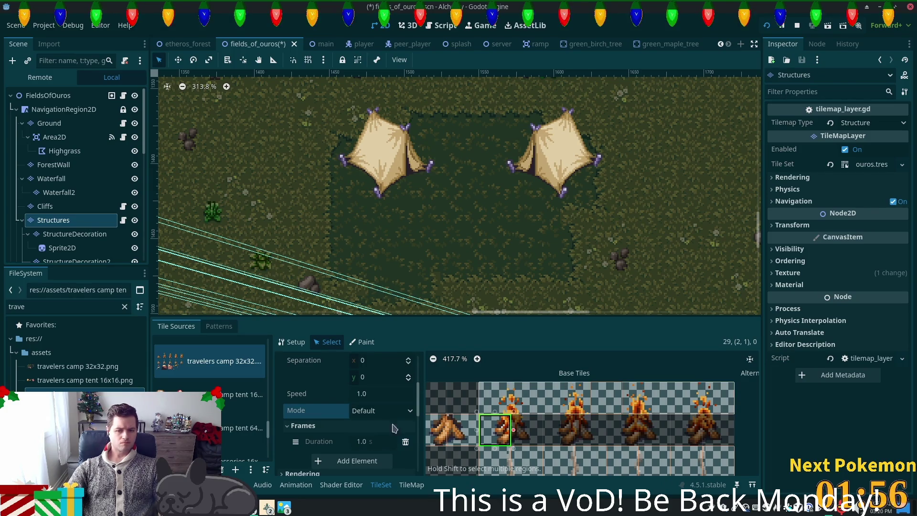
left_click(412, 484)
left_click_drag(446, 397, 690, 387)
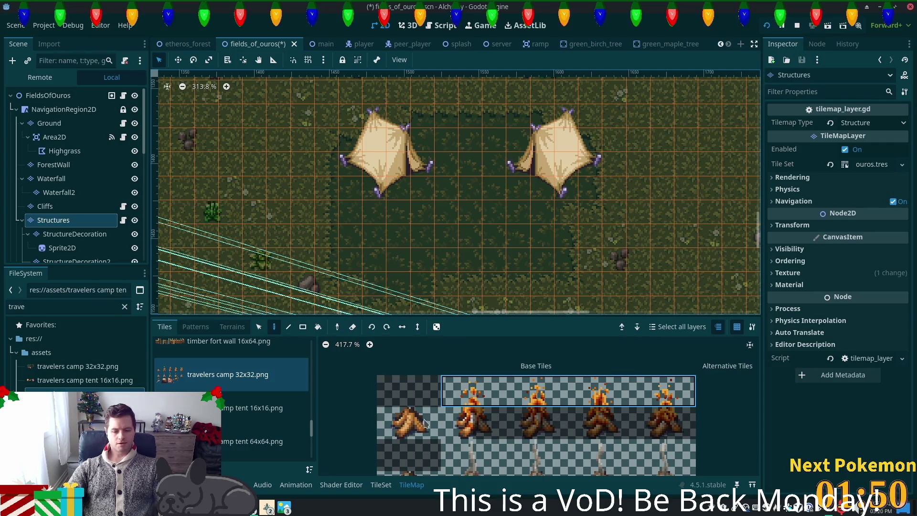
left_click(380, 484)
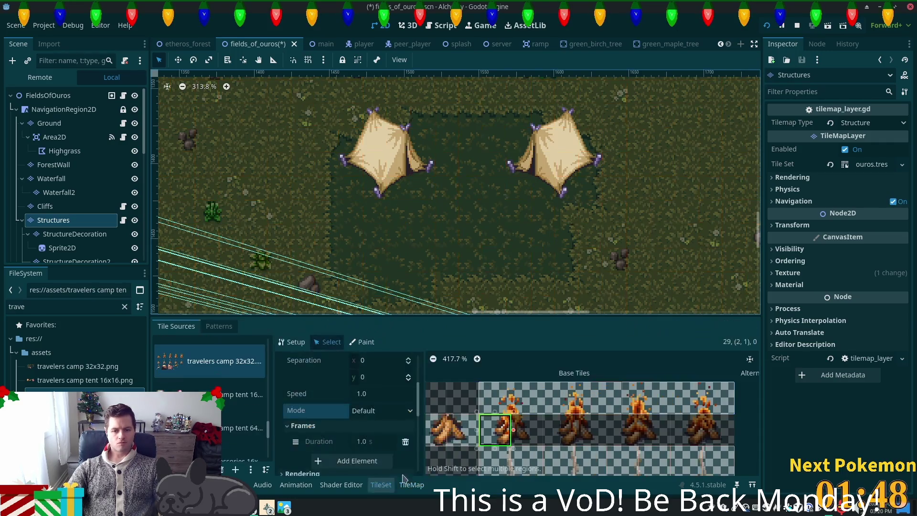
left_click(719, 401)
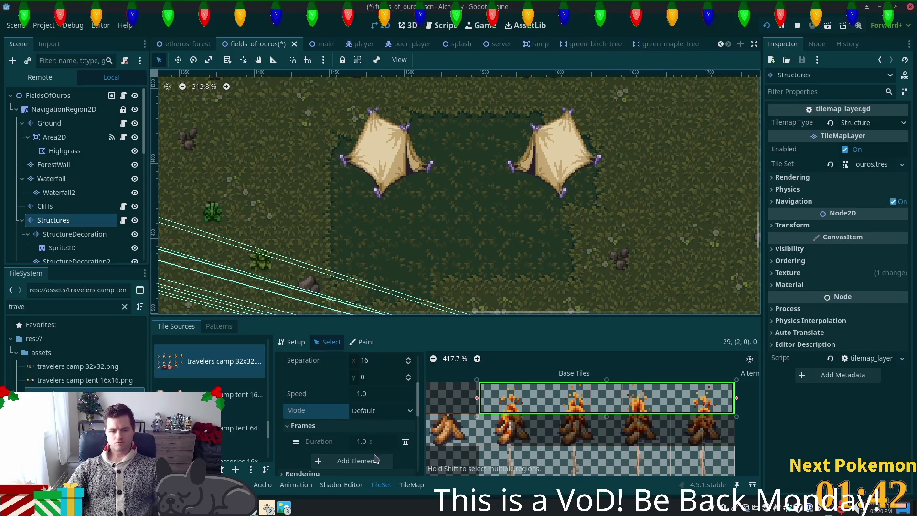
Reset Separation X and Animation Columns to 0 and delete the four-frame fire tile
scroll(398, 407, "down", 3)
left_click(399, 409)
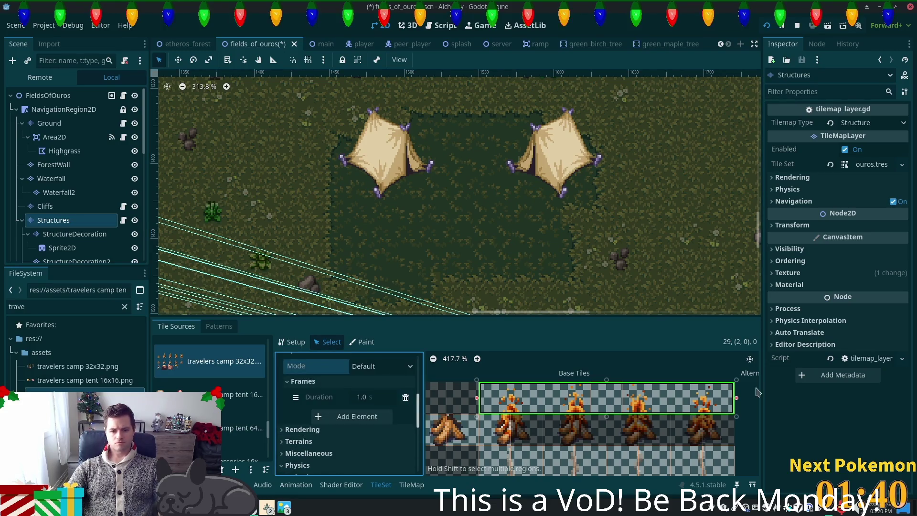
scroll(380, 392, "up", 3)
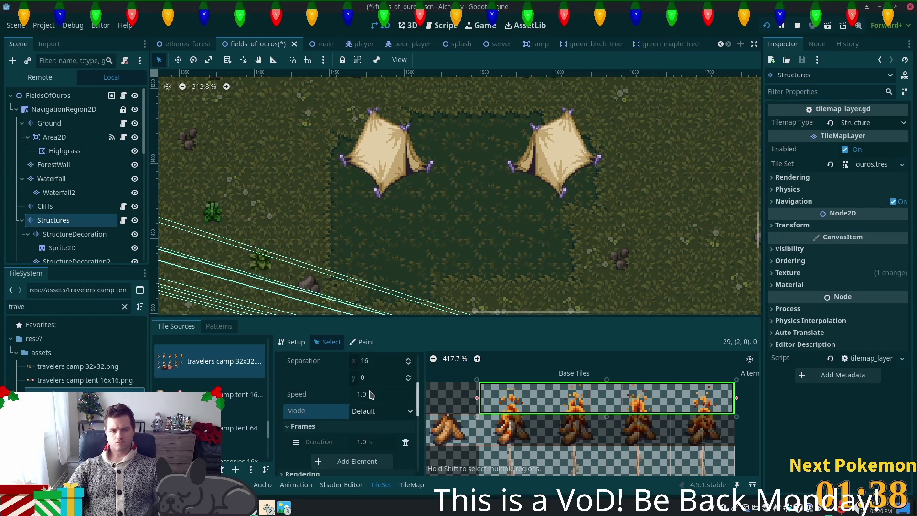
left_click(380, 392)
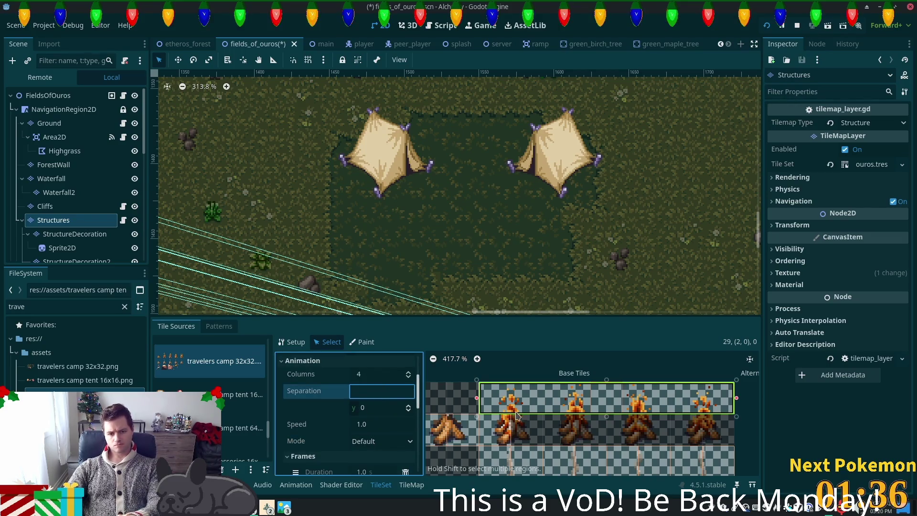
type("0")
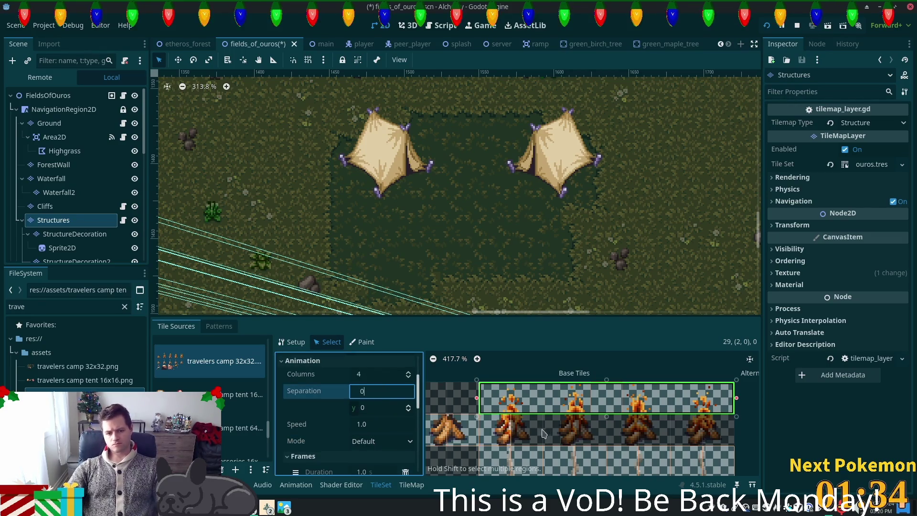
left_click(370, 375)
type("0")
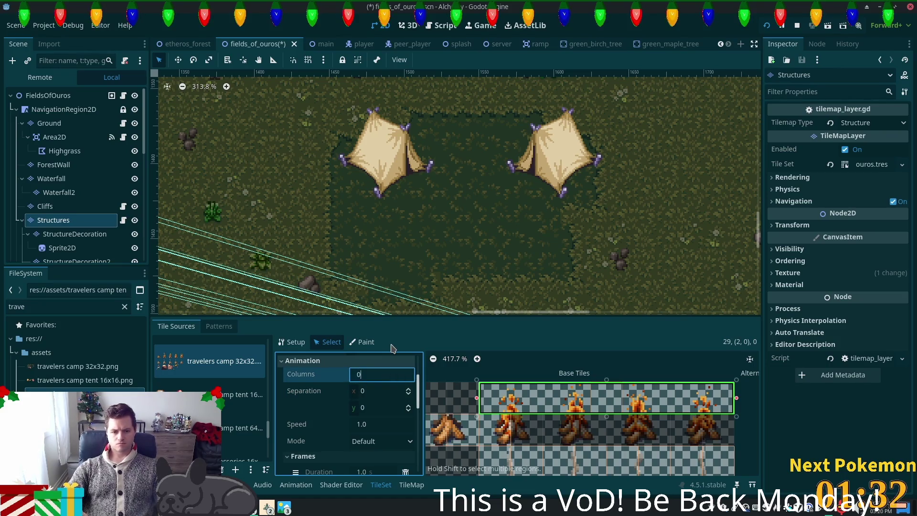
key("Tab")
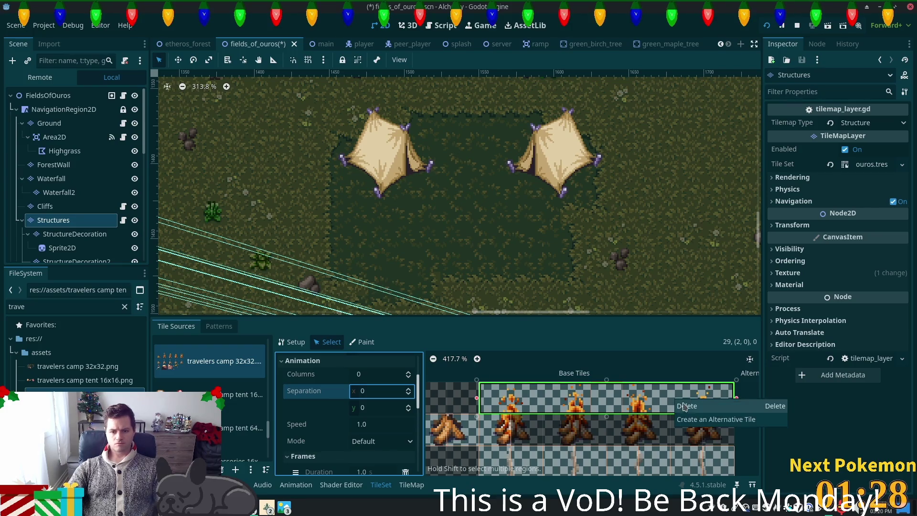
left_click(467, 398)
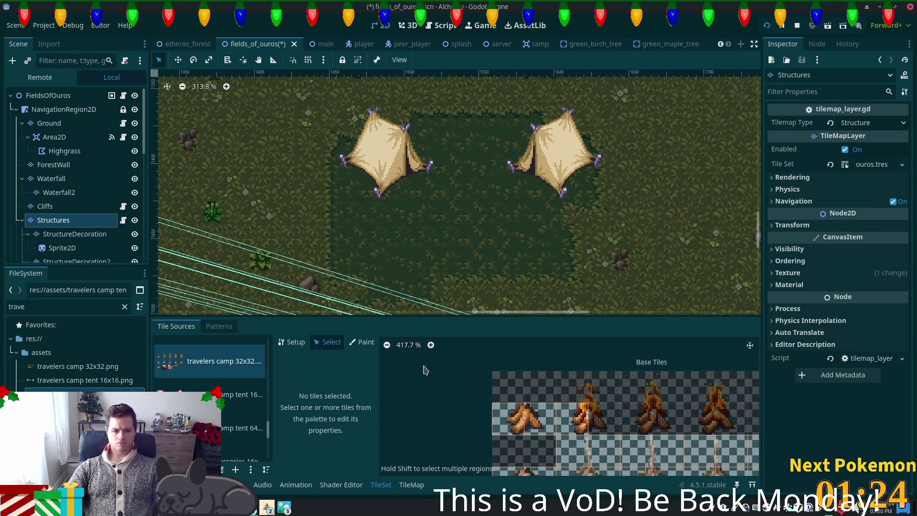
left_click(280, 344)
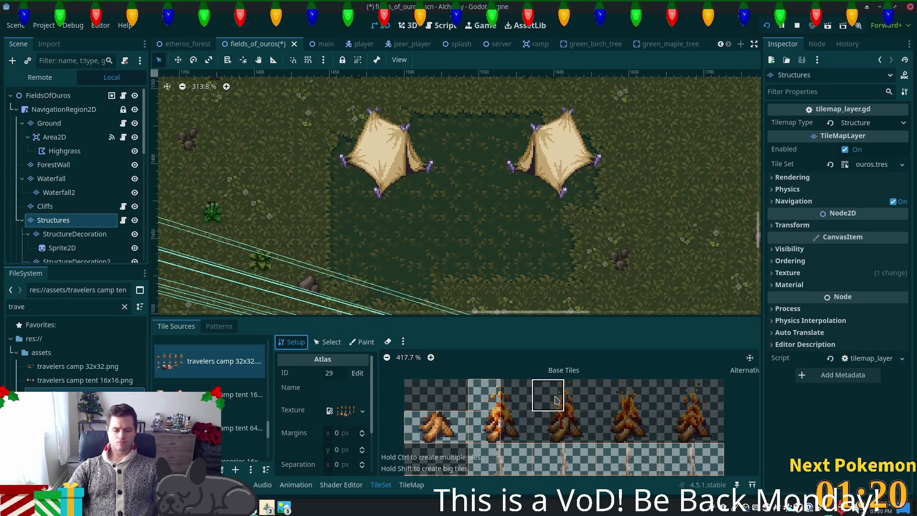
Turn three empty fire frames in the camp atlas into tiles
left_click(554, 397)
left_click(644, 395)
left_click(702, 395)
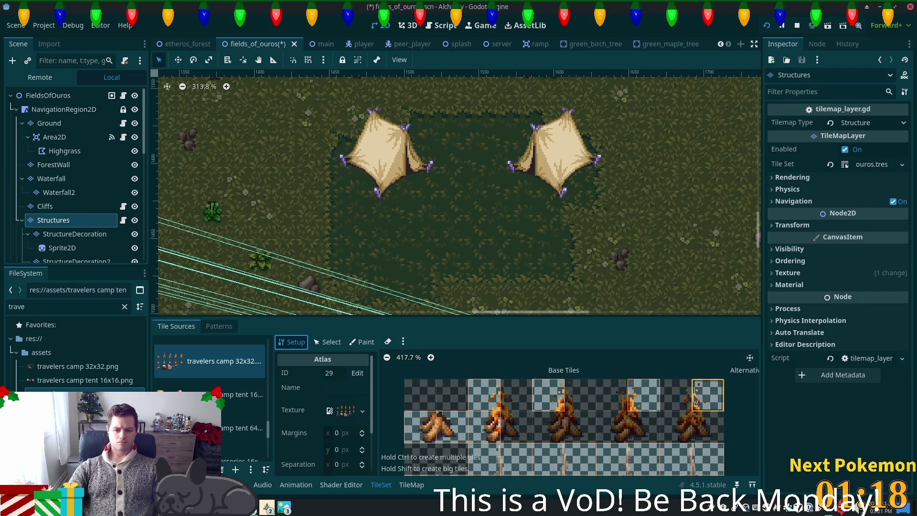
Give the first fire-frame tile 4 animation columns and a horizontal frame separation of 32
left_click(332, 344)
left_click(489, 386)
scroll(369, 415, "down", 3)
scroll(369, 418, "up", 1)
scroll(369, 415, "up", 4)
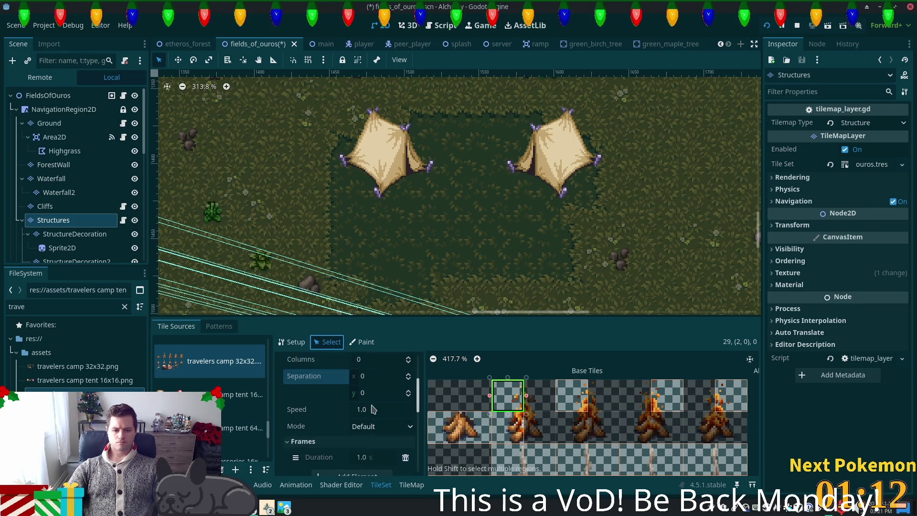
scroll(371, 389, "down", 2)
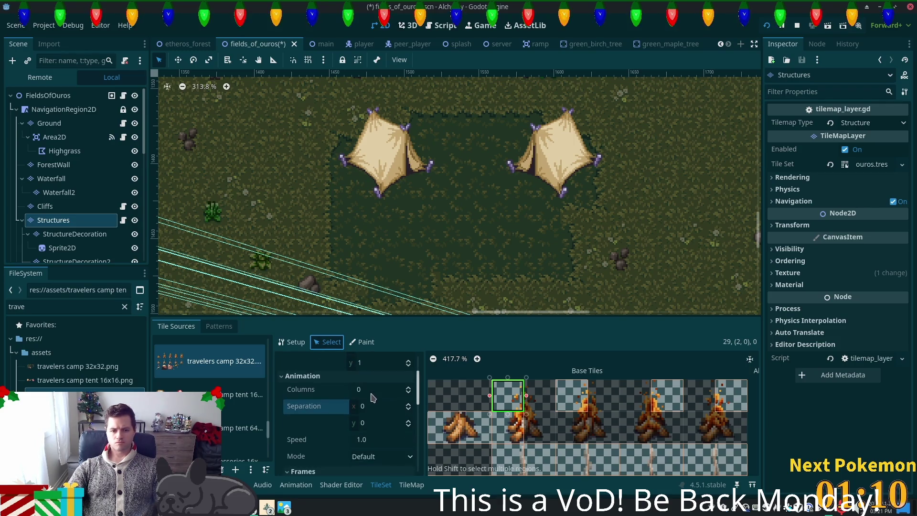
left_click(371, 390)
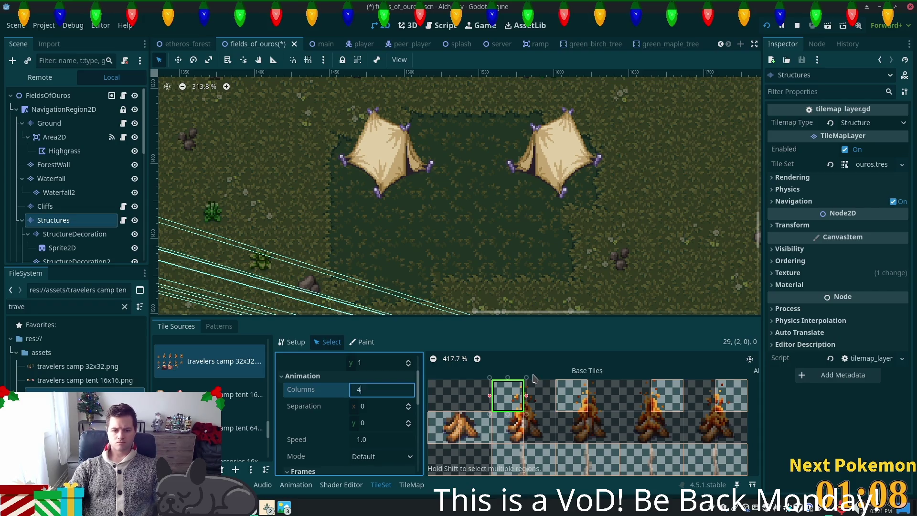
key("Tab")
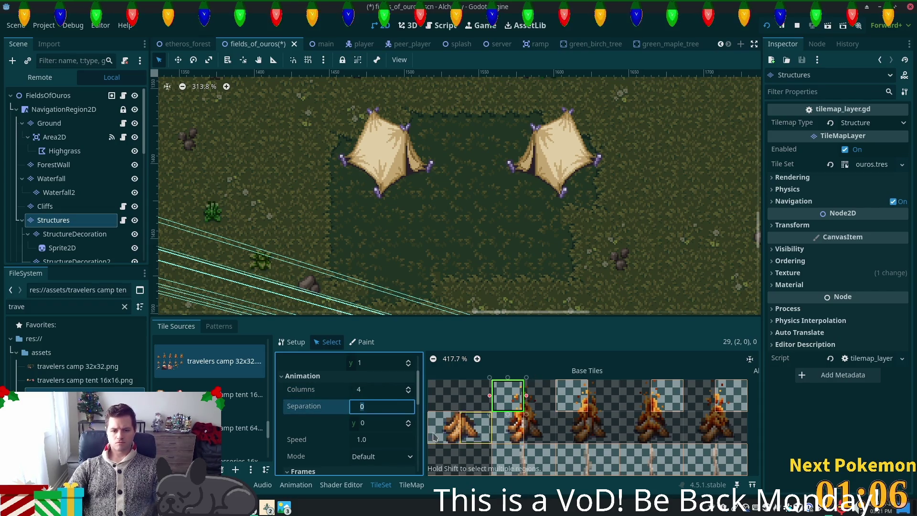
type("32")
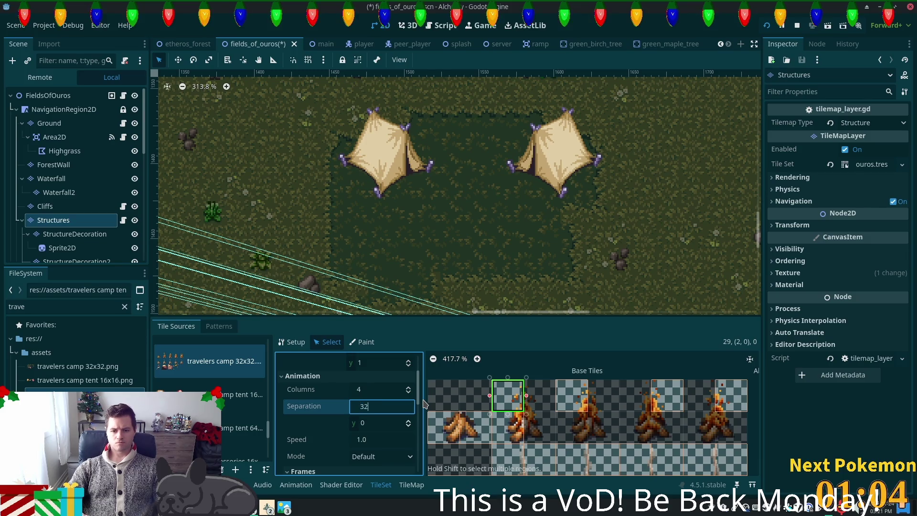
key("Tab")
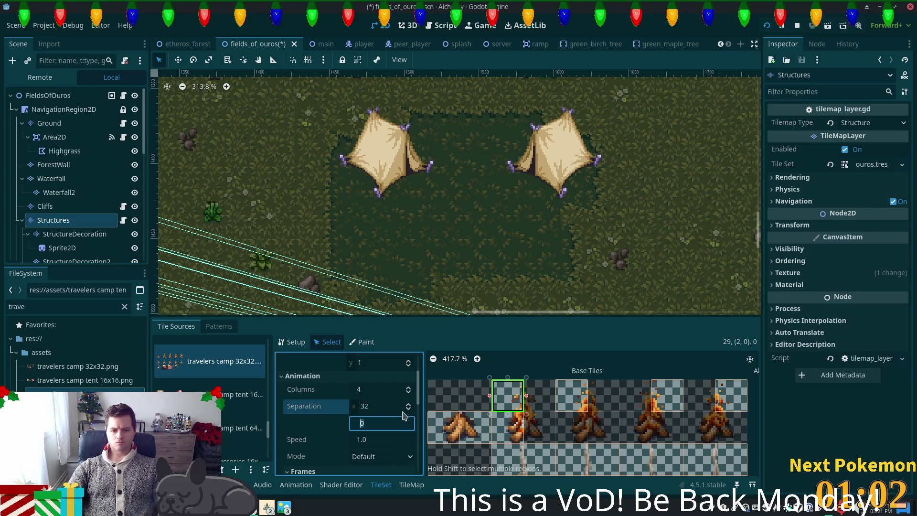
Review the animation settings, then delete the stray tile at atlas (4, 0)
scroll(387, 428, "down", 1)
mouse_move(526, 396)
left_mouse_down()
mouse_move(557, 396)
mouse_move(526, 396)
left_mouse_up()
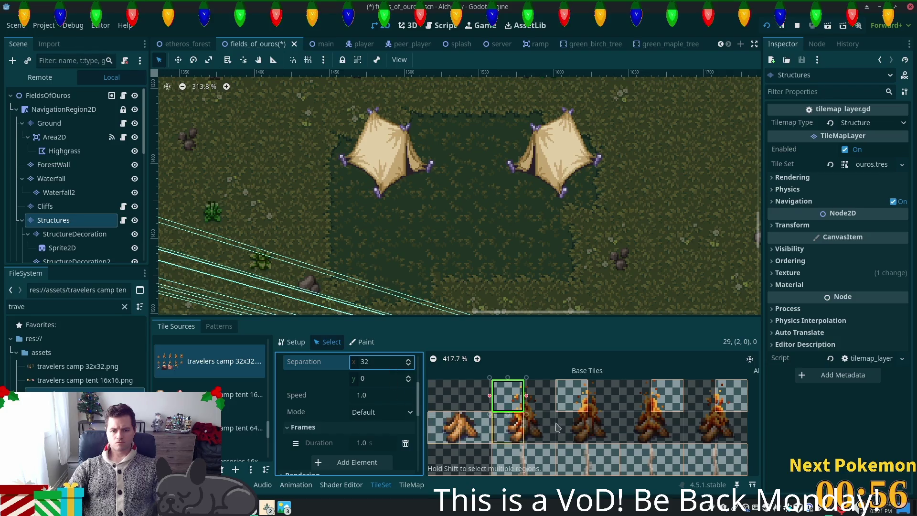
left_click(377, 412)
left_click(325, 428)
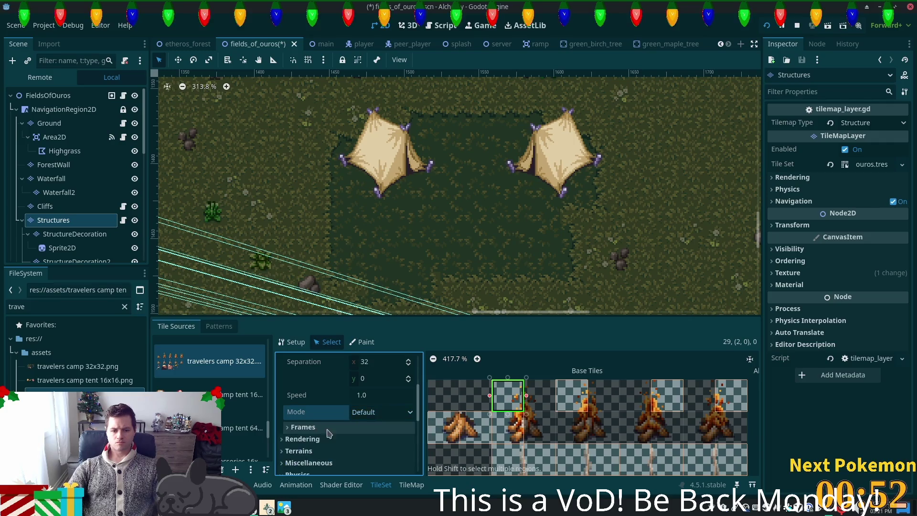
left_click(334, 431)
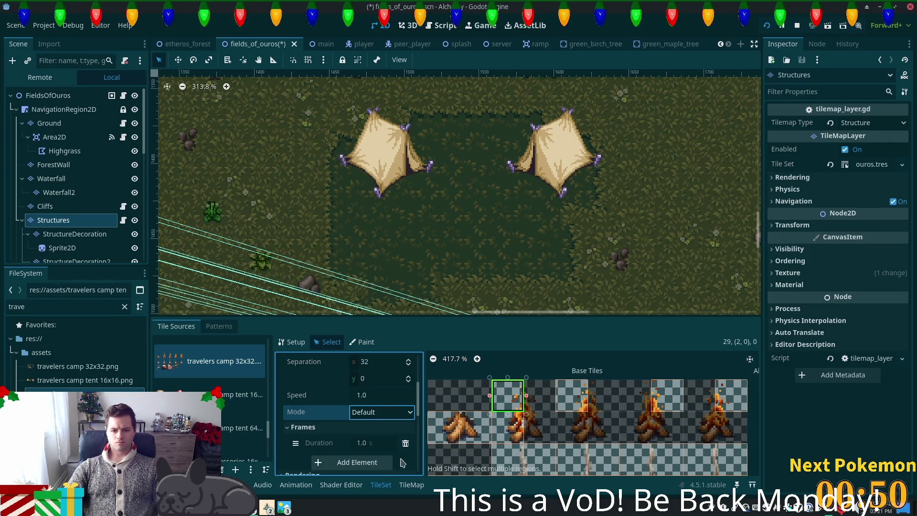
left_click(566, 397)
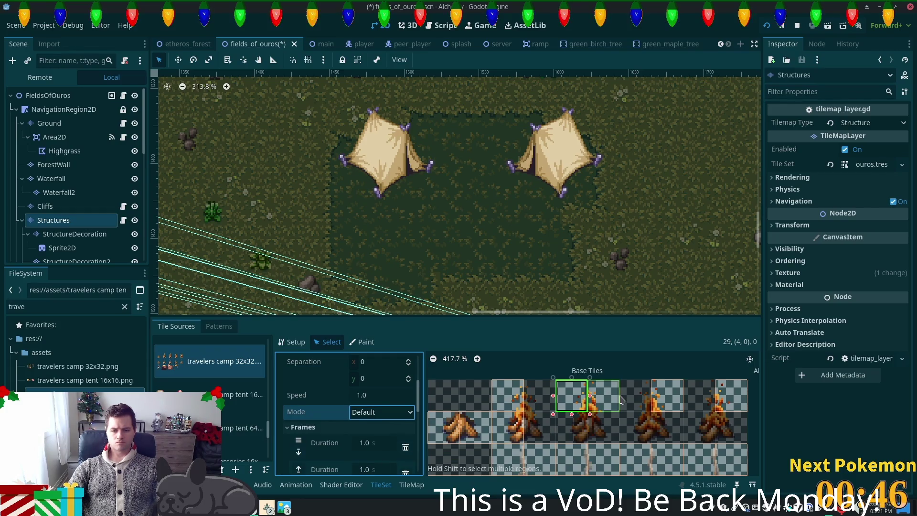
key("ctrl+z")
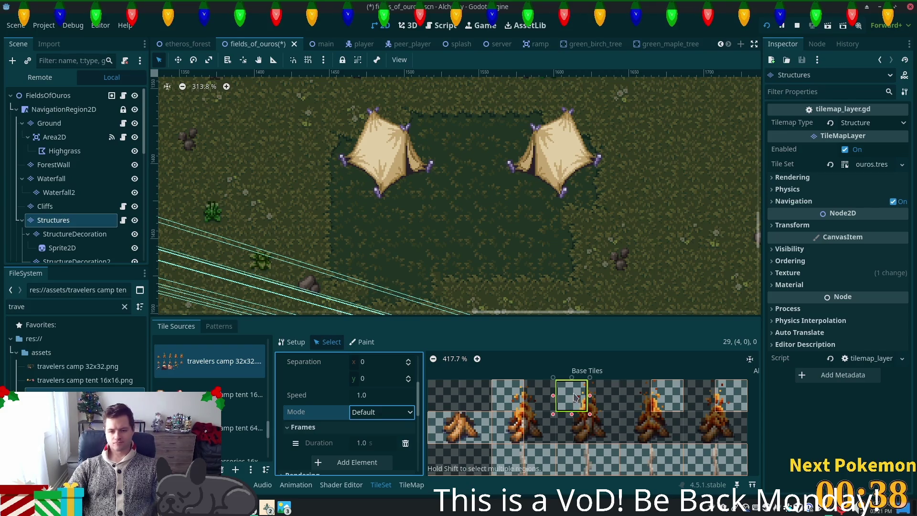
right_click(574, 388)
left_click(586, 394)
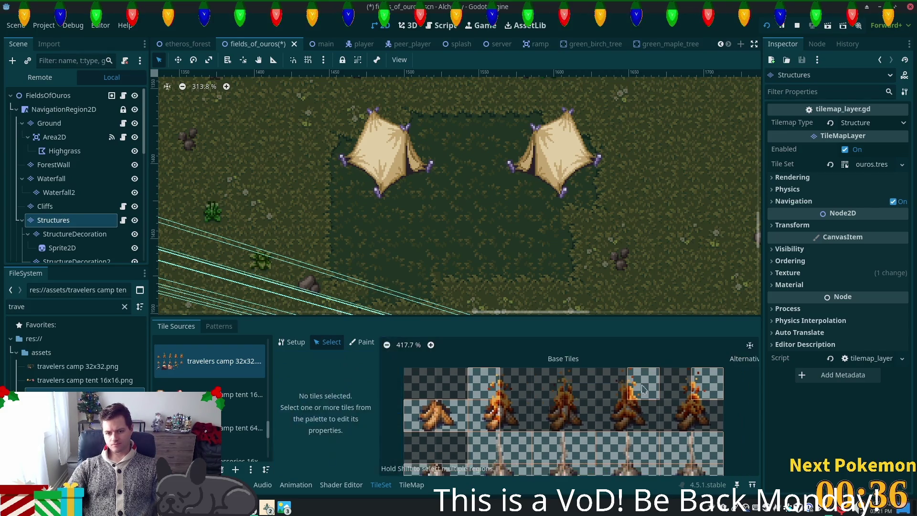
Stretch the campfire tile at (2, 0) across four frames and save the scene
left_click(484, 384)
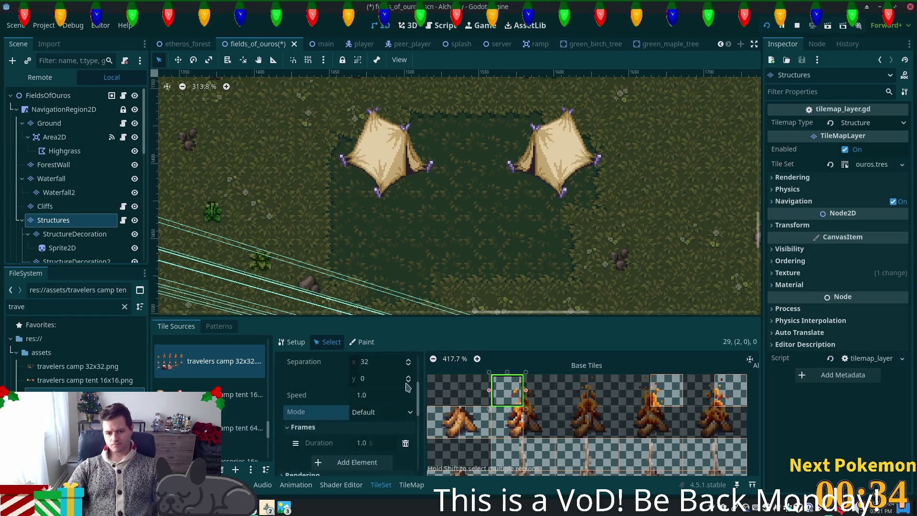
left_click(354, 451)
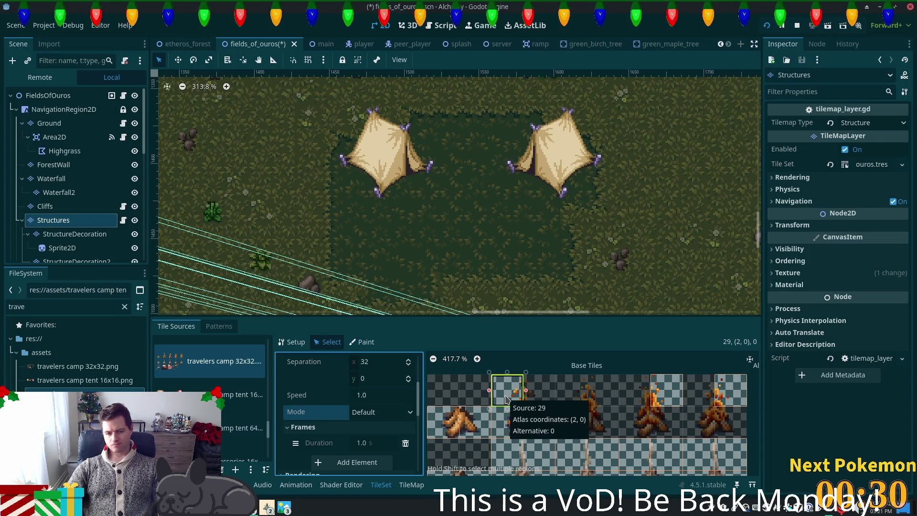
left_click(669, 390)
left_click(707, 399)
left_click(714, 389)
left_click(731, 402)
left_click(483, 385)
left_click_drag(527, 390, 739, 392)
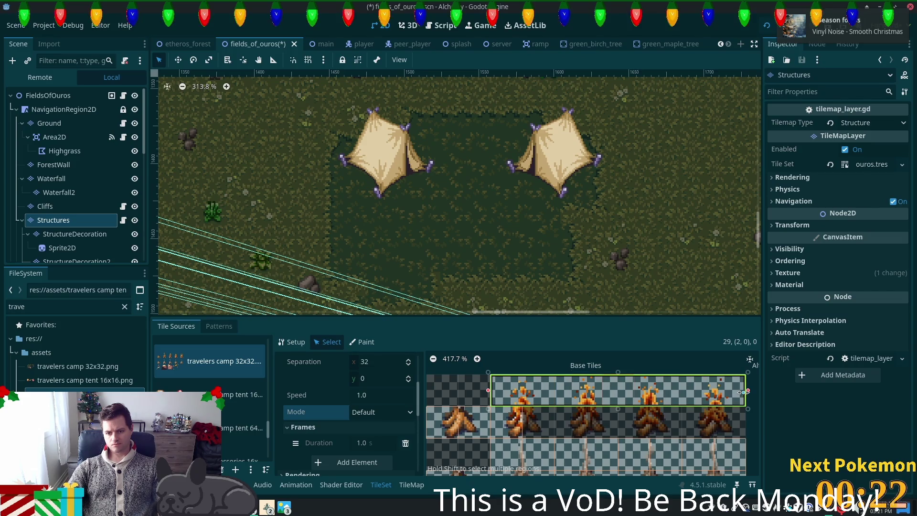
key("ctrl+s")
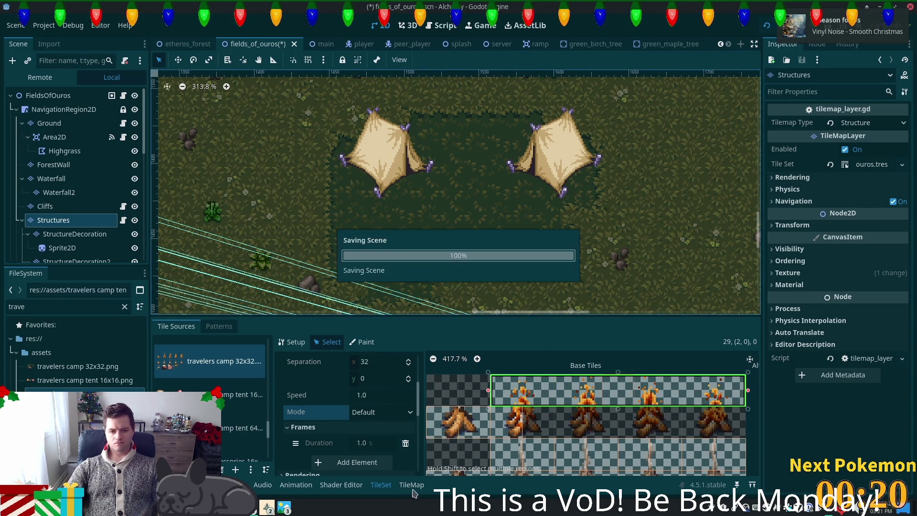
Undo a trial campfire paint and filter the FileSystem dock for 'cam'
left_click(456, 267)
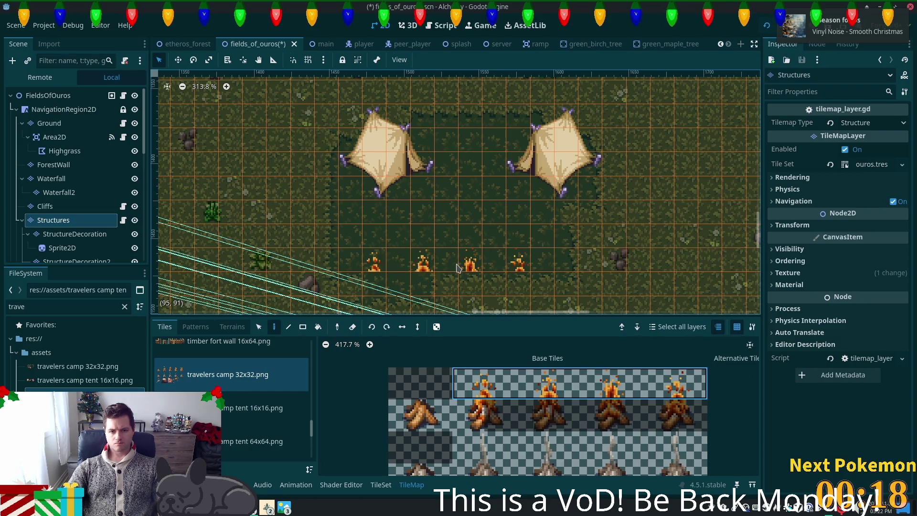
key("ctrl+z")
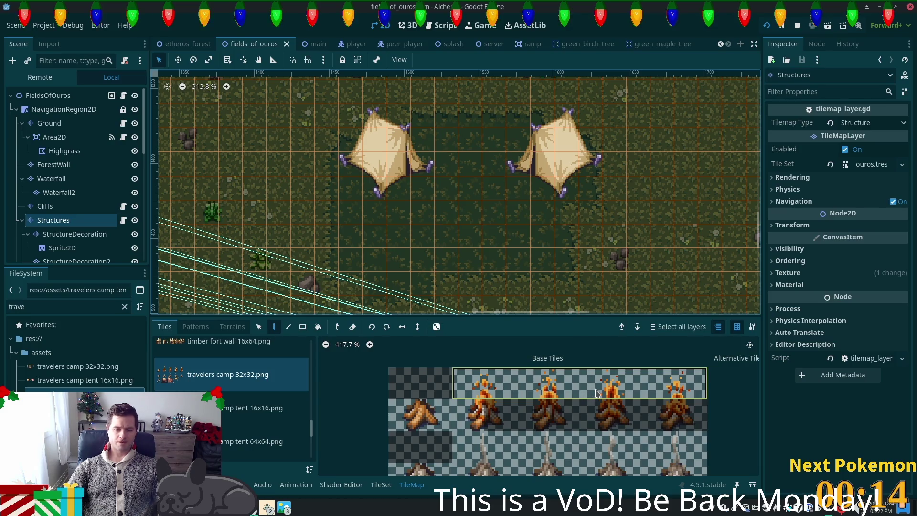
scroll(609, 396, "down", 2)
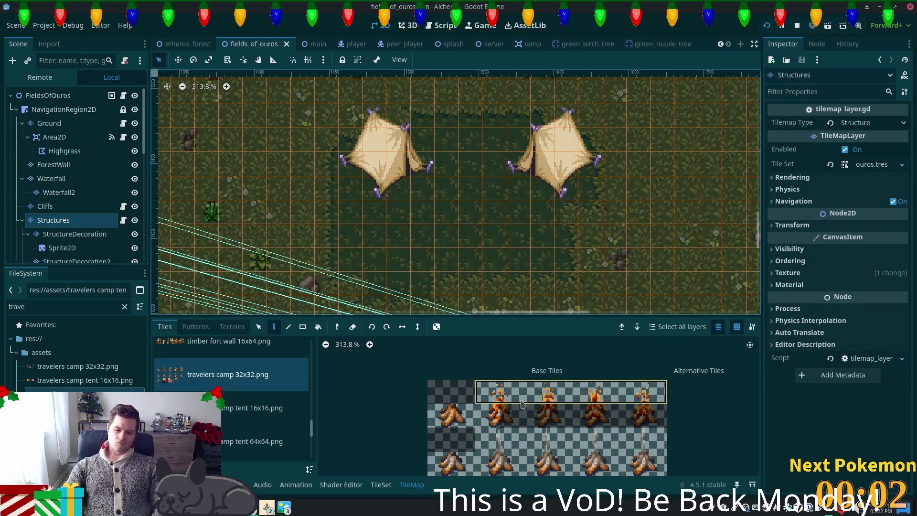
double_click(31, 306)
type("camp")
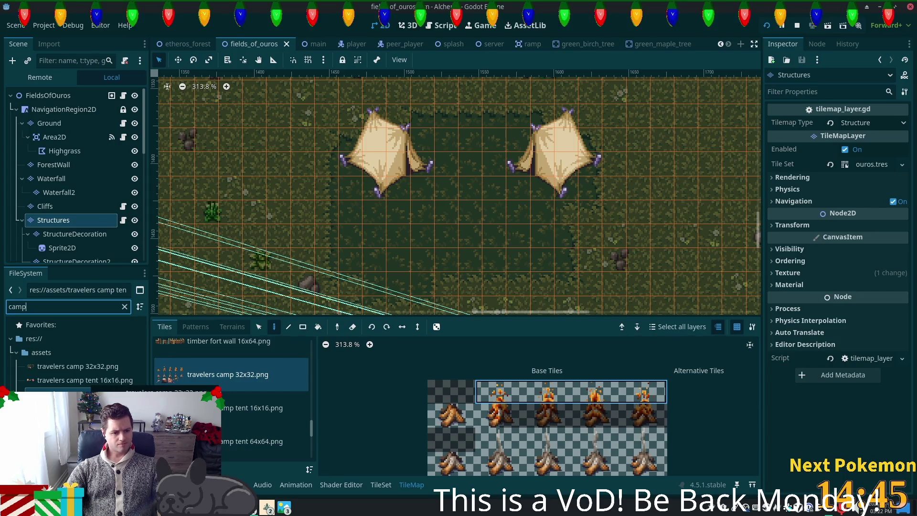
Remove the duplicate camp images from objects/gathering/woodcutting
left_click(71, 407)
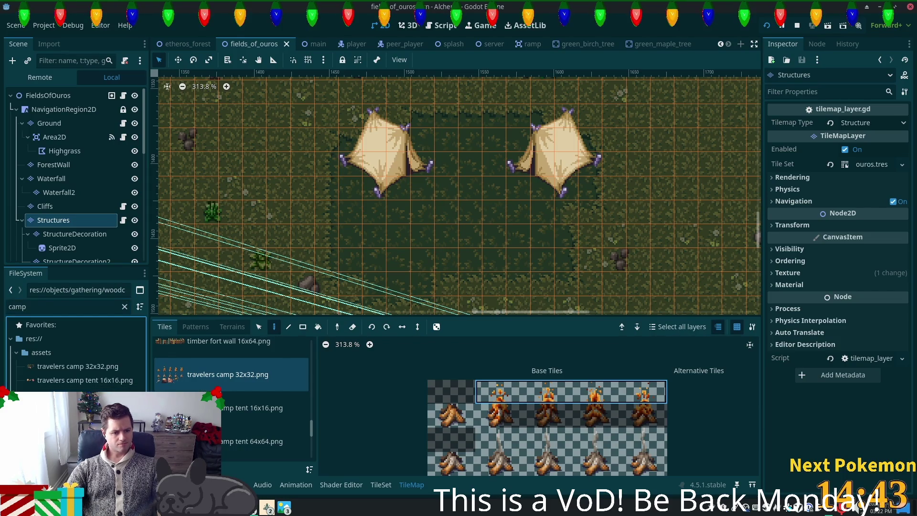
key("Delete")
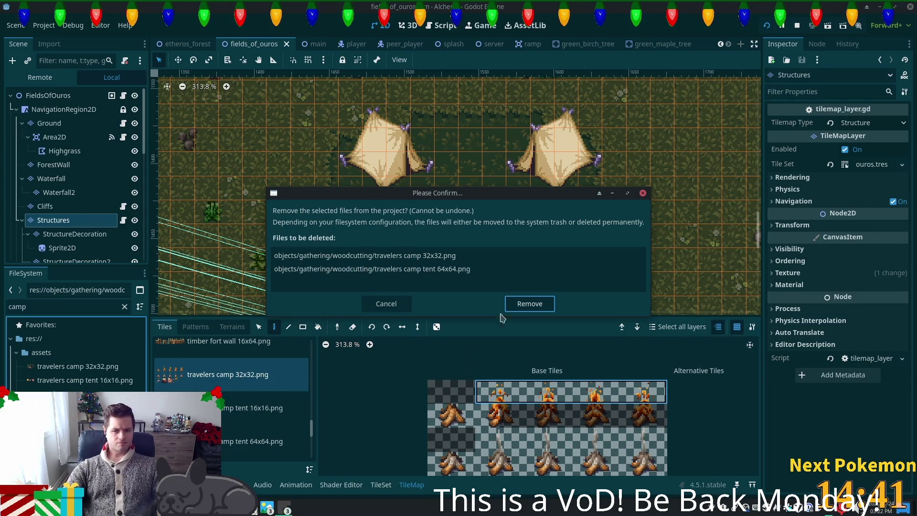
left_click(536, 305)
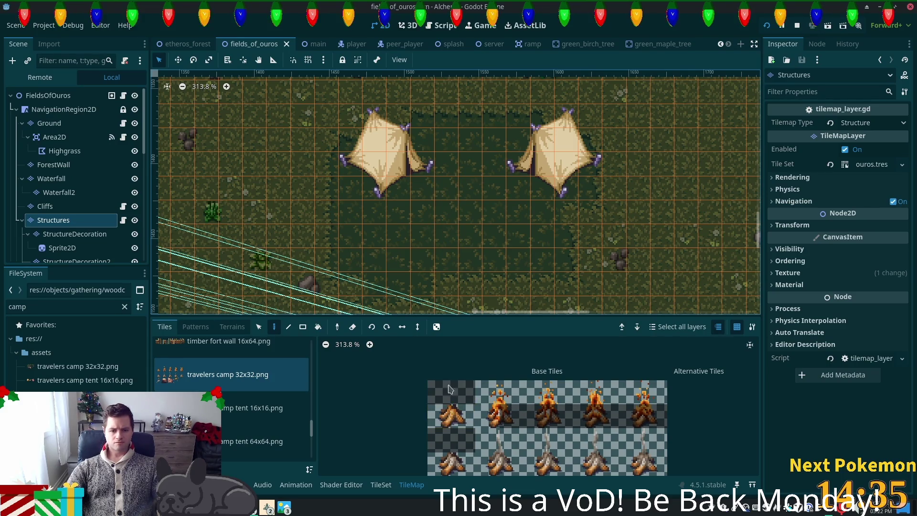
double_click(522, 406)
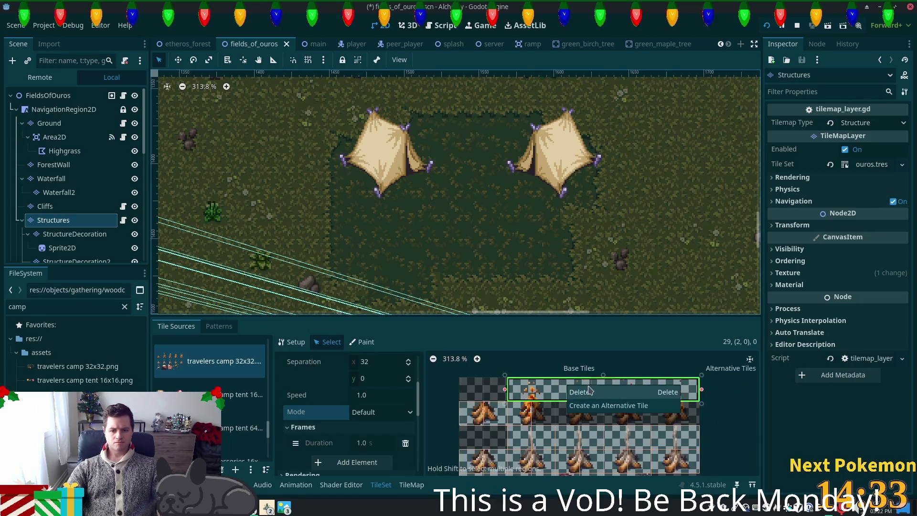
Delete the animated campfire tile and create separate tiles for the top-row campfires
left_click(549, 435)
scroll(549, 435, "down", 1)
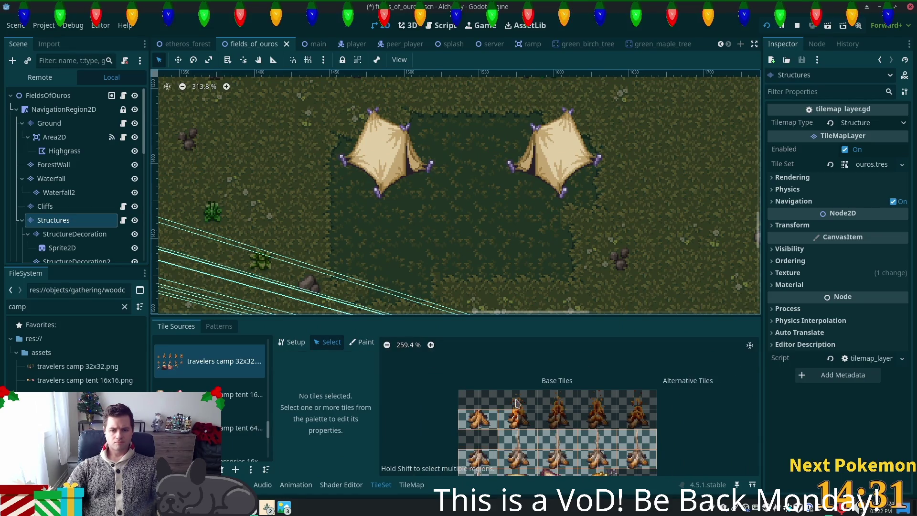
left_click(292, 342)
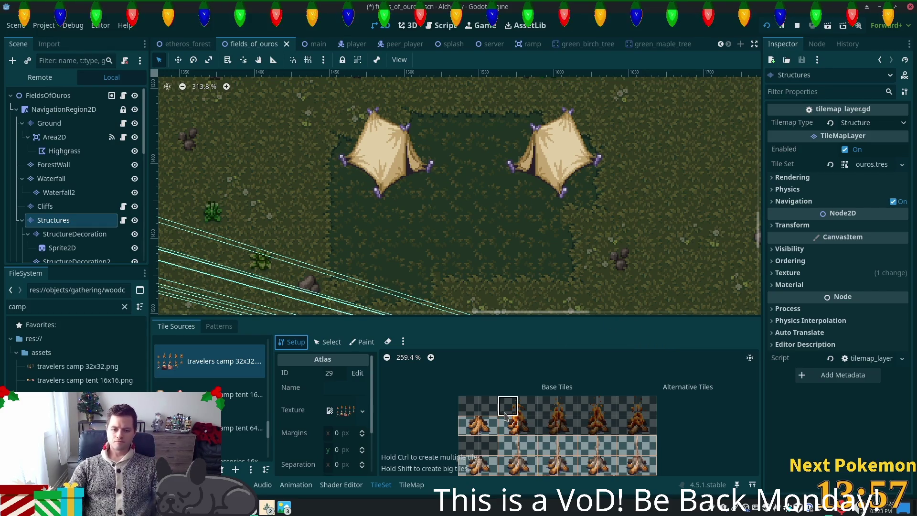
left_click(507, 416)
left_click(557, 415)
mouse_move(595, 415)
left_mouse_down()
mouse_move(607, 425)
mouse_move(645, 425)
mouse_move(625, 406)
left_mouse_up()
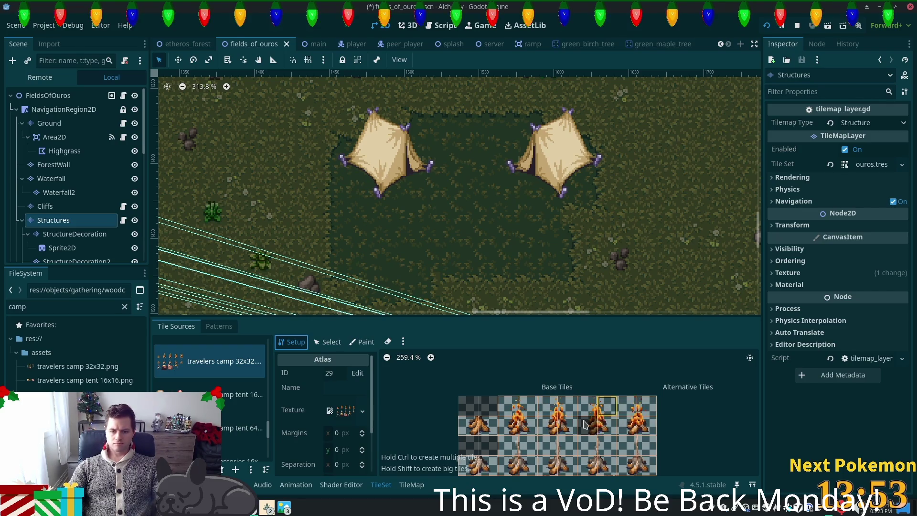
scroll(585, 423, "down", 3)
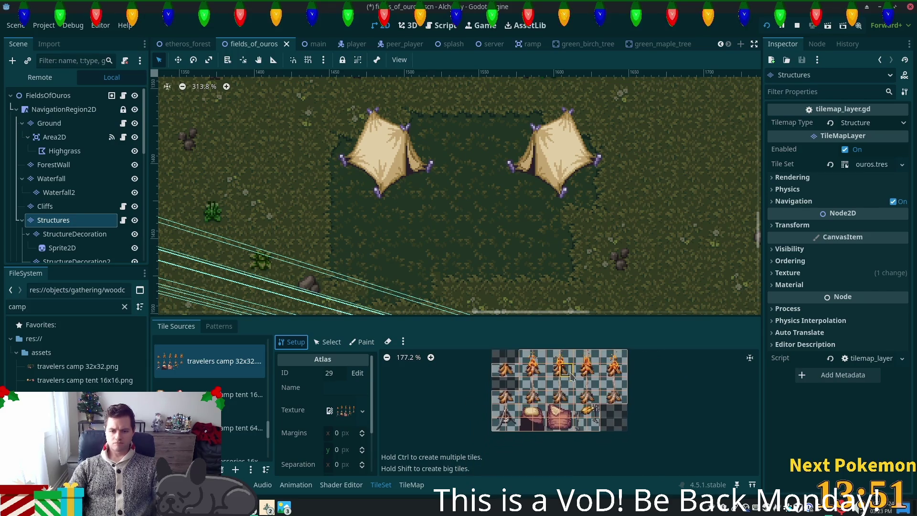
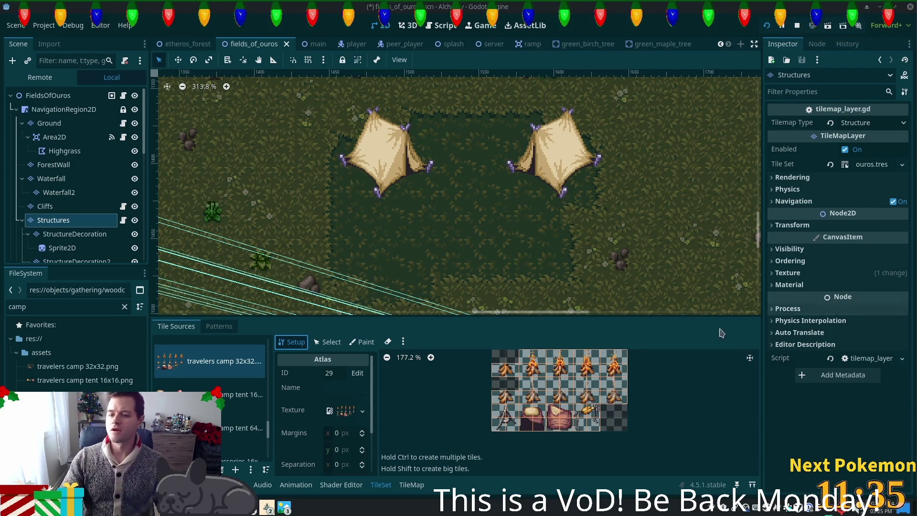
Select the Ground tile map layer and move around the map
left_click(502, 177)
scroll(502, 178, "down", 5)
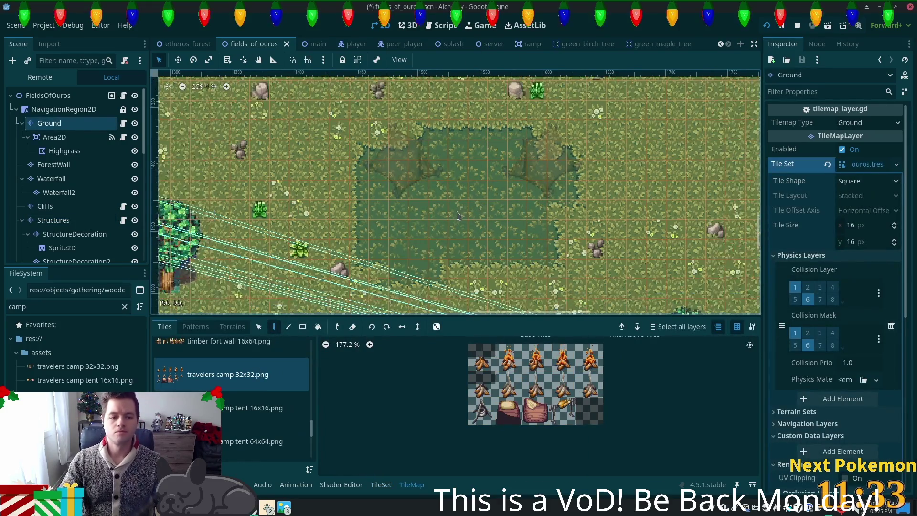
scroll(395, 198, "down", 4)
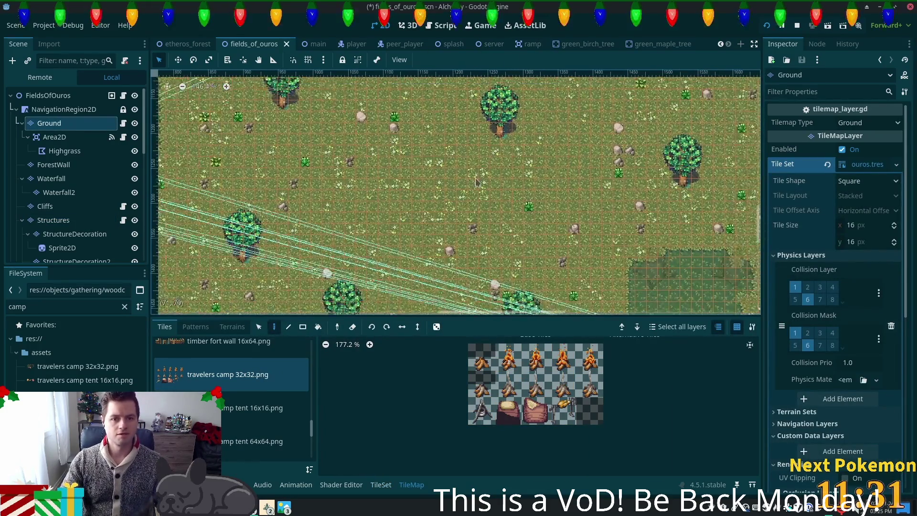
scroll(402, 185, "left", 5)
scroll(595, 246, "left", 5)
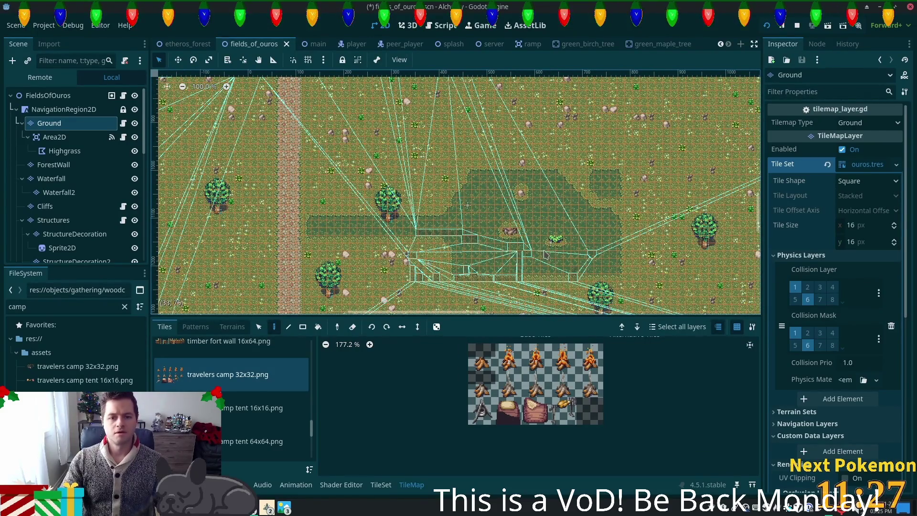
scroll(548, 260, "down", 5)
scroll(549, 259, "right", 8)
Select the FieldsOfOuros root and bring up Create New Node to add a child
scroll(260, 299, "up", 2)
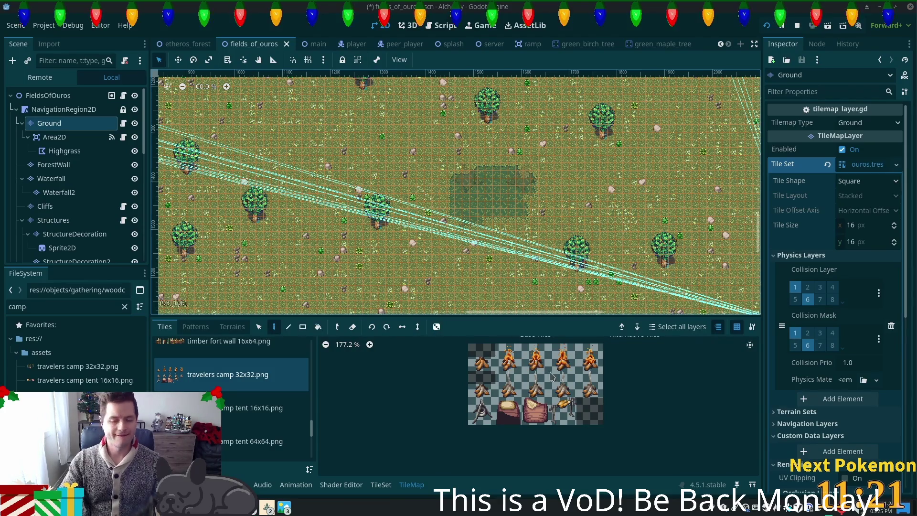
scroll(472, 206, "up", 5)
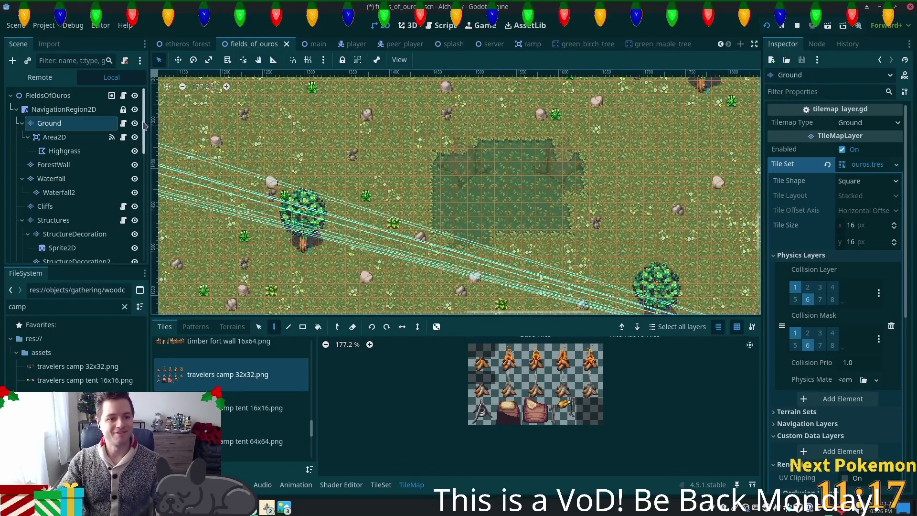
key("Up")
key("Up")
key("ctrl+a")
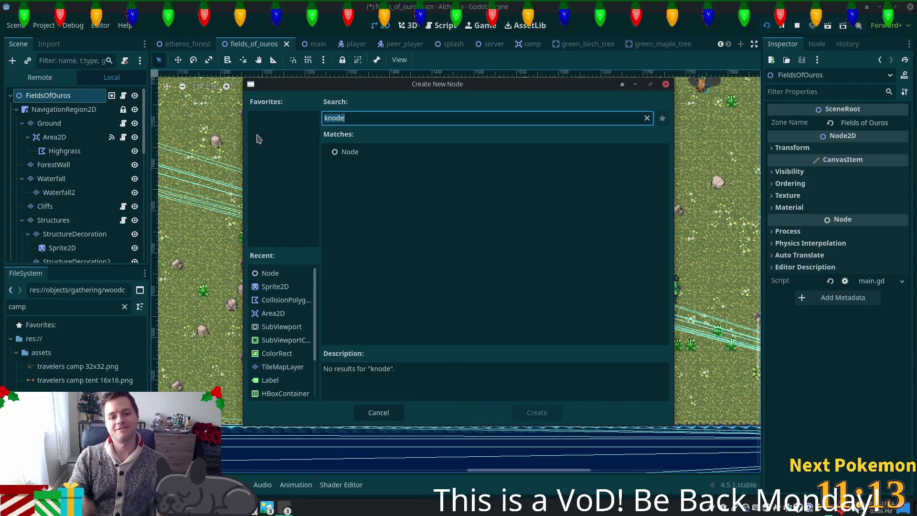
Add a plain Node to the scene and rename it Campfire
double_click(351, 151)
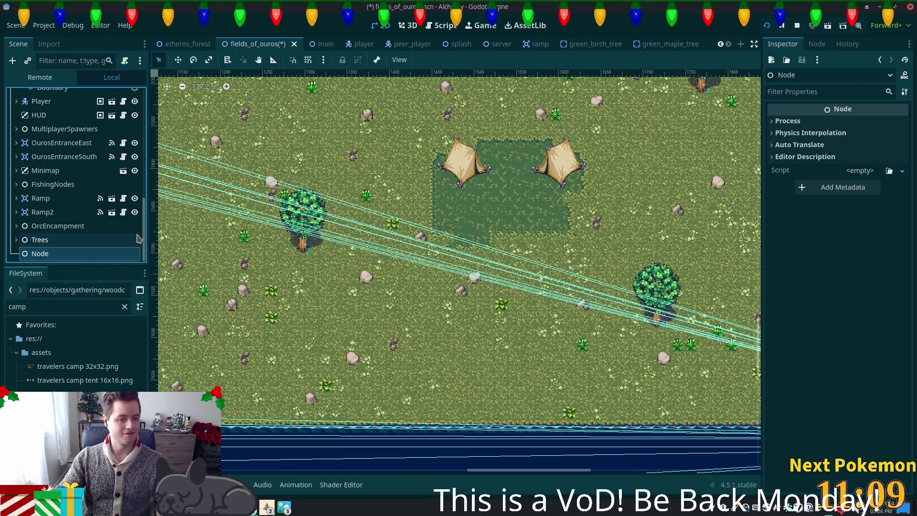
key("F2")
type("Cam")
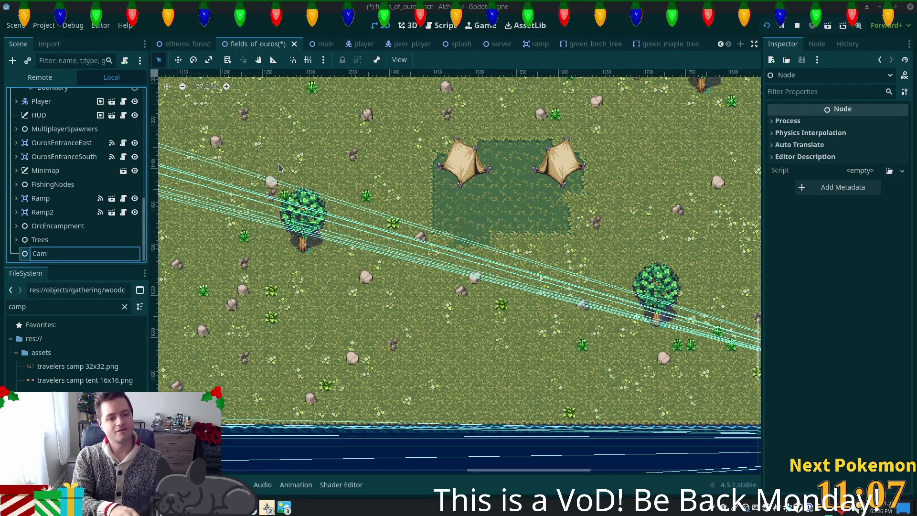
type("pfire")
key("Return")
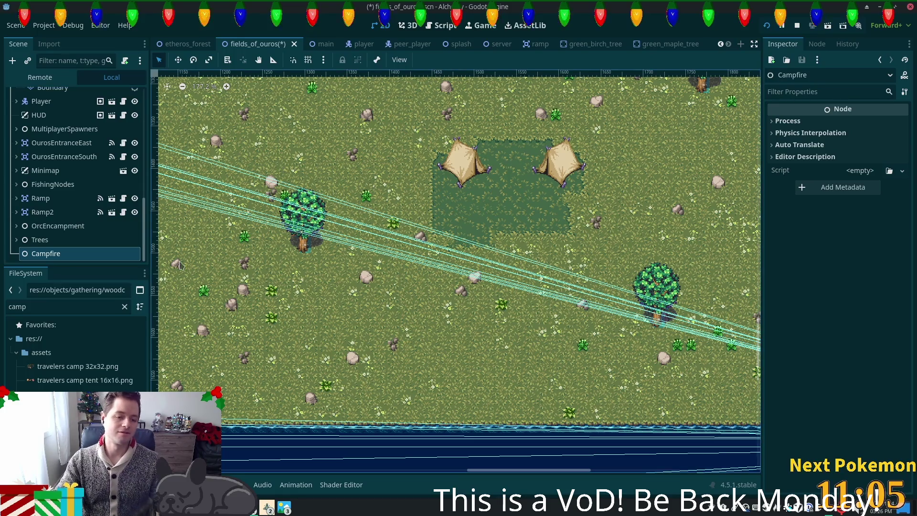
Add an AnimatedSprite2D child under Campfire
key("ctrl+a")
key("BackSpace")
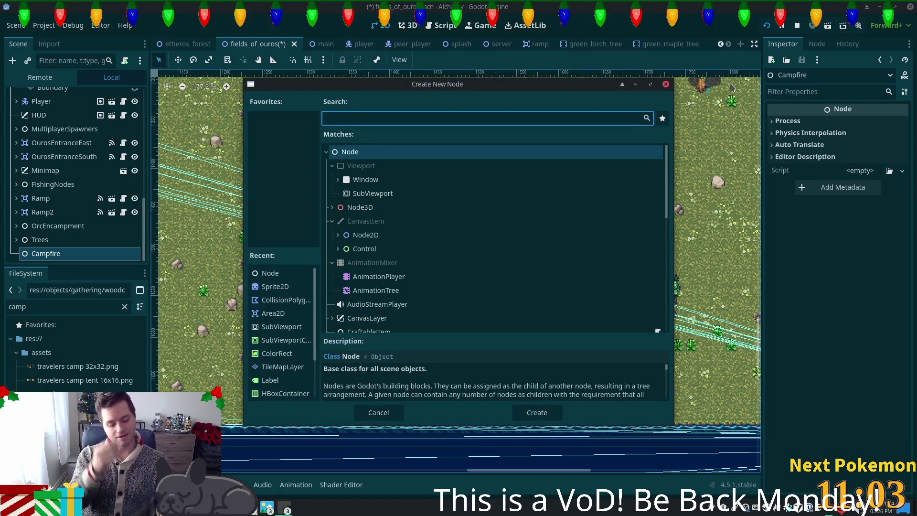
type("anime")
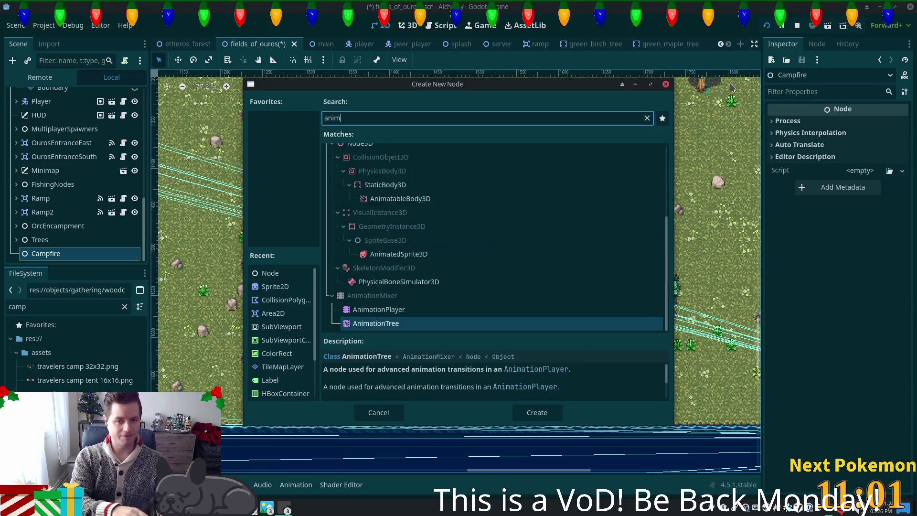
key("BackSpace")
type("atedSp")
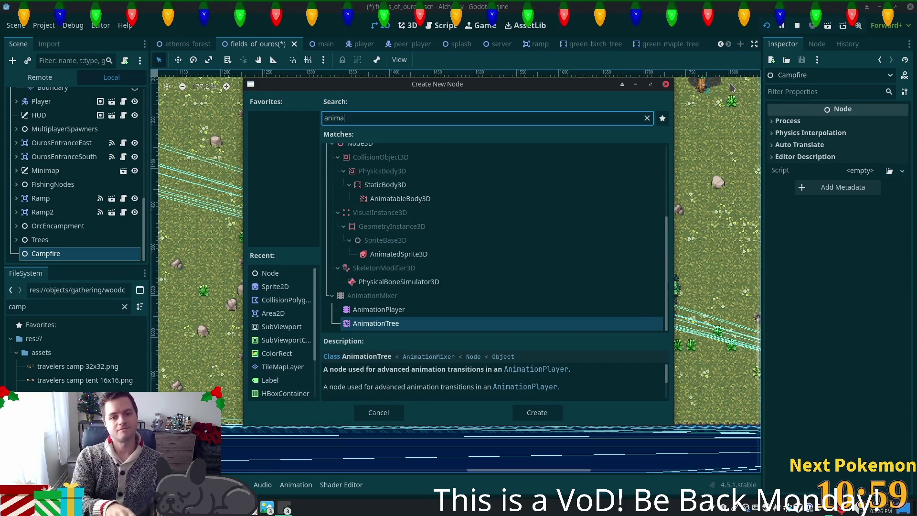
key("Return")
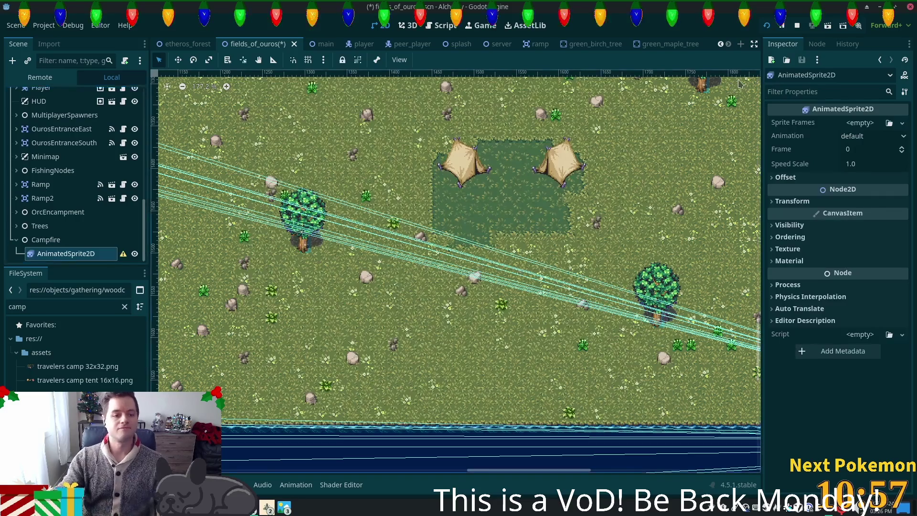
Give the AnimatedSprite2D a New SpriteFrames resource and start loading frames from an image file
scroll(241, 205, "down", 2)
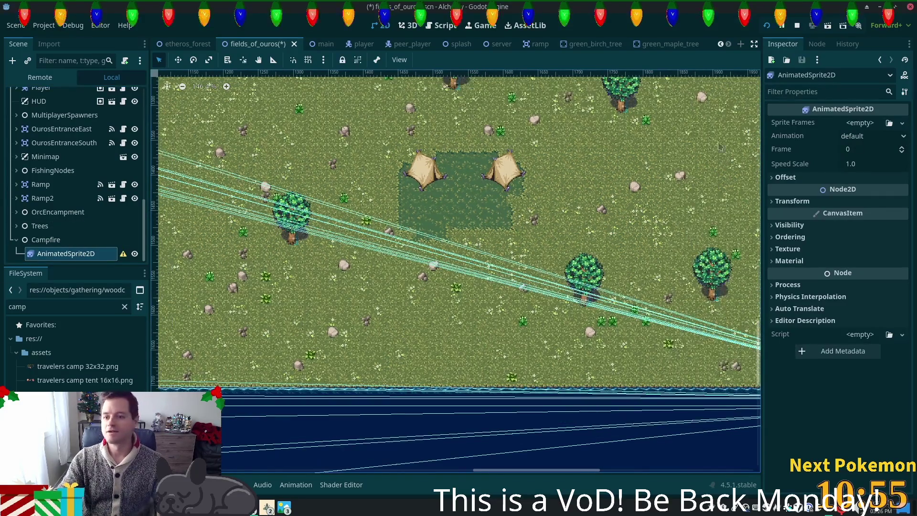
mouse_move(66, 372)
left_mouse_down()
mouse_move(815, 152)
mouse_move(870, 124)
left_mouse_up()
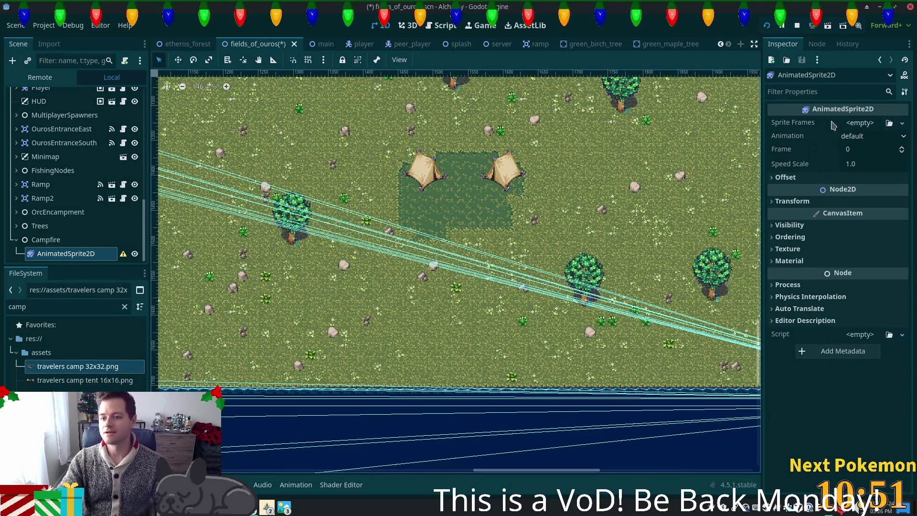
left_click(860, 123)
left_click(880, 151)
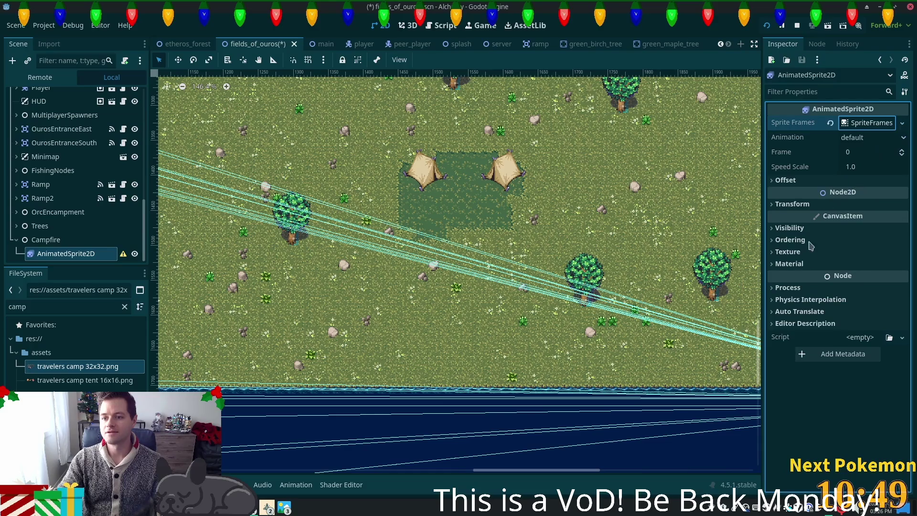
left_click(867, 123)
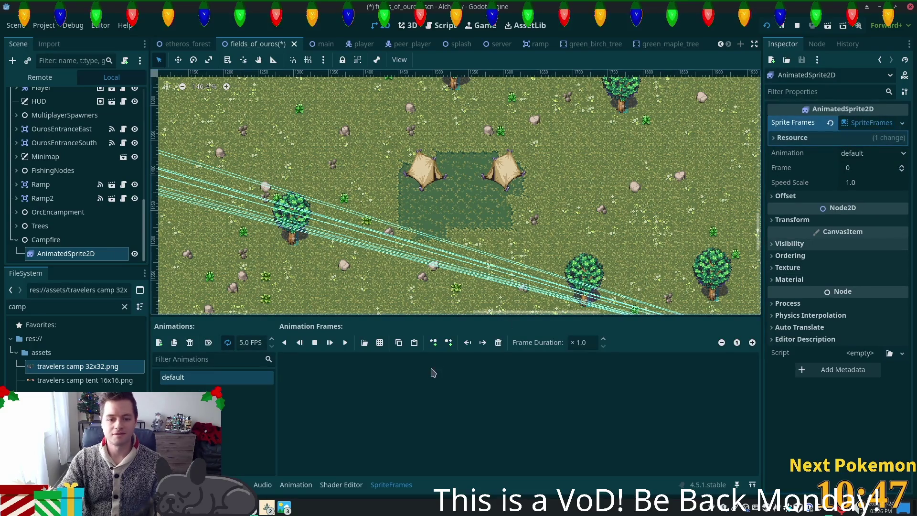
left_click(364, 343)
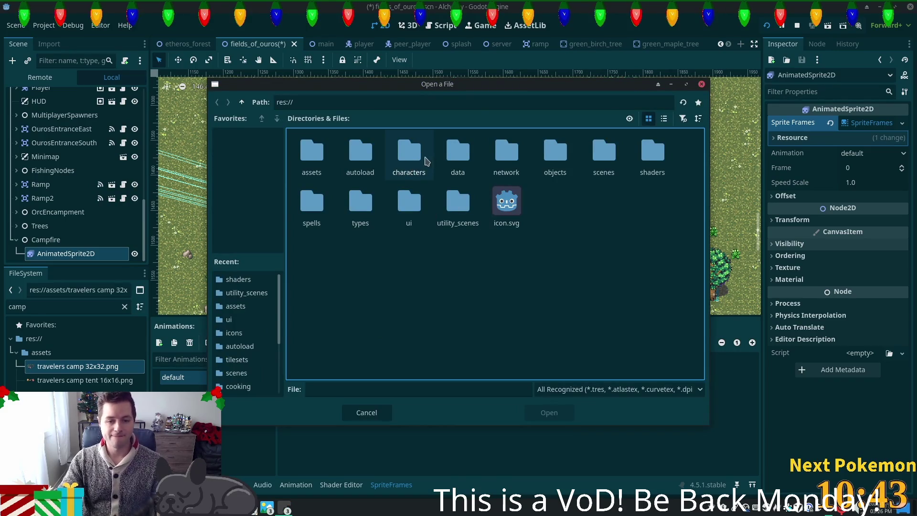
Load travelers camp 32x32.png from the assets folder as the frame sprite sheet
double_click(312, 152)
left_click(409, 210)
scroll(496, 351, "down", 5)
left_click(497, 351)
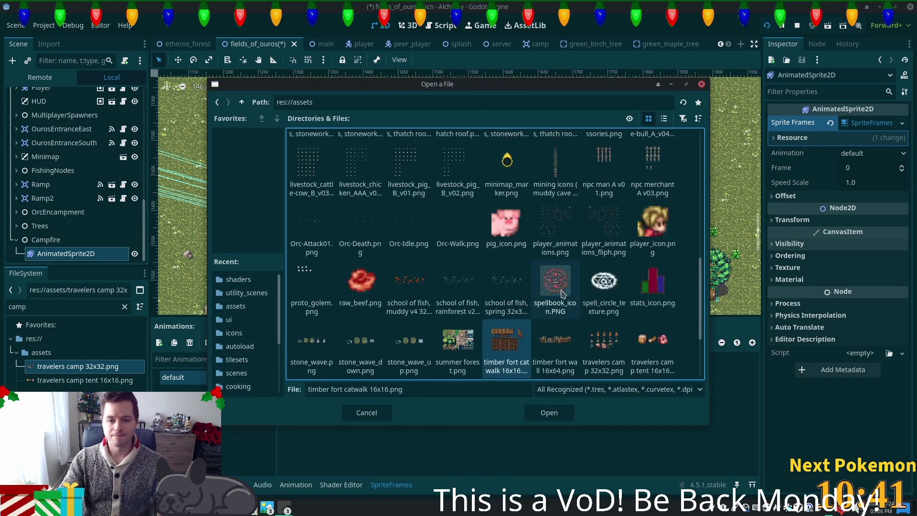
scroll(497, 351, "down", 2)
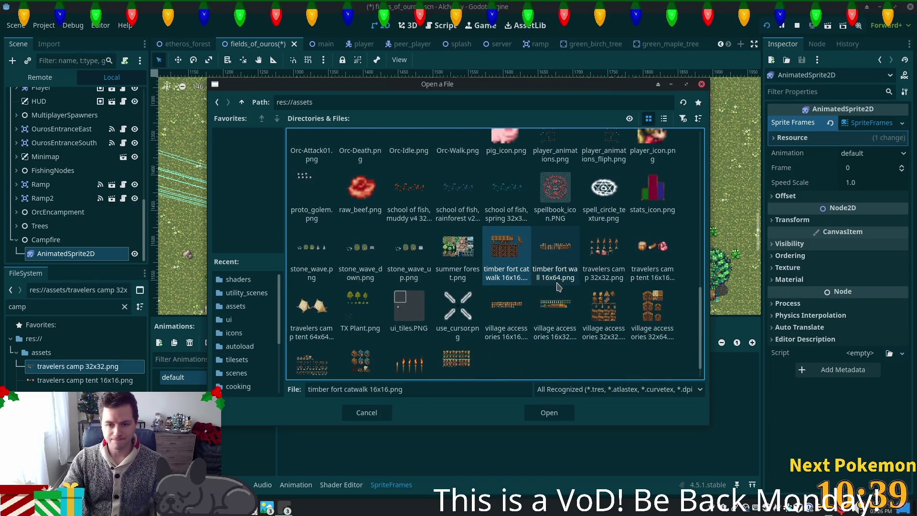
double_click(604, 253)
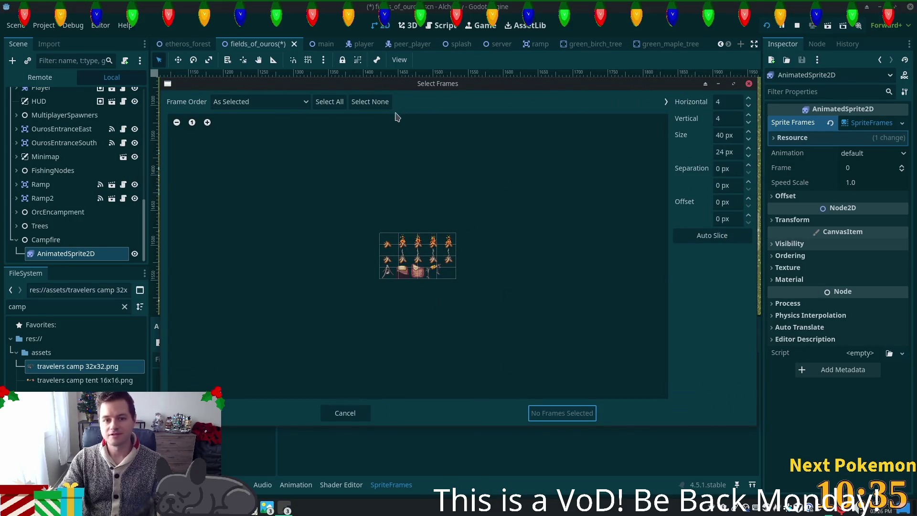
Slice the sheet into 32x32 cells, add the top four fire frames, and enable autoplay
left_click(708, 236)
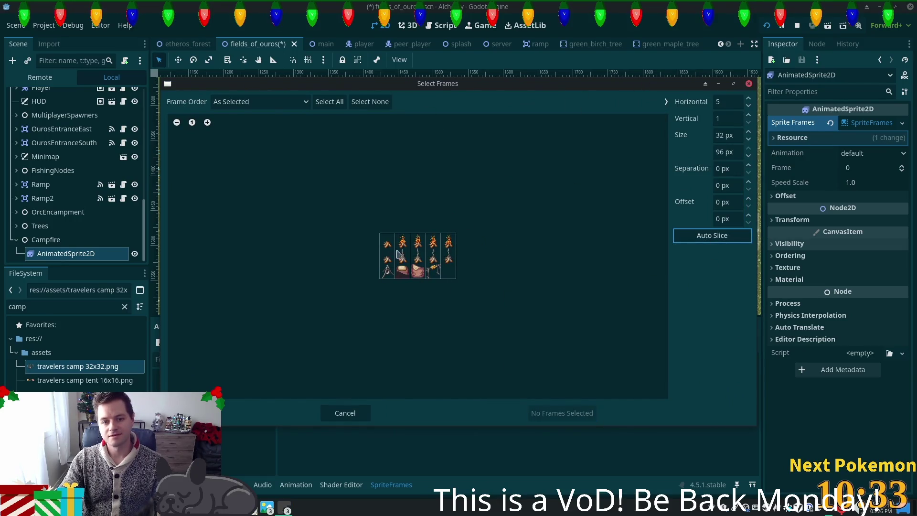
type("32")
key("Tab")
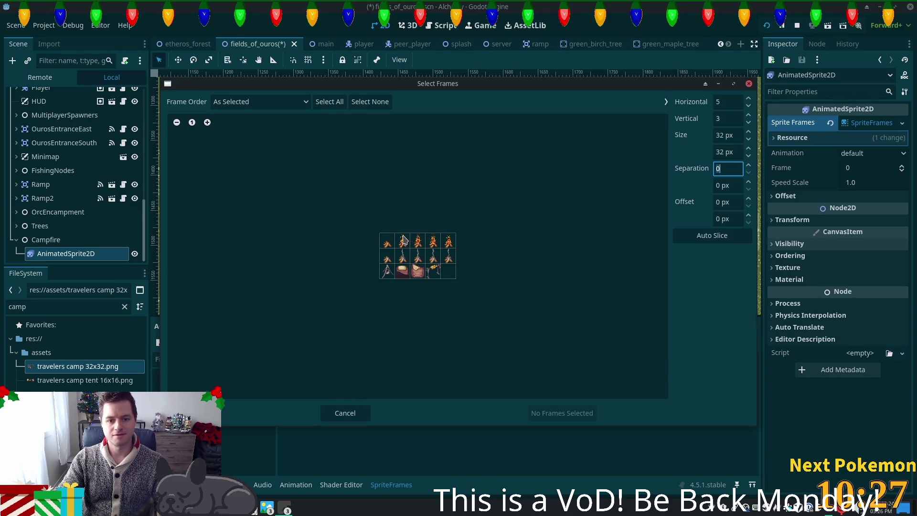
left_click_drag(403, 240, 457, 245)
left_click(569, 414)
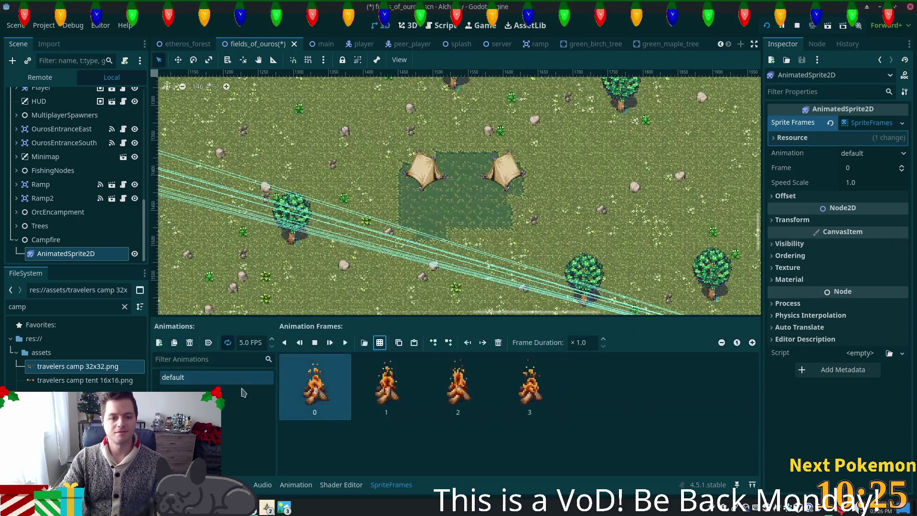
left_click(208, 343)
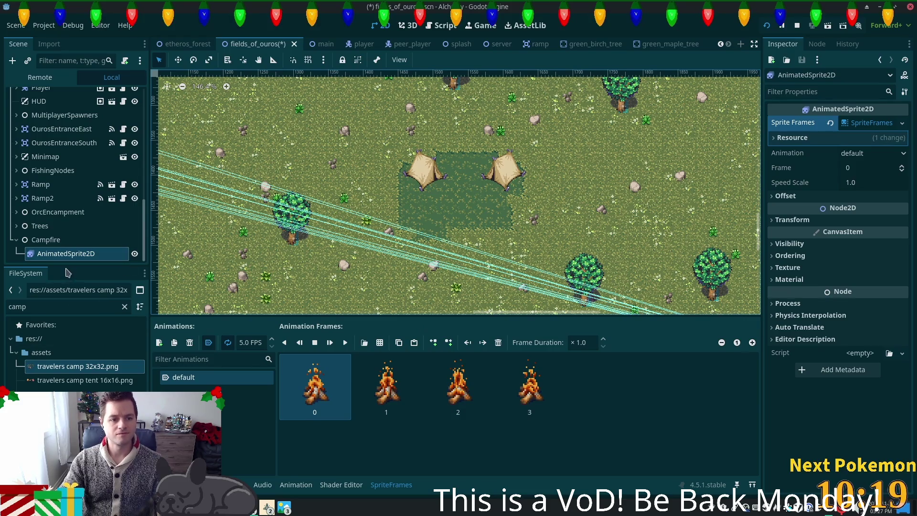
left_click(47, 240)
Save the Campfire branch as campfire.tscn in the objects folder
right_click(49, 240)
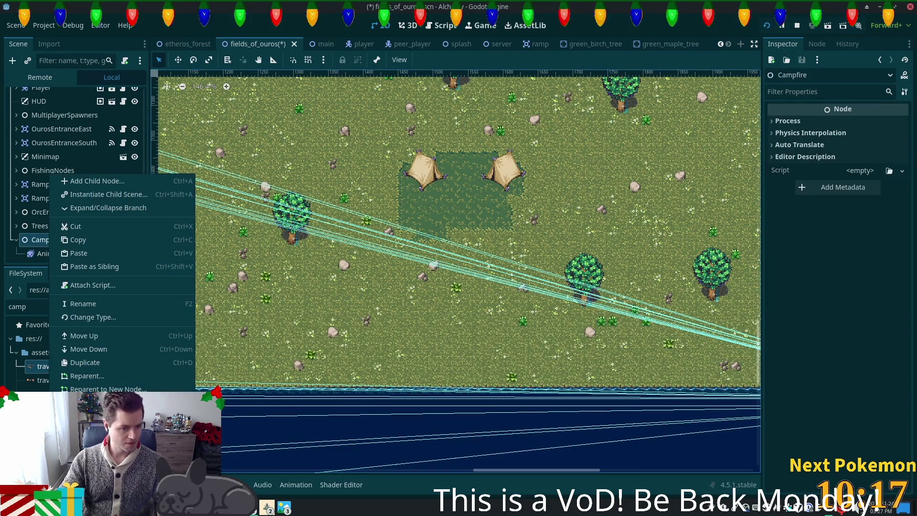
left_click(96, 420)
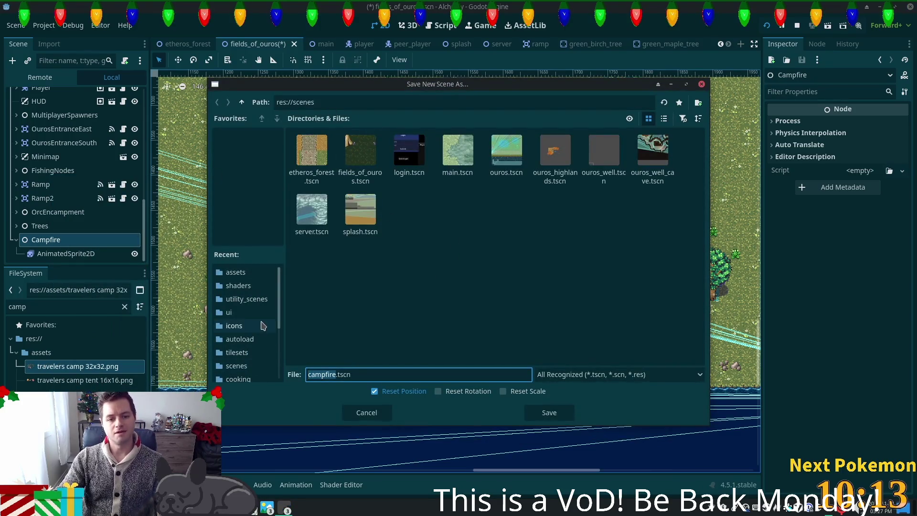
scroll(270, 287, "down", 3)
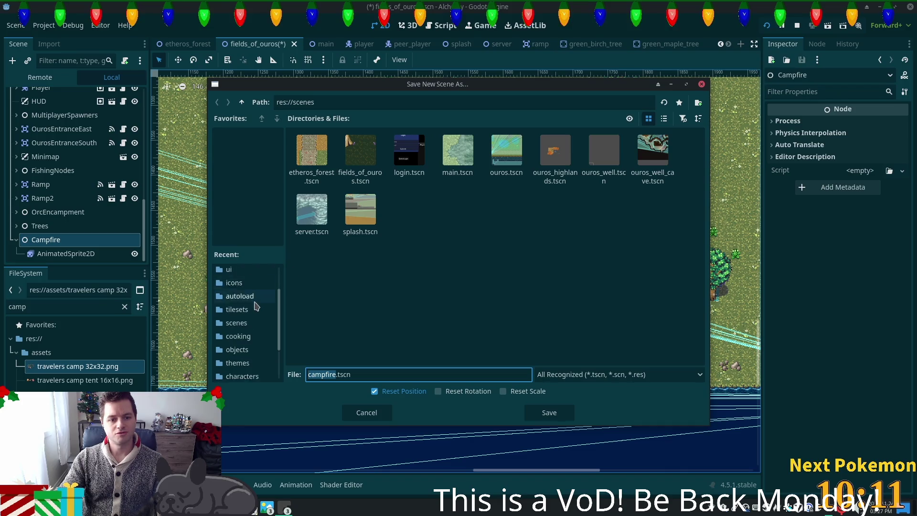
left_click(252, 339)
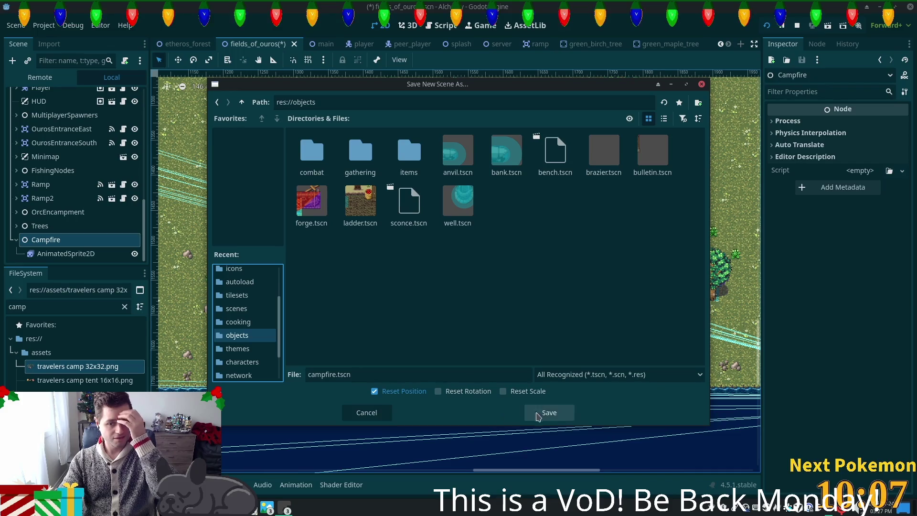
left_click(526, 416)
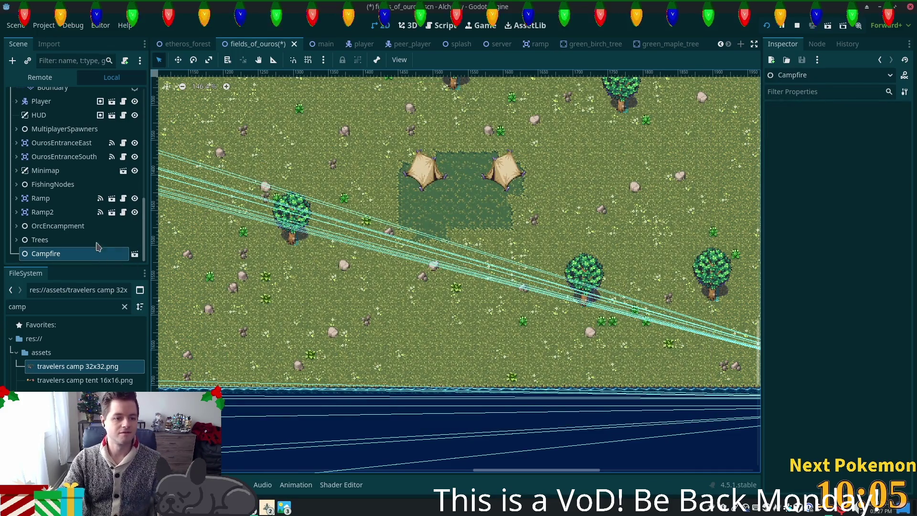
Open the new campfire scene and centre the campfire sprite on the canvas
left_click(135, 254)
scroll(287, 182, "up", 3)
left_click_drag(272, 184, 480, 318)
scroll(467, 289, "up", 1)
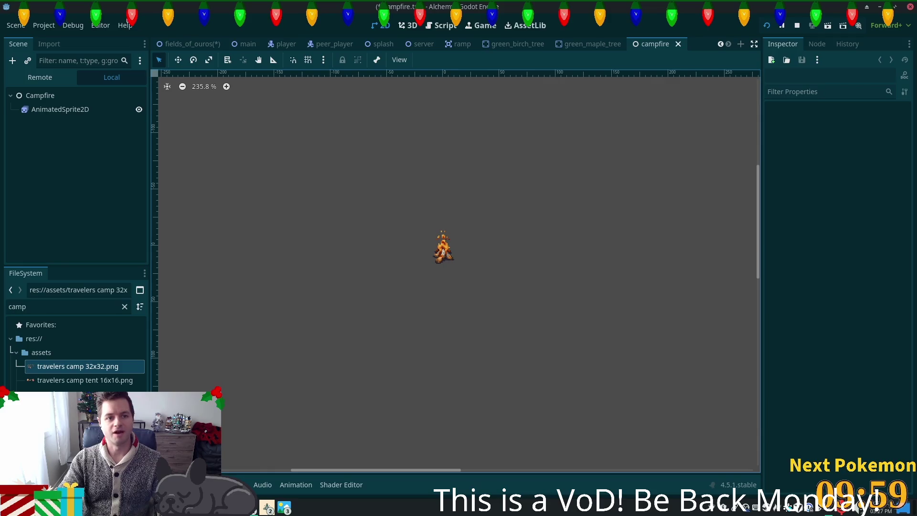
Turn on Show Origin in the canvas View options to display the origin axes
left_click(79, 26)
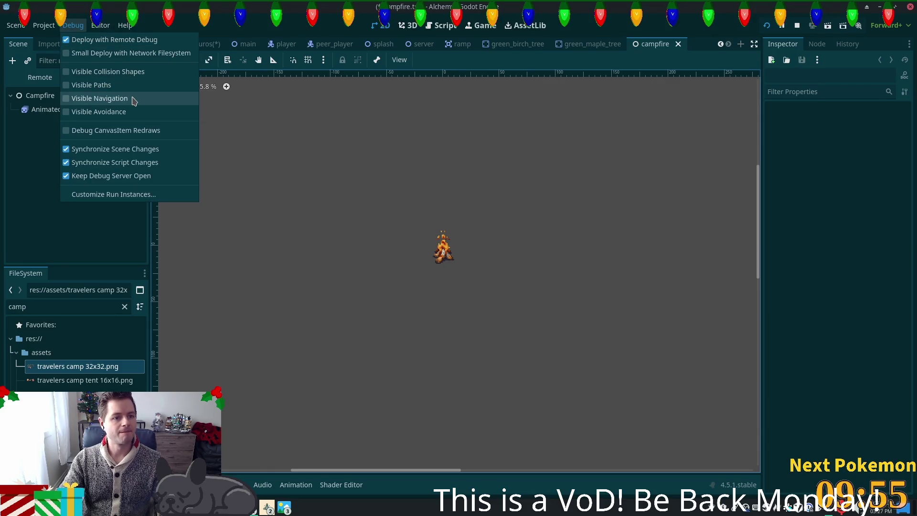
left_click(400, 60)
left_click(401, 60)
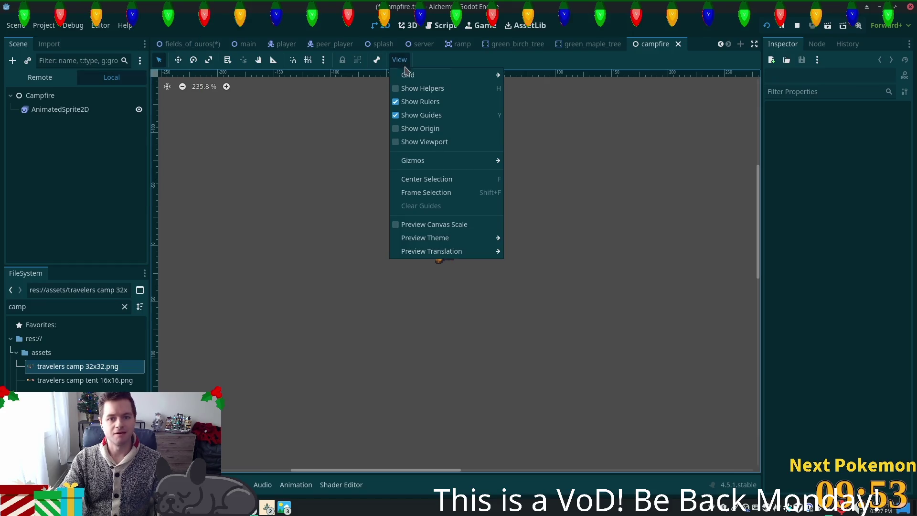
mouse_move(428, 80)
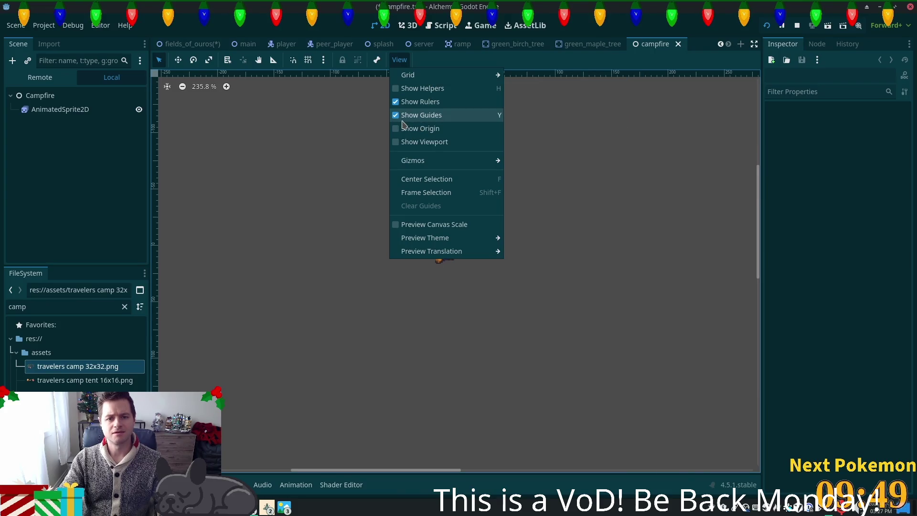
left_click(405, 128)
key("Escape")
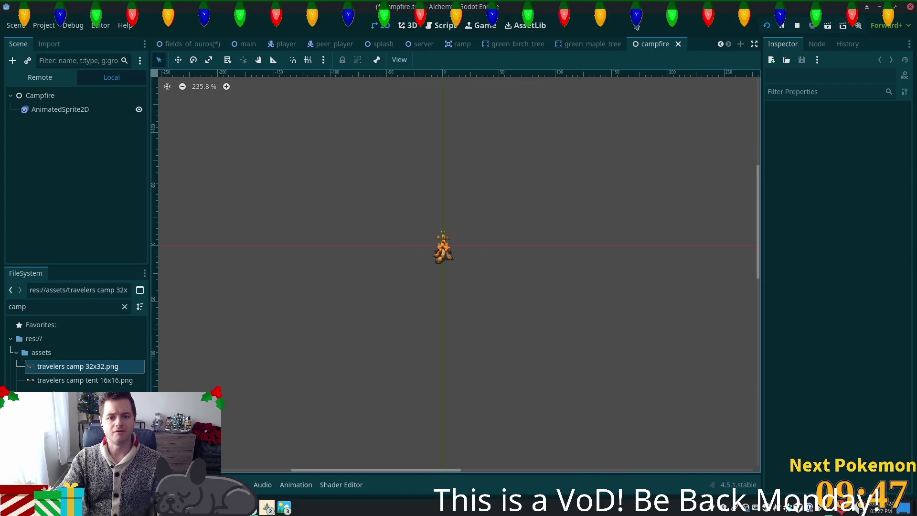